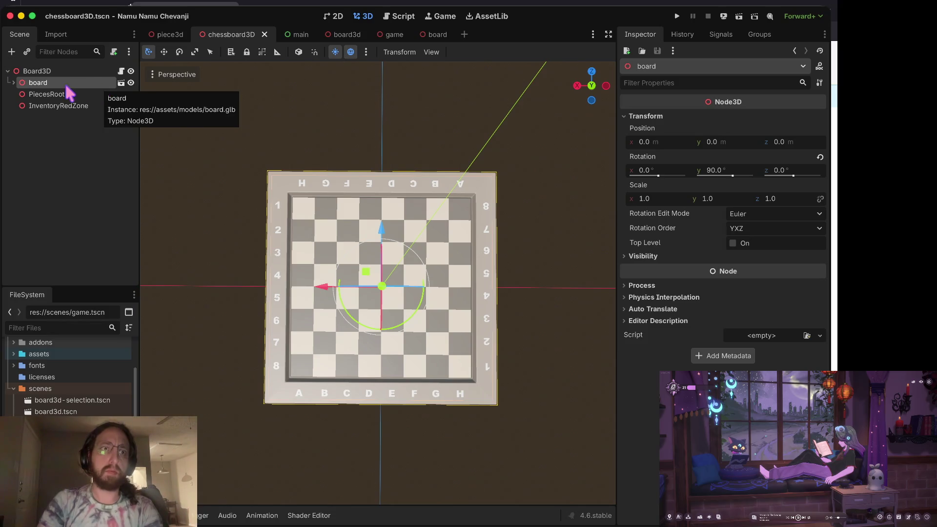
Step: Inspect the board node's RigidBody3D child and the Board3D root's script properties
click(14, 82)
click(14, 83)
click(13, 83)
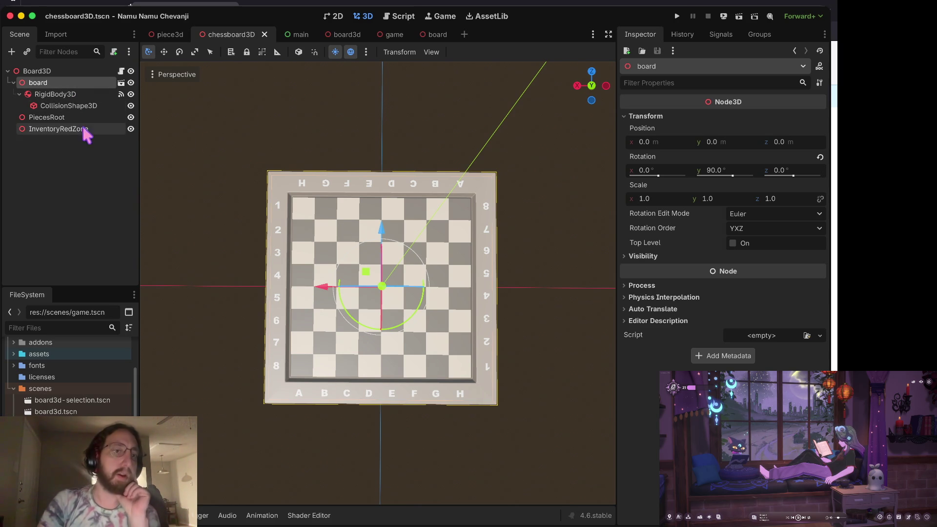
click(75, 94)
click(19, 94)
click(31, 83)
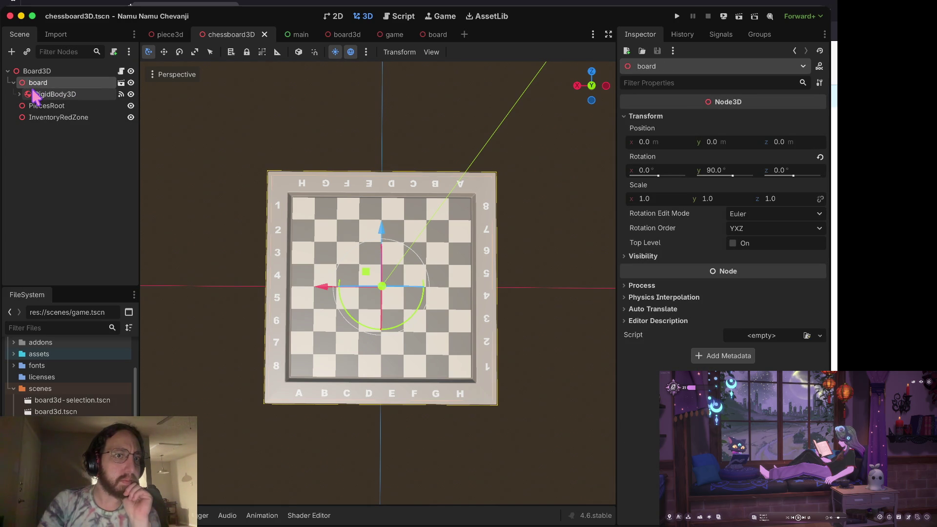
click(19, 93)
click(19, 93)
click(13, 83)
click(73, 73)
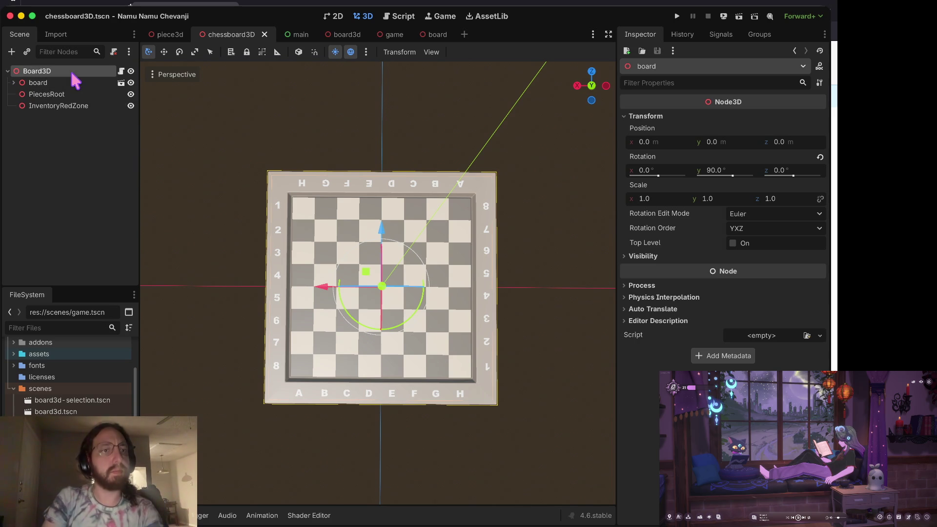
click(57, 83)
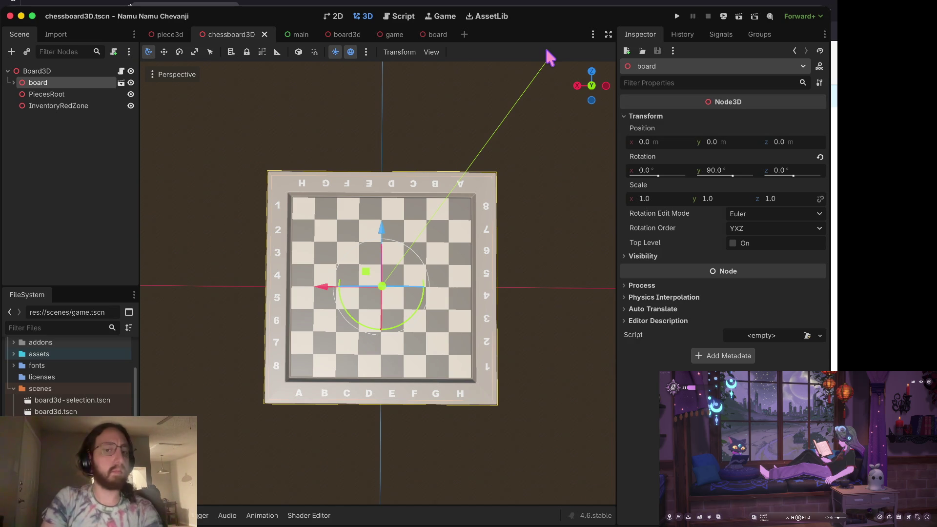
Step: In the terminal, check git status and the uncommitted diff of board3d.tscn
key(super+Tab)
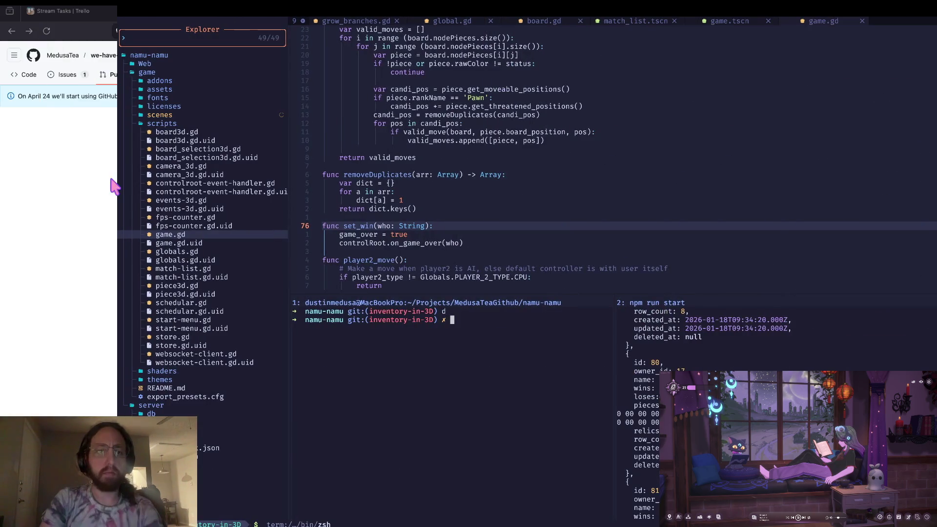
text(gst)
key(Return)
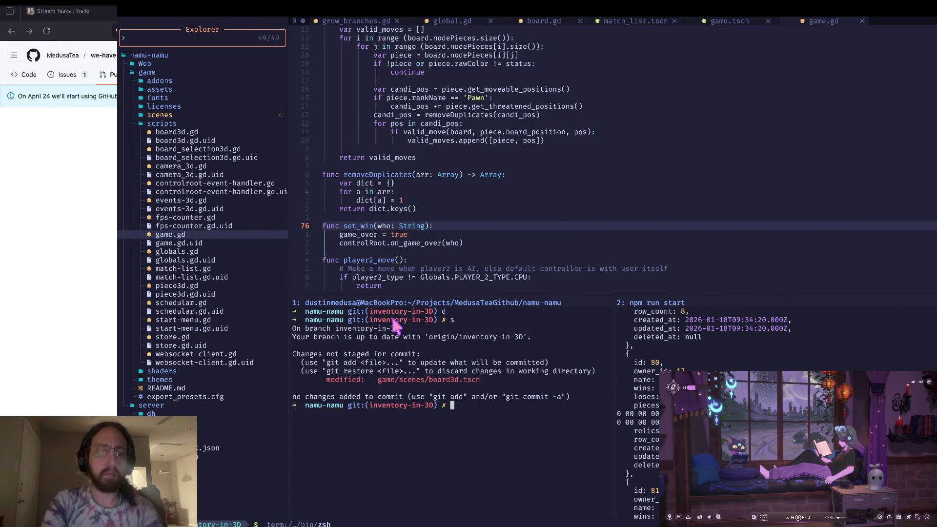
text(d)
key(Return)
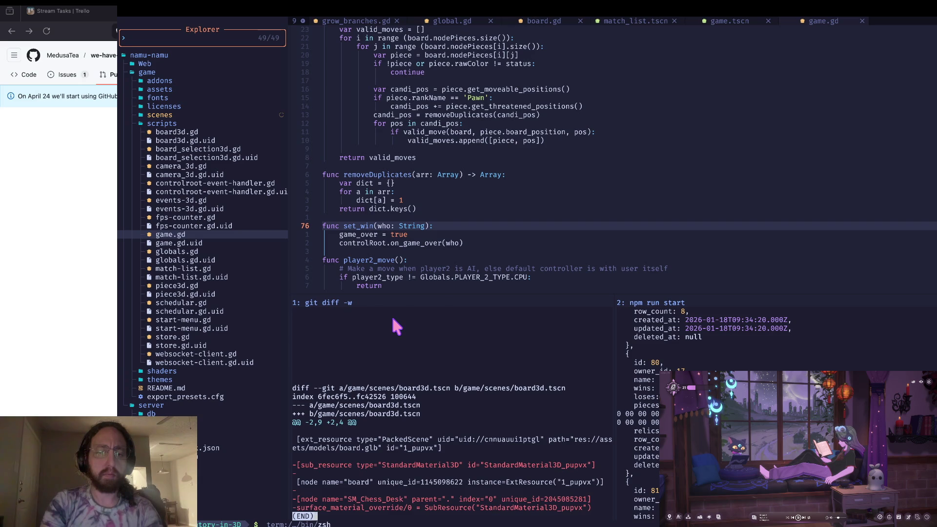
Step: Stage the scene, commit it as wip, clear the terminal and return to Godot
text(qa)
key(Return)
text(s)
key(Return)
text(x)
key(Return)
text(c)
key(Return)
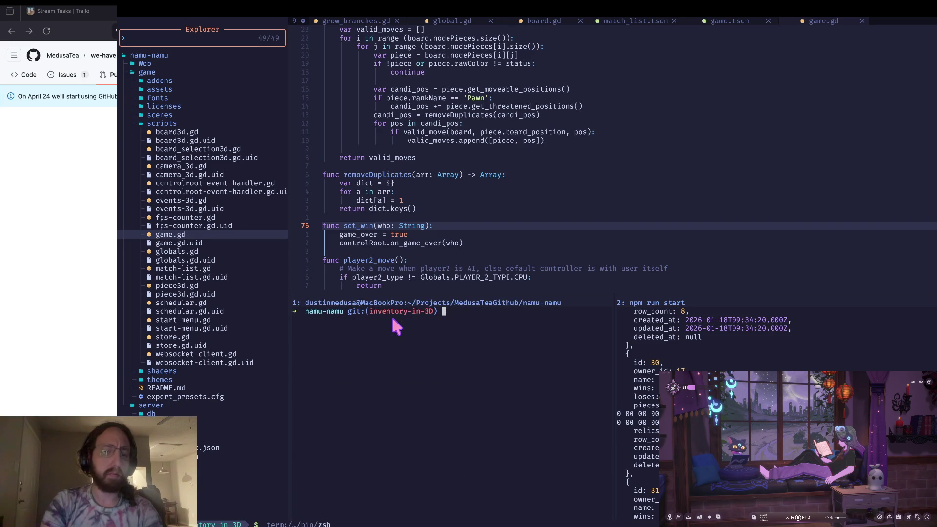
key(super+Tab)
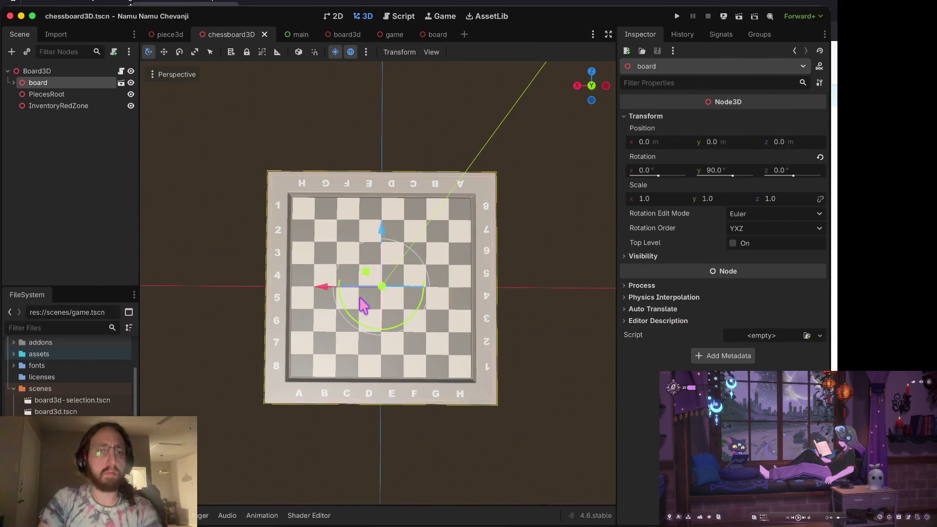
Step: Start adding a child to Board3D, cancel, and look over the PiecesRoot and board nodes
click(30, 71)
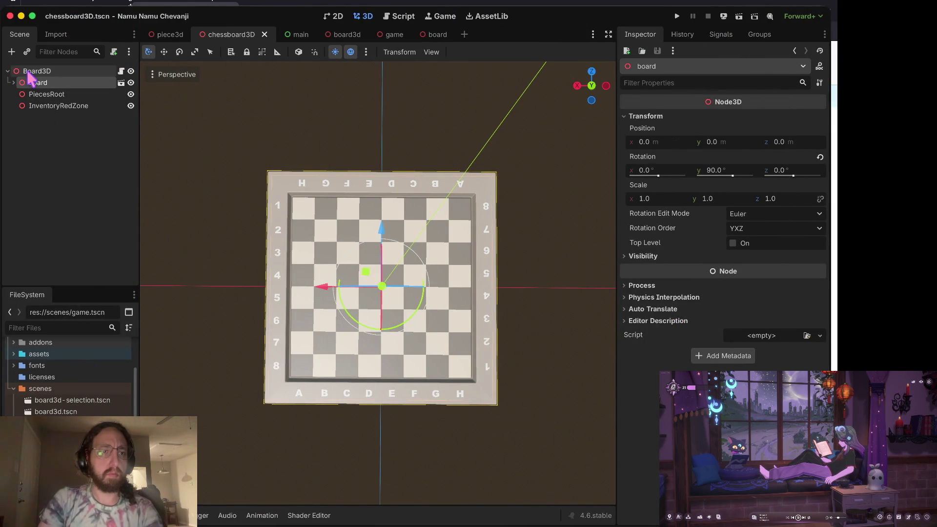
right_click(27, 71)
click(84, 98)
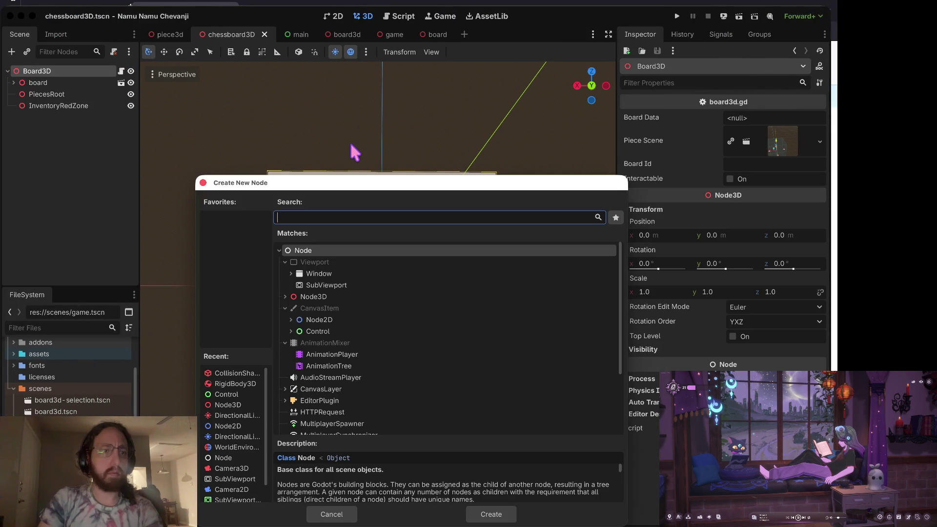
click(203, 182)
click(42, 95)
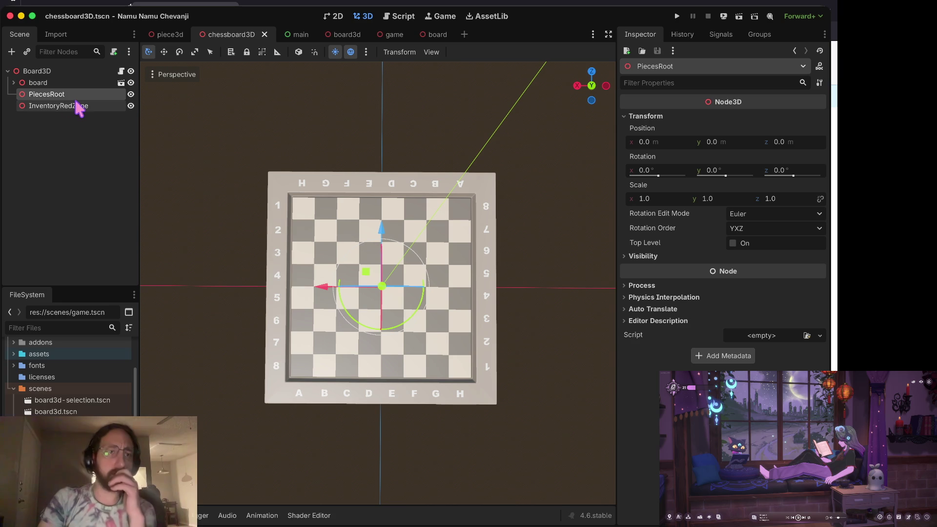
click(47, 84)
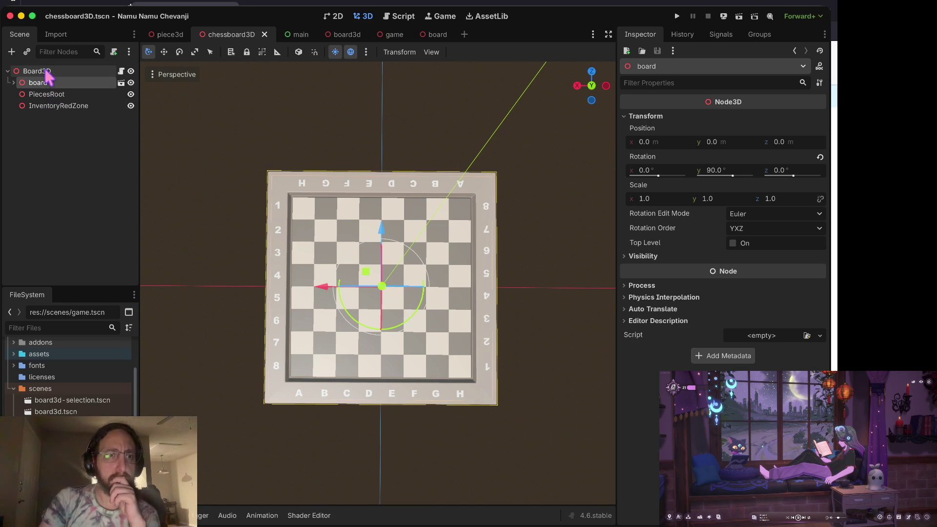
click(14, 83)
click(14, 83)
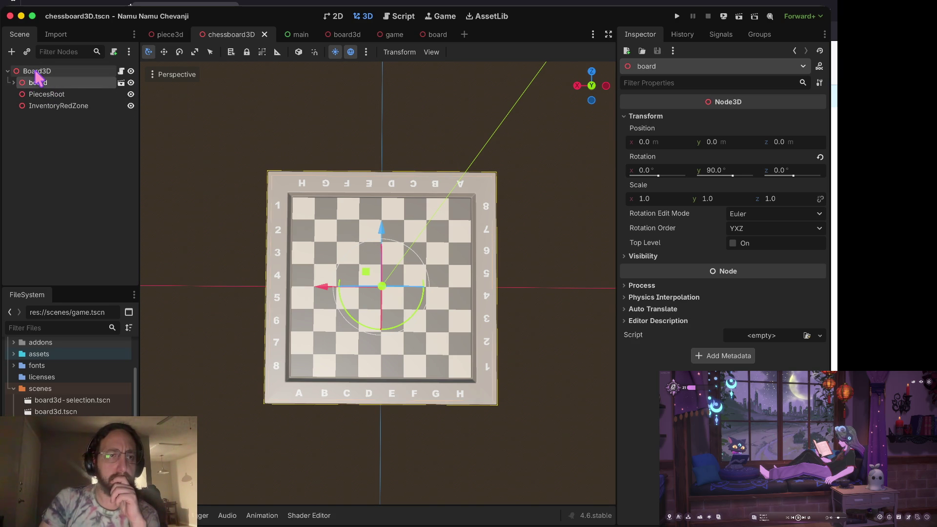
Step: Create a Node3D child under the Board3D root with Add Child Node
click(34, 71)
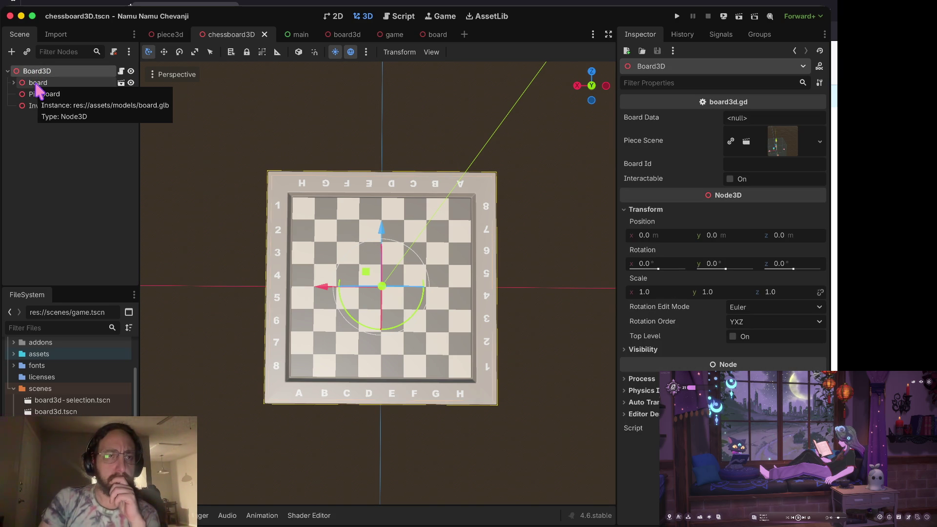
right_click(39, 70)
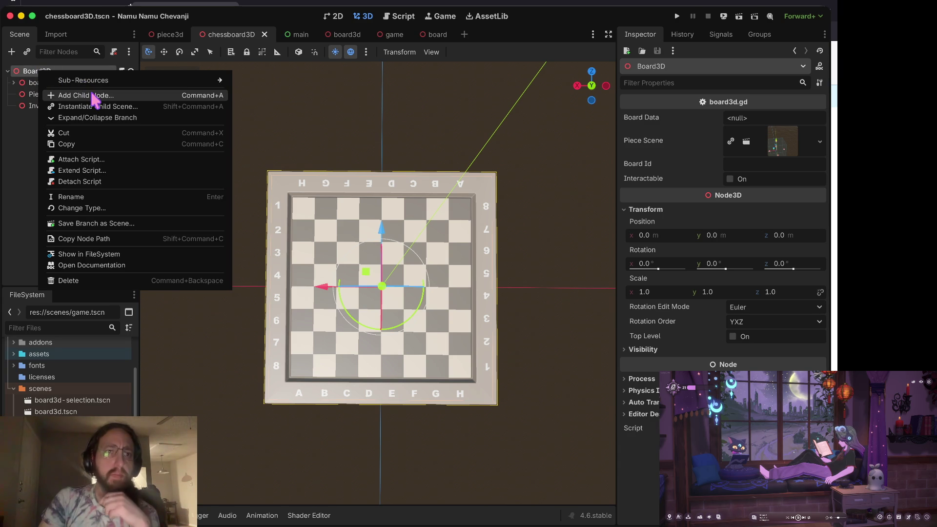
click(201, 95)
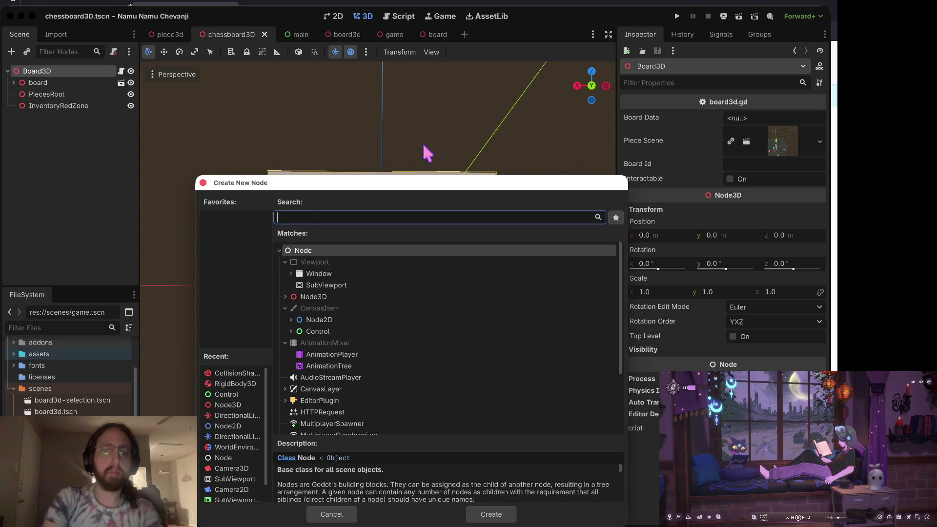
click(309, 299)
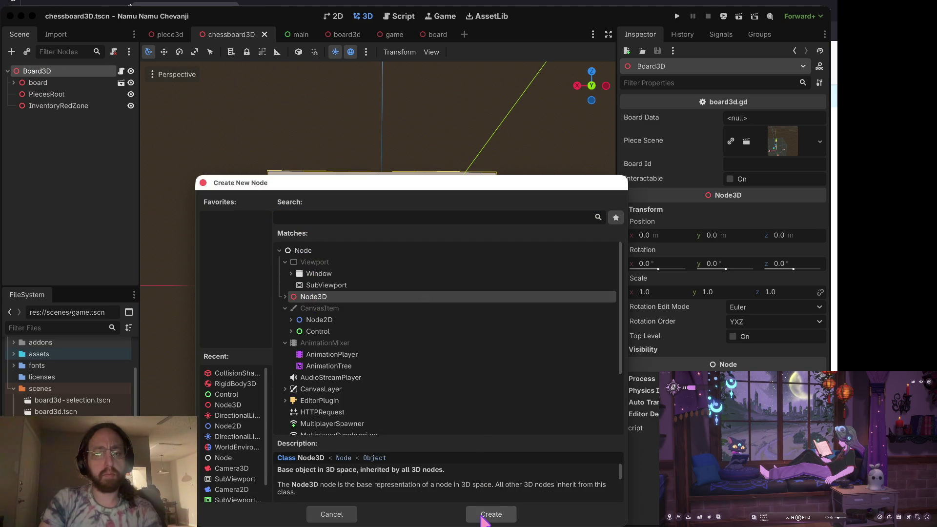
click(401, 250)
click(397, 296)
click(491, 514)
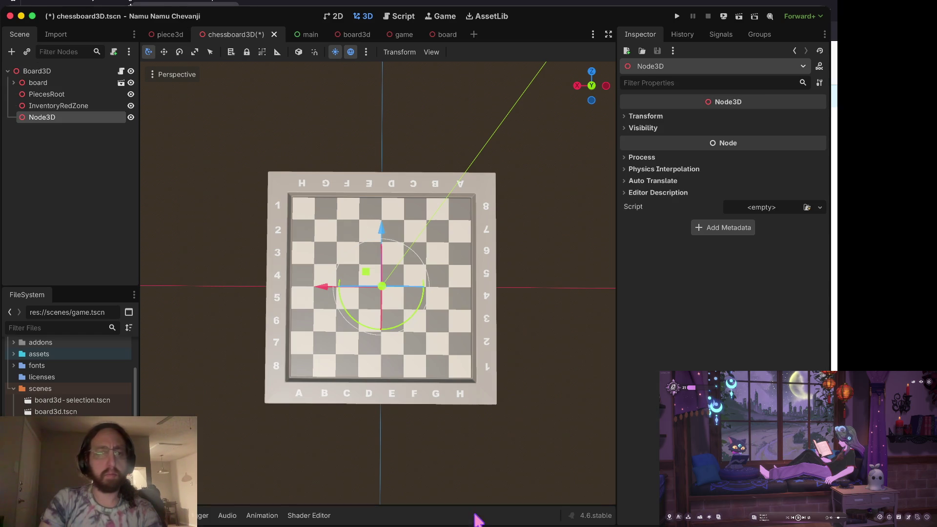
Step: Rename the new node to Cells and add a RigidBody3D child under it
key(Return)
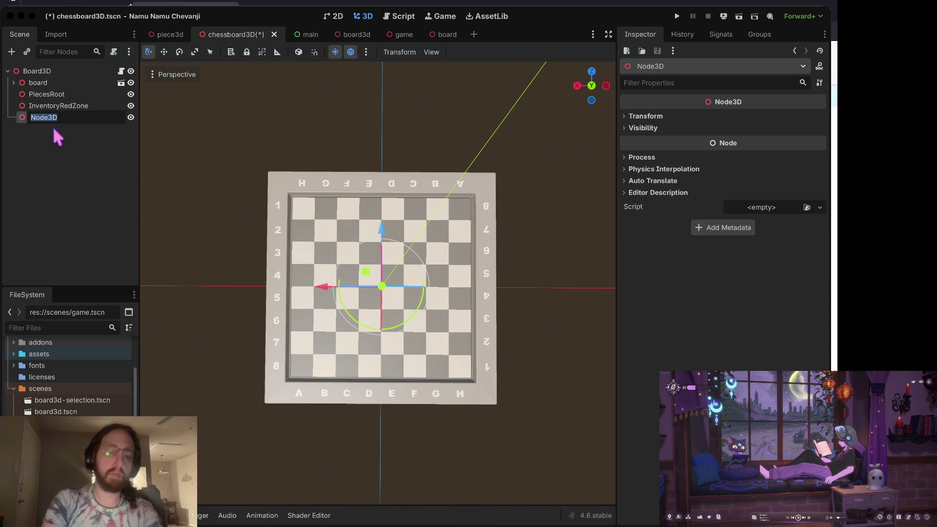
text(ells)
key(Return)
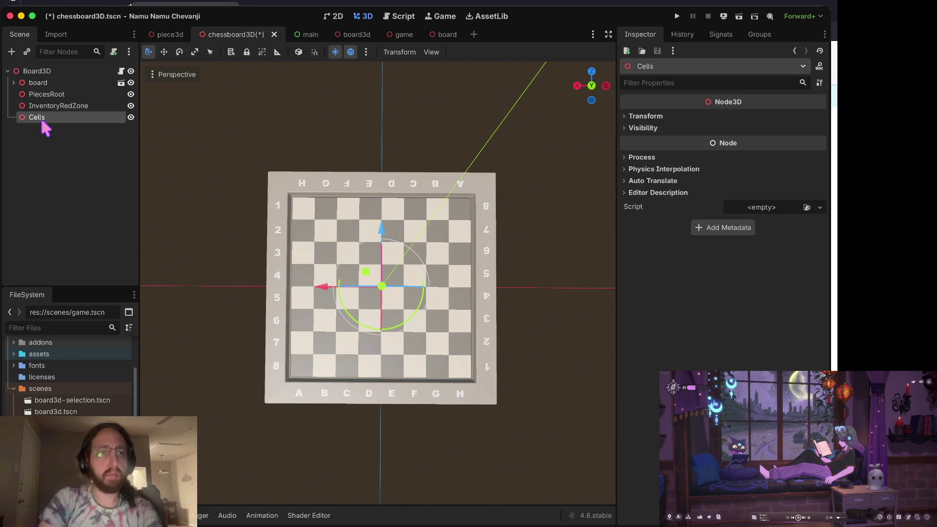
right_click(41, 122)
click(84, 130)
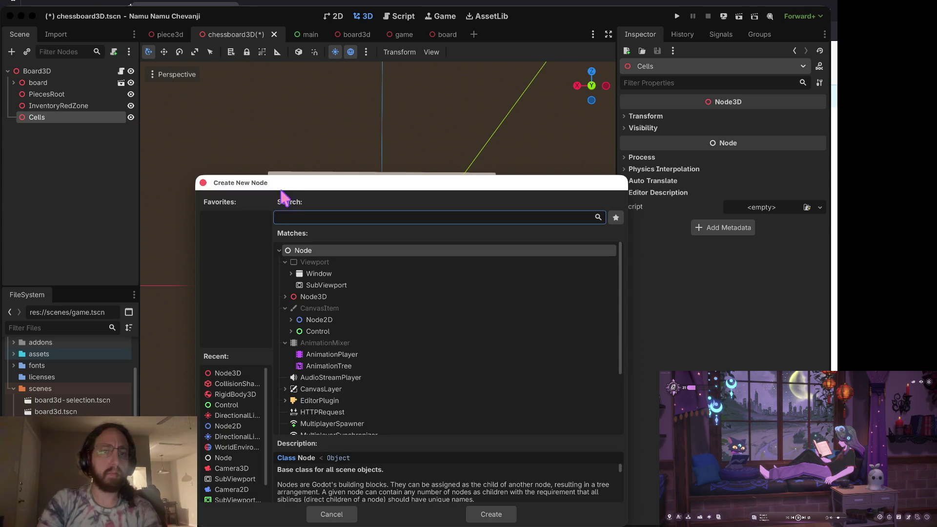
click(300, 296)
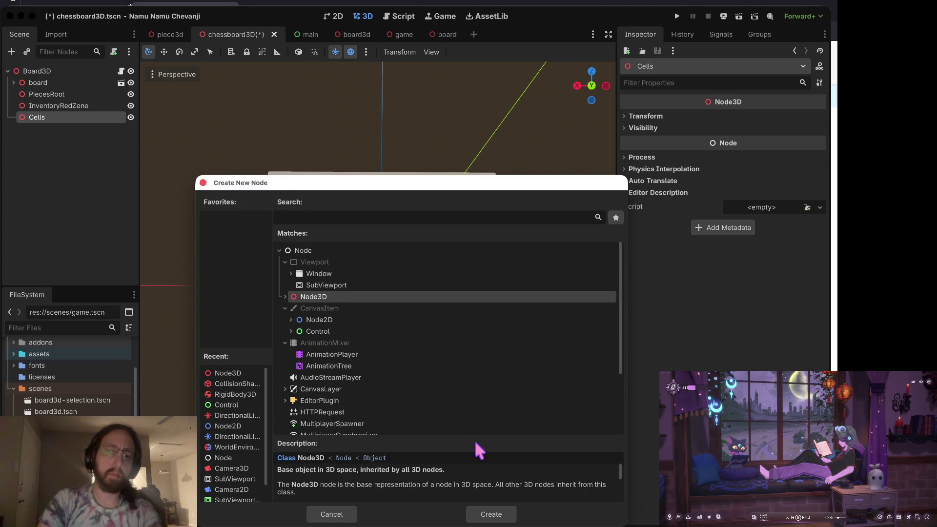
key(Page_Down)
click(319, 217)
text(rigid)
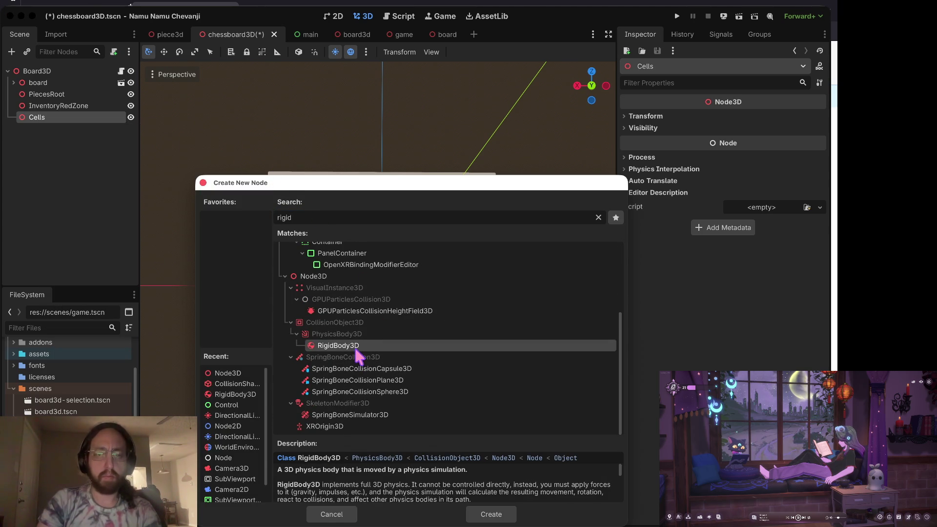
click(490, 514)
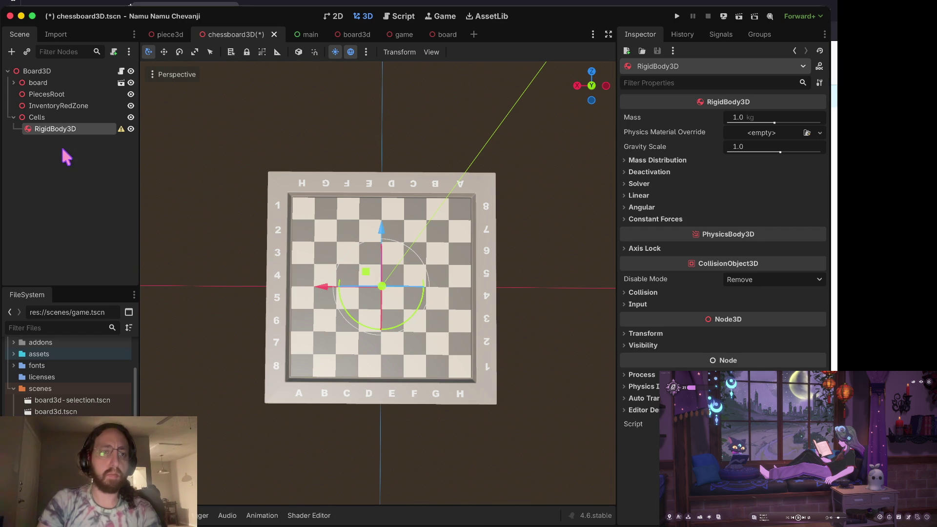
Step: Add a CollisionShape3D under the RigidBody3D and inspect its properties
right_click(55, 132)
click(73, 137)
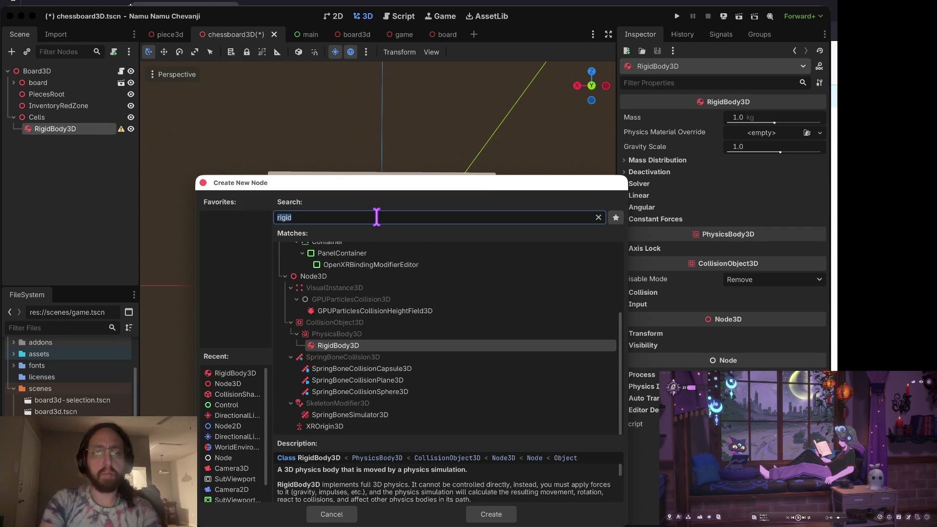
text(colli)
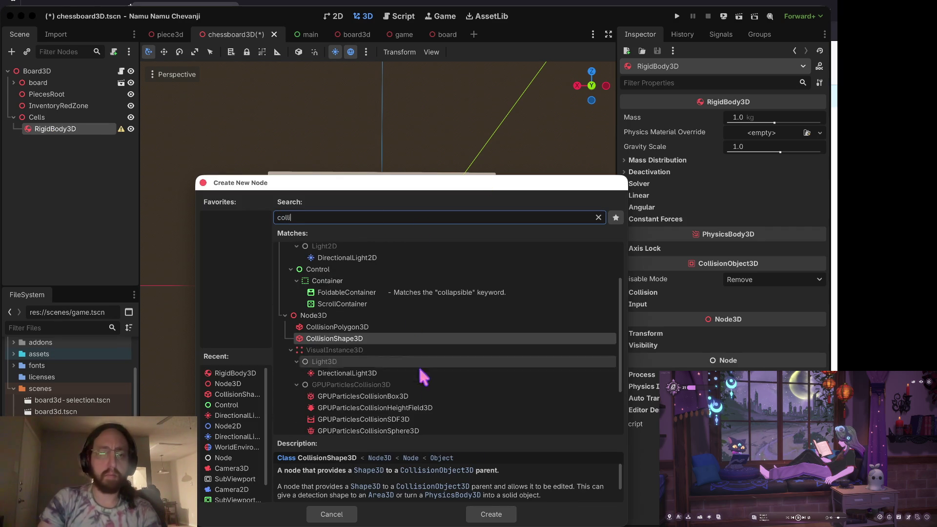
click(478, 517)
click(105, 130)
click(73, 140)
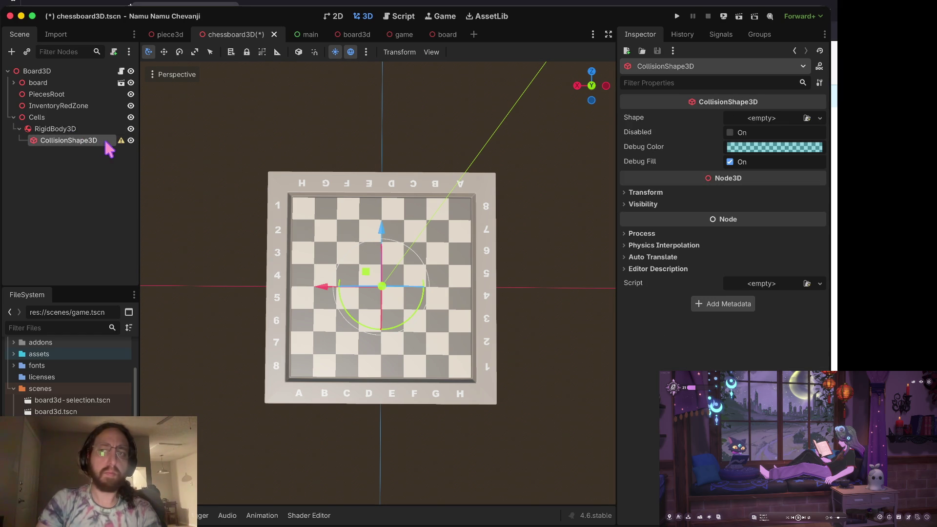
Step: Give the CollisionShape3D a BoxShape3D sized 0.5 × 1.0 × 0.5
click(765, 119)
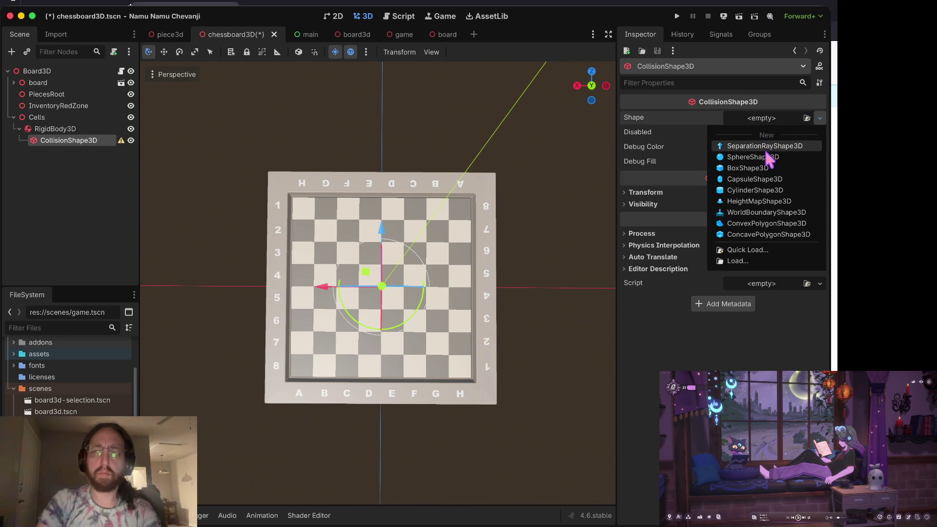
click(763, 168)
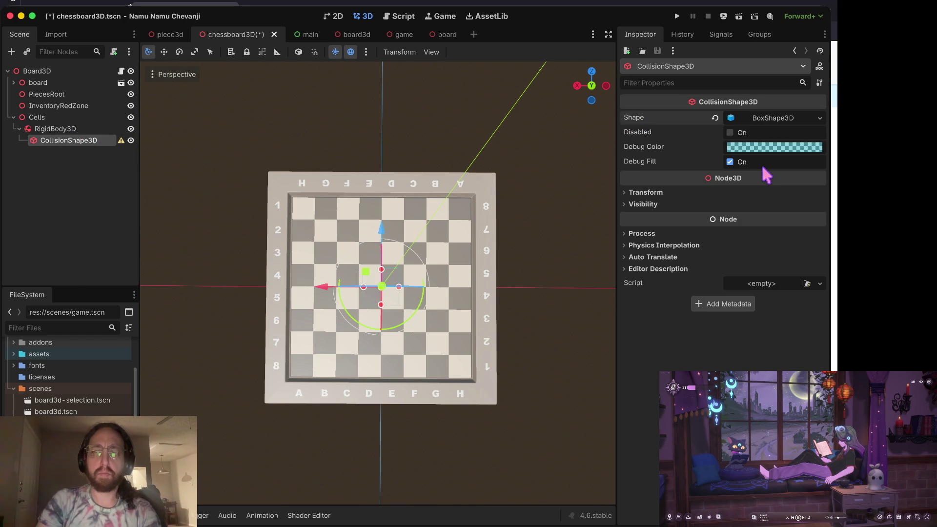
scroll(378, 283, up, 5)
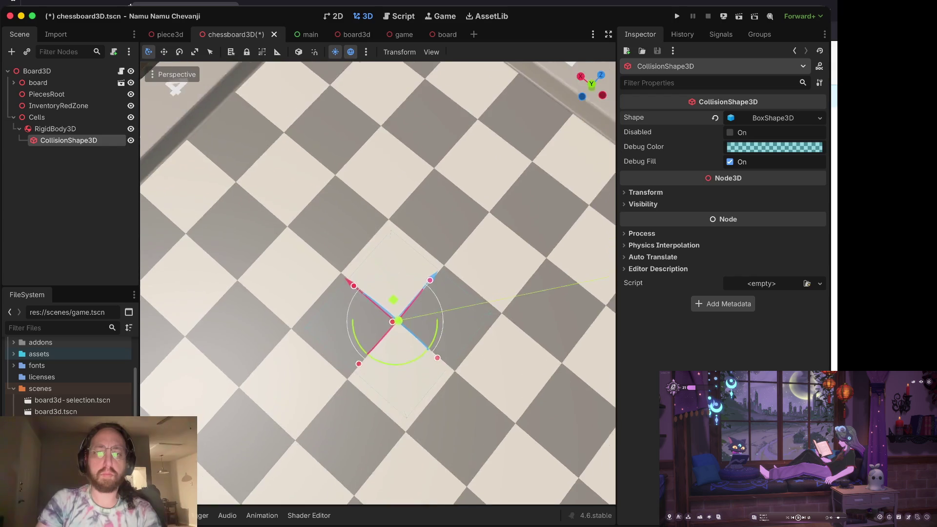
scroll(378, 283, up, 5)
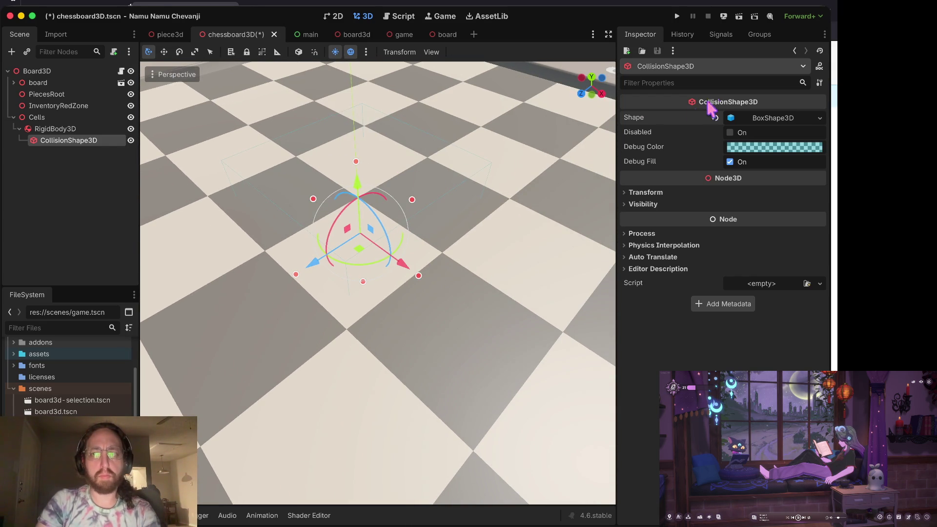
click(751, 113)
click(671, 148)
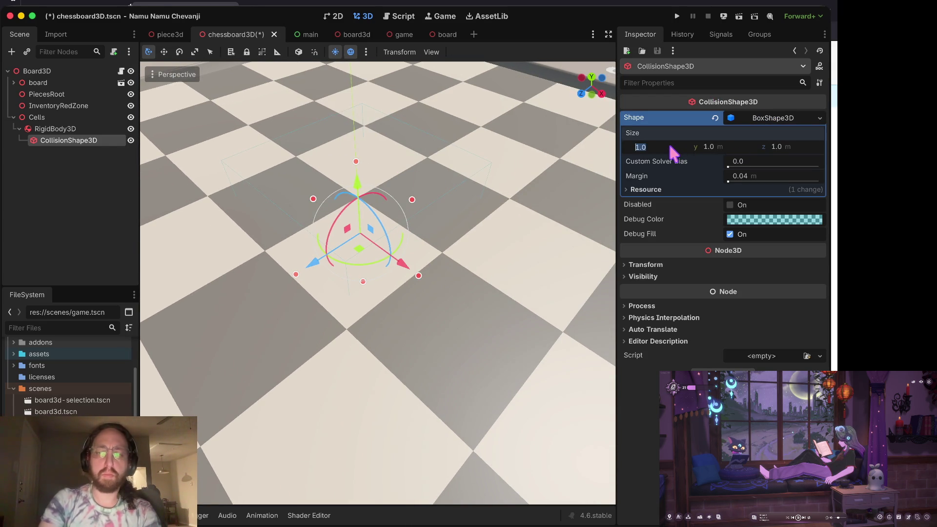
text(5)
key(Tab)
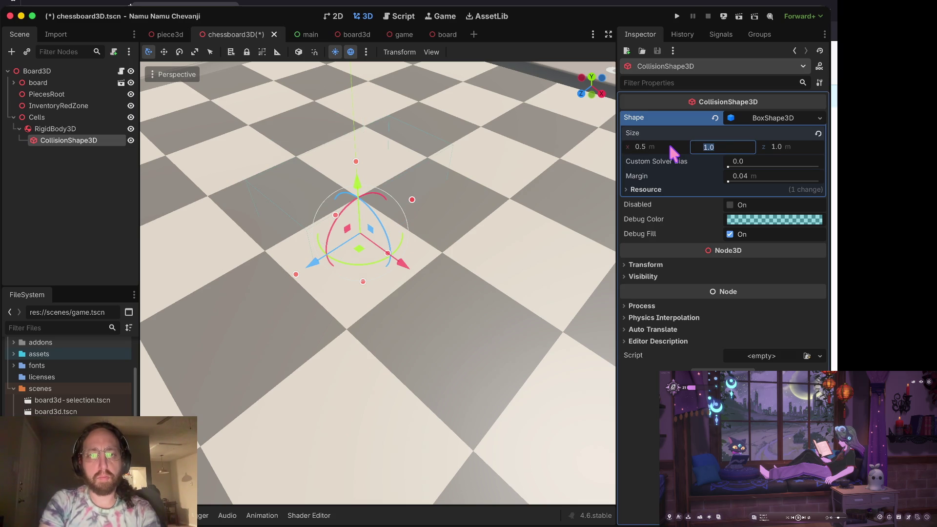
key(Tab)
text(0.5)
key(Tab)
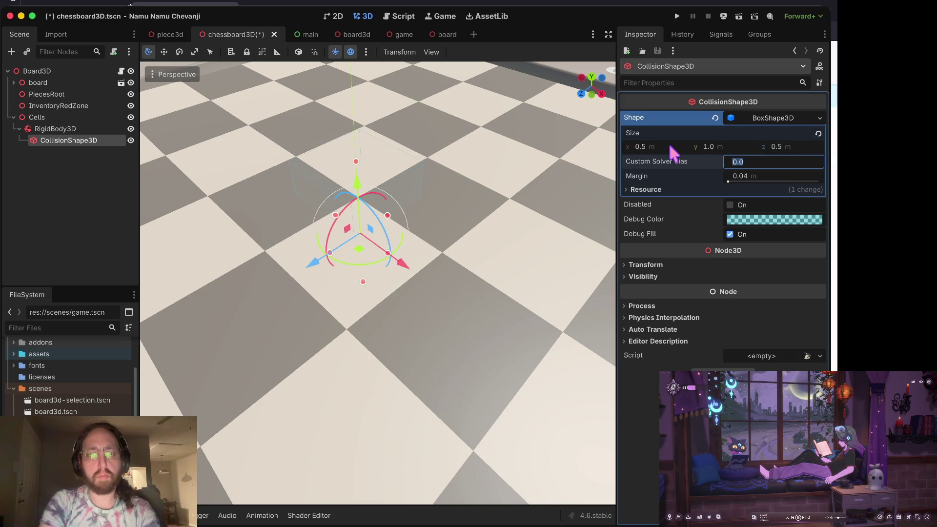
scroll(397, 168, down, 3)
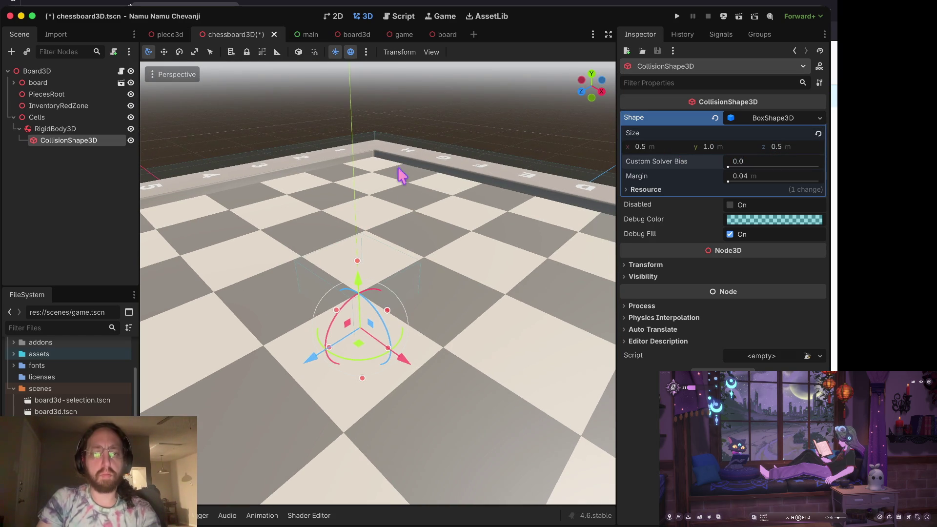
Step: Set the box's debug colour to translucent pink and drag it across the board
drag(404, 364, 466, 404)
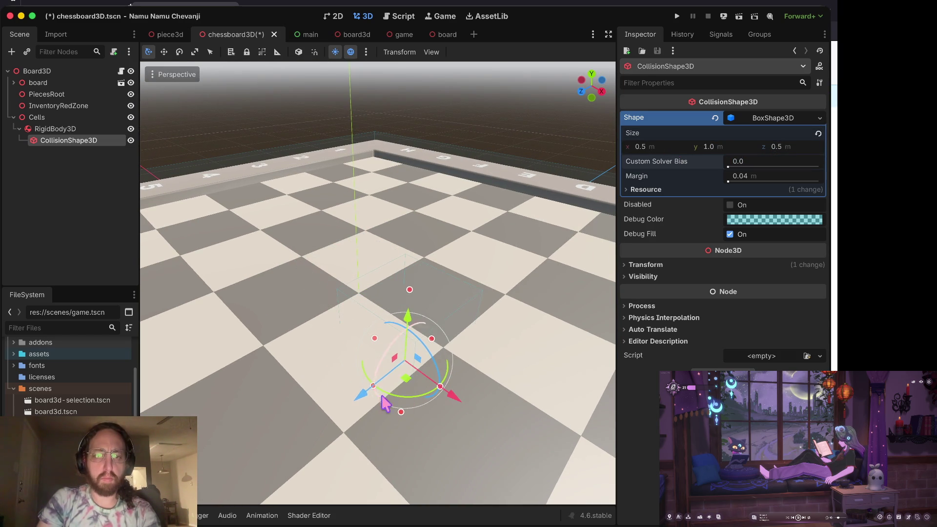
drag(356, 415, 325, 427)
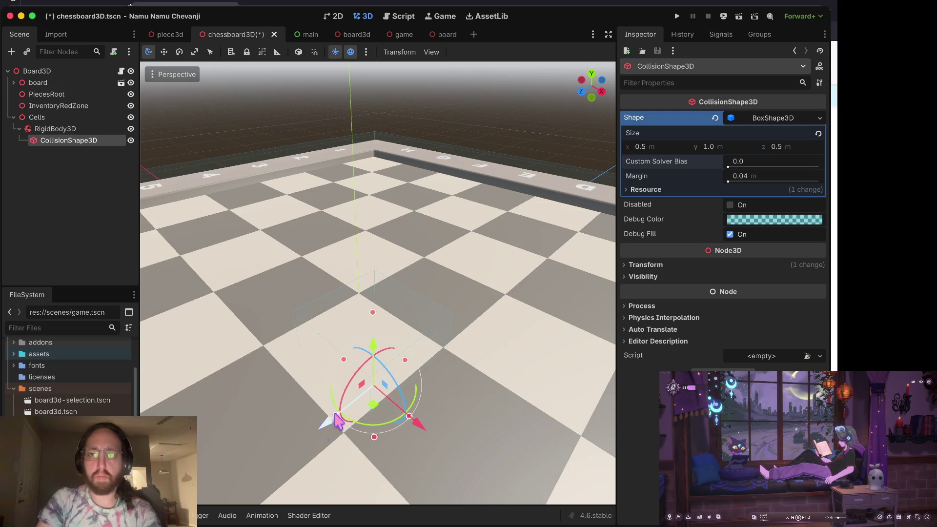
click(765, 220)
click(726, 361)
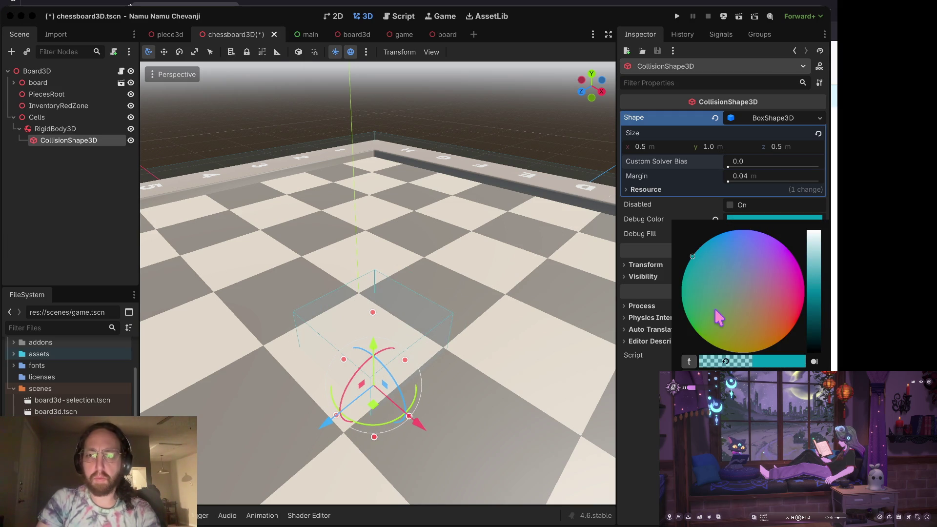
drag(781, 306, 829, 301)
click(513, 320)
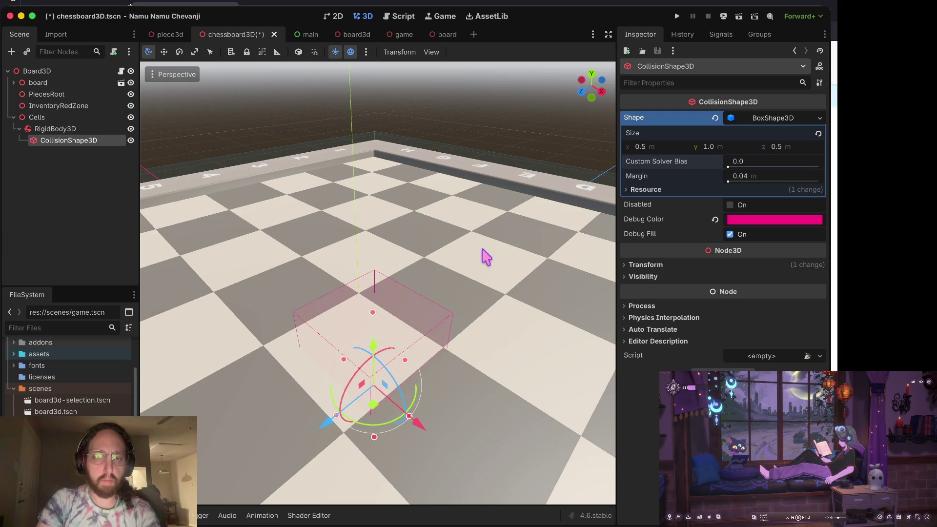
drag(325, 418, 310, 438)
drag(407, 445, 400, 448)
drag(299, 432, 296, 432)
scroll(401, 325, down, 10)
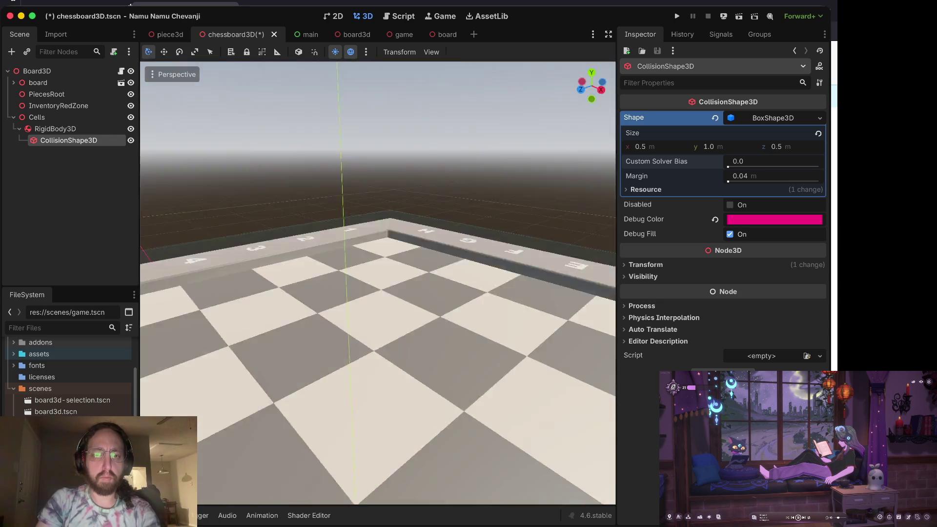
scroll(392, 273, down, 3)
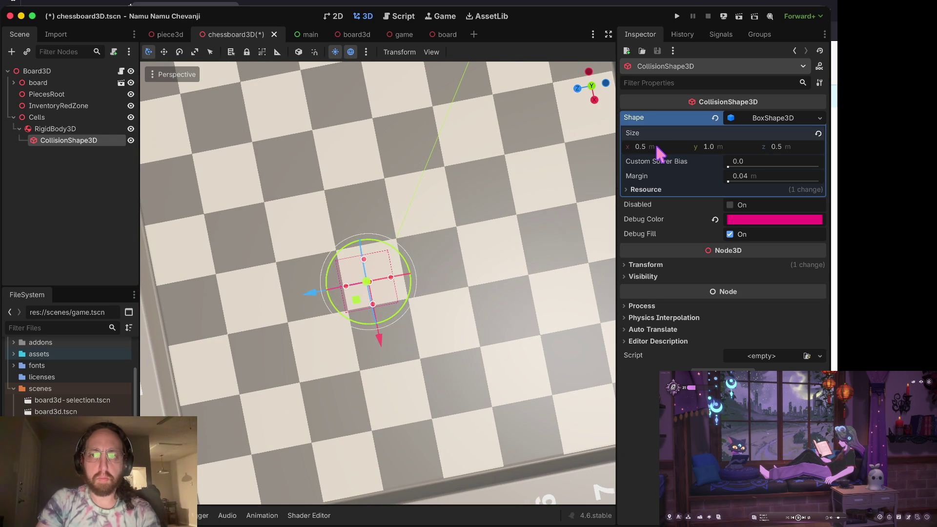
Step: Resize the box to 0.6 × 1.0 × 0.6 and align it with a board square
key(Tab)
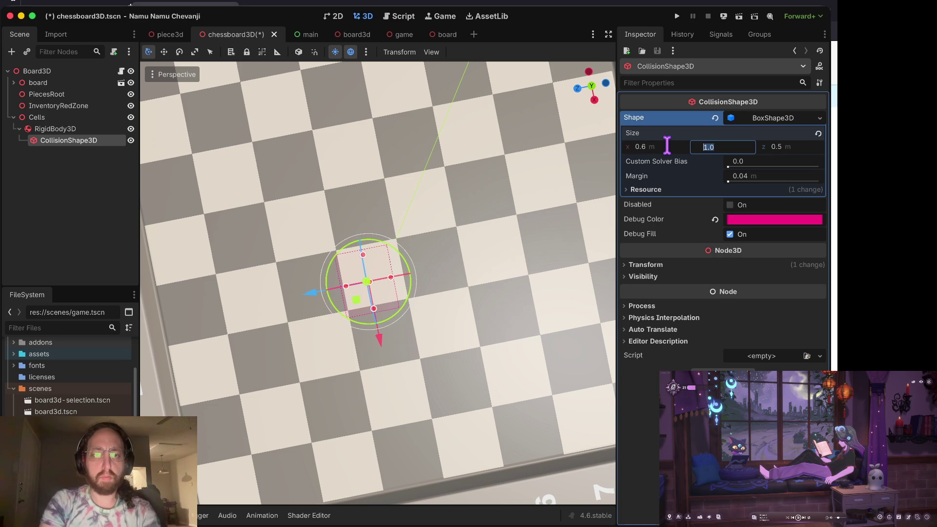
drag(383, 343, 378, 332)
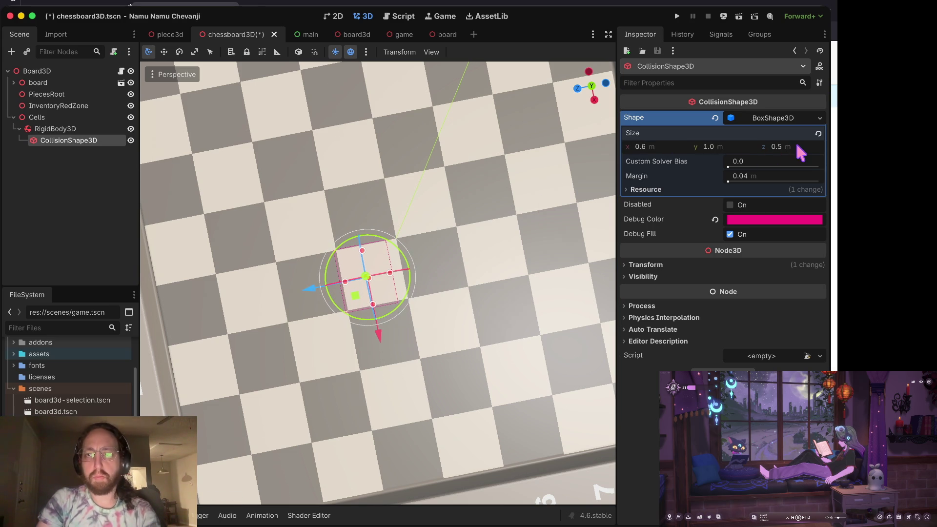
text(.6)
key(Tab)
text(w)
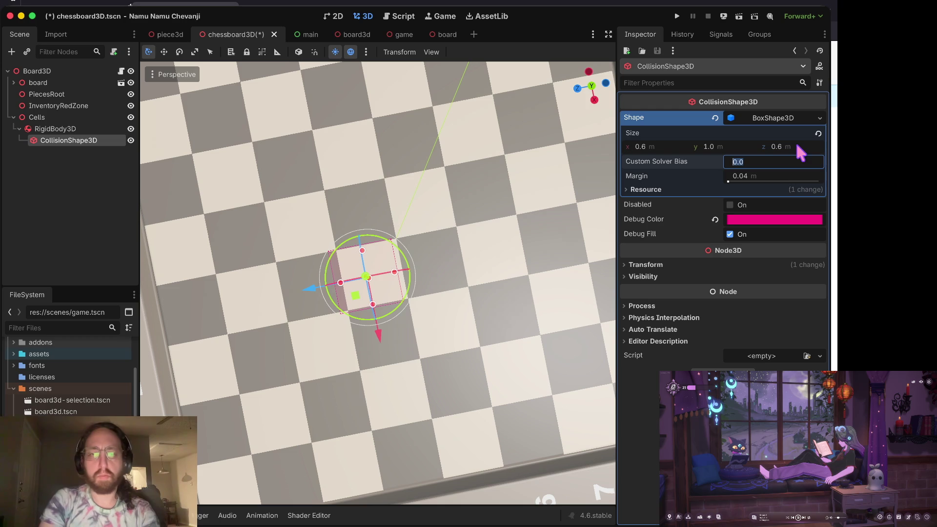
drag(304, 281, 313, 287)
click(444, 271)
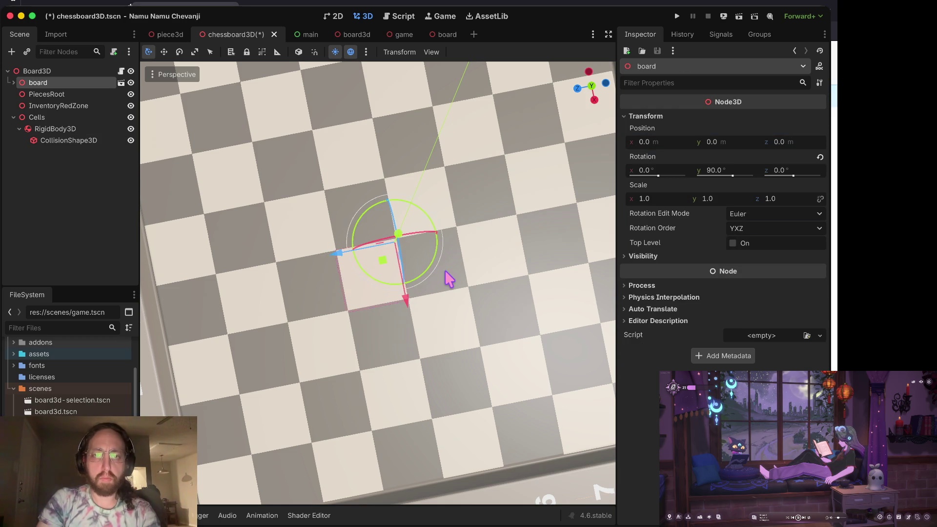
Step: Move the RigidBody3D onto a board square and save the chessboard3D scene
scroll(444, 271, down, 5)
scroll(422, 276, down, 10)
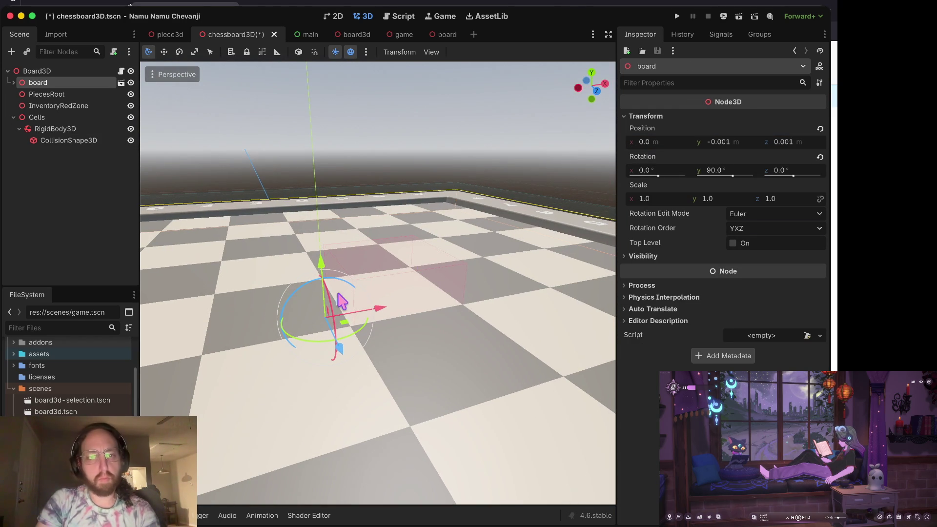
click(72, 130)
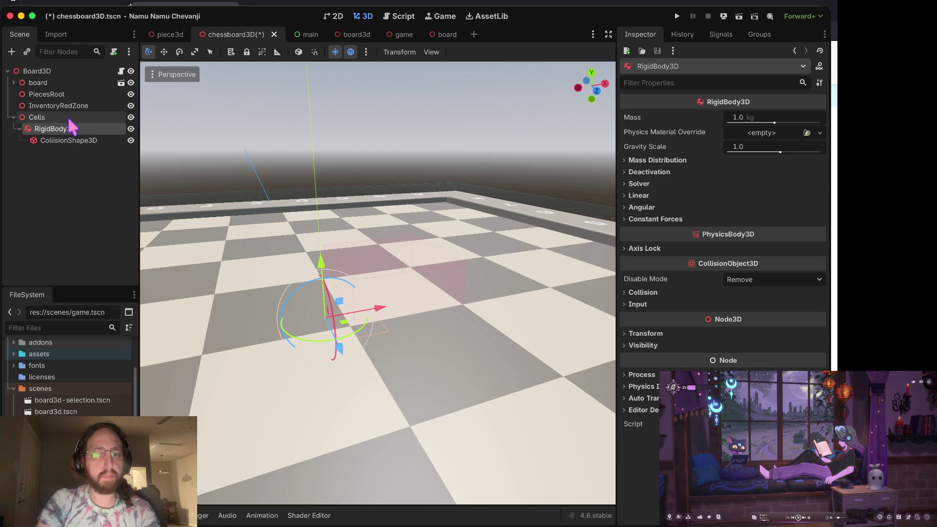
click(85, 141)
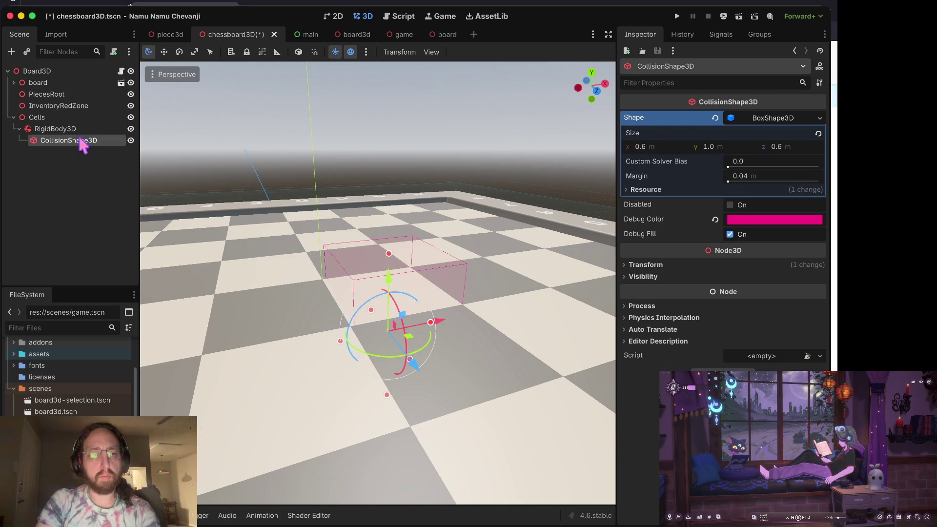
click(80, 130)
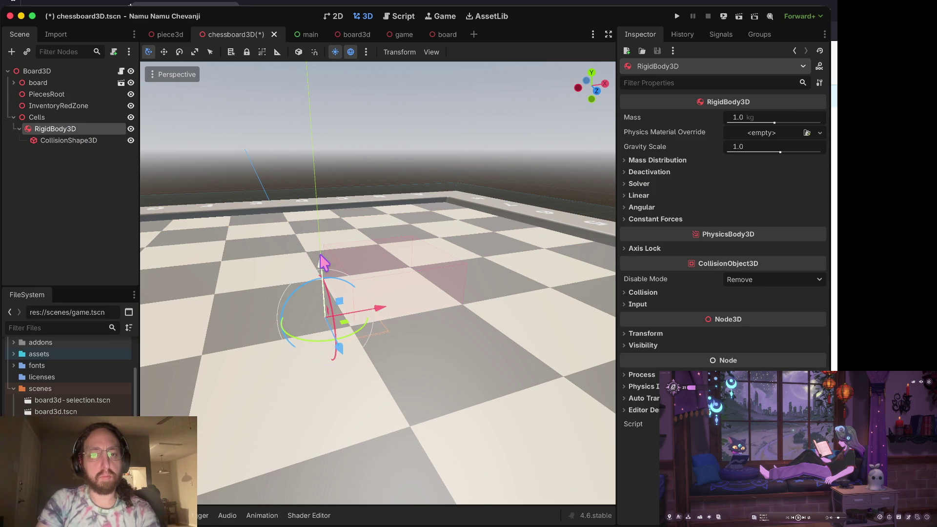
mouse_move(322, 262)
mouse_down()
mouse_move(326, 295)
mouse_move(321, 285)
mouse_up()
key(ctrl+s)
Step: Collapse the RigidBody3D branch in the Scene tree and bring up its actions menu
click(479, 199)
scroll(479, 199, up, 5)
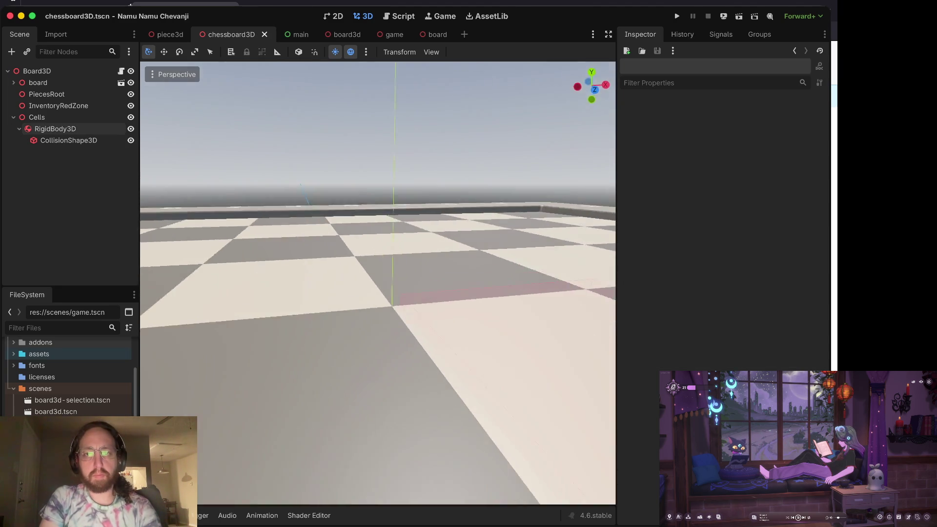
scroll(456, 200, down, 5)
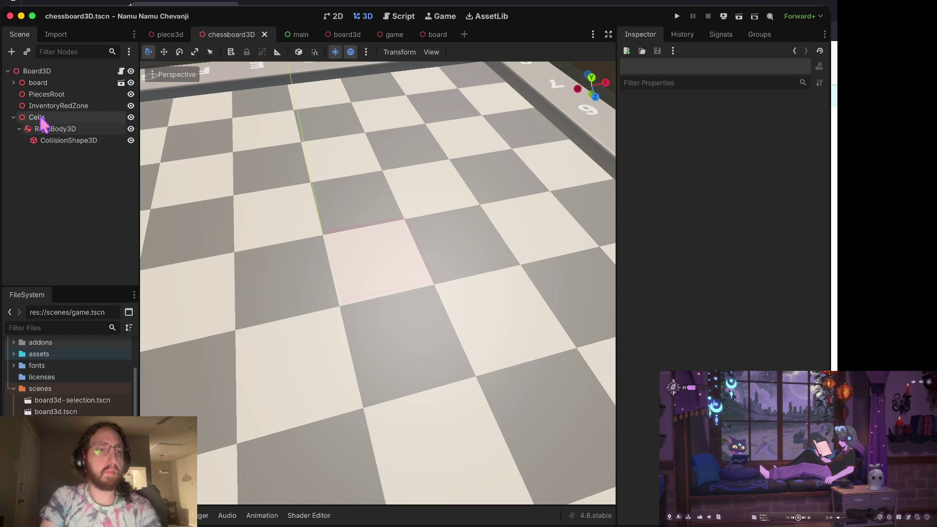
click(26, 131)
click(19, 129)
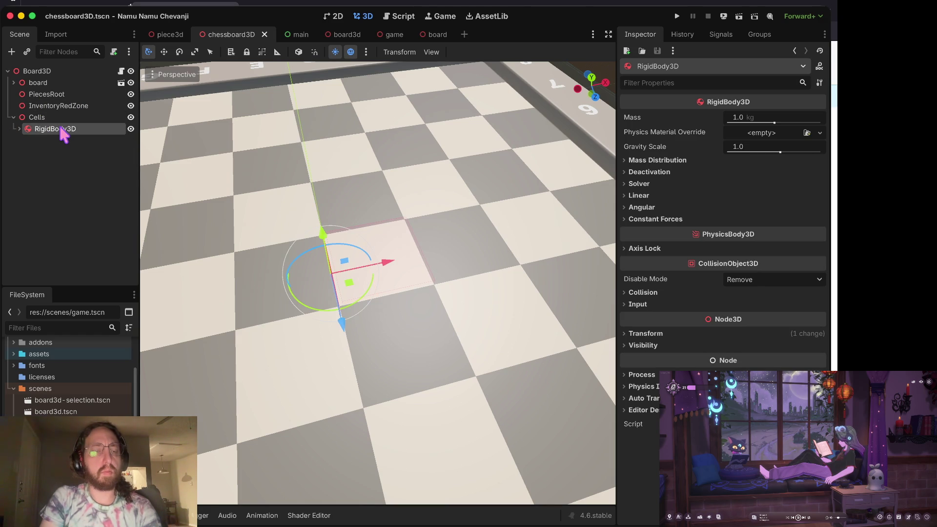
right_click(62, 131)
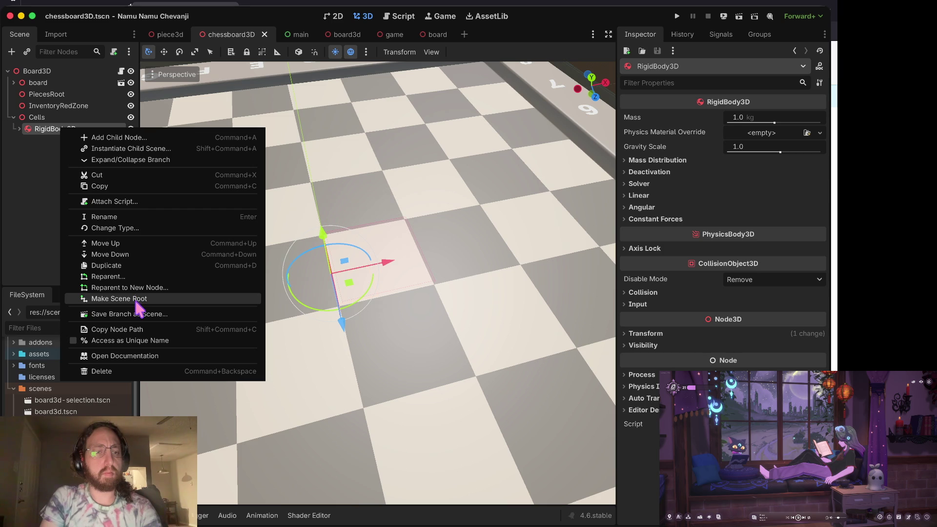
Step: Save the RigidBody3D branch as cell.tscn, resave the chessboard scene, and open cell.tscn
click(138, 315)
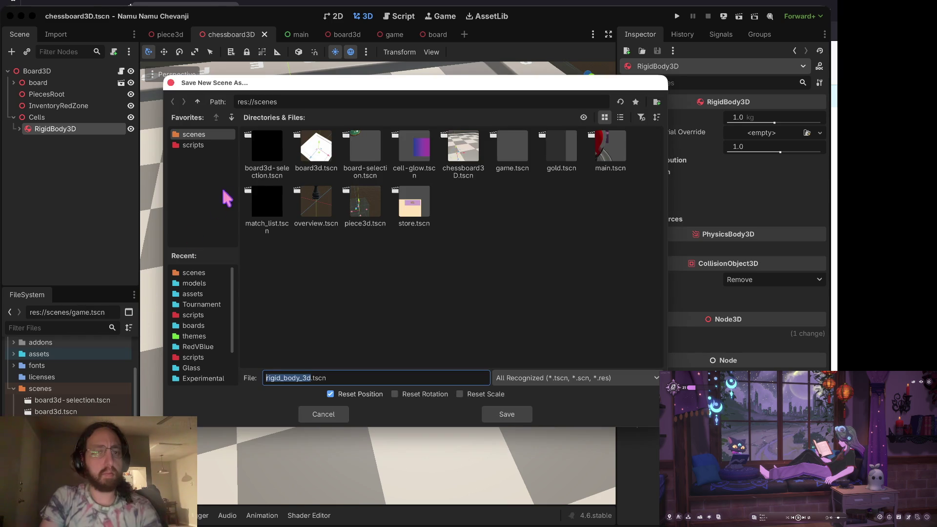
text(cell)
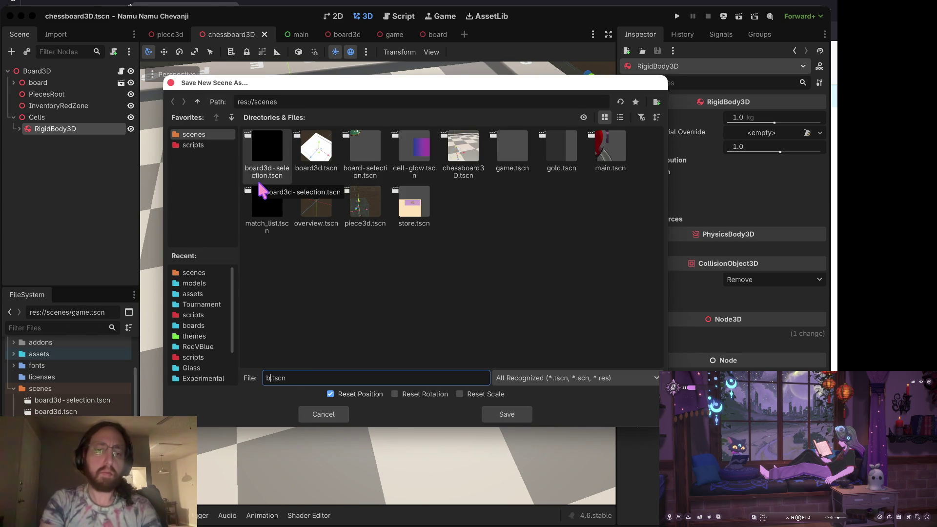
key(Return)
key(ctrl+s)
click(121, 129)
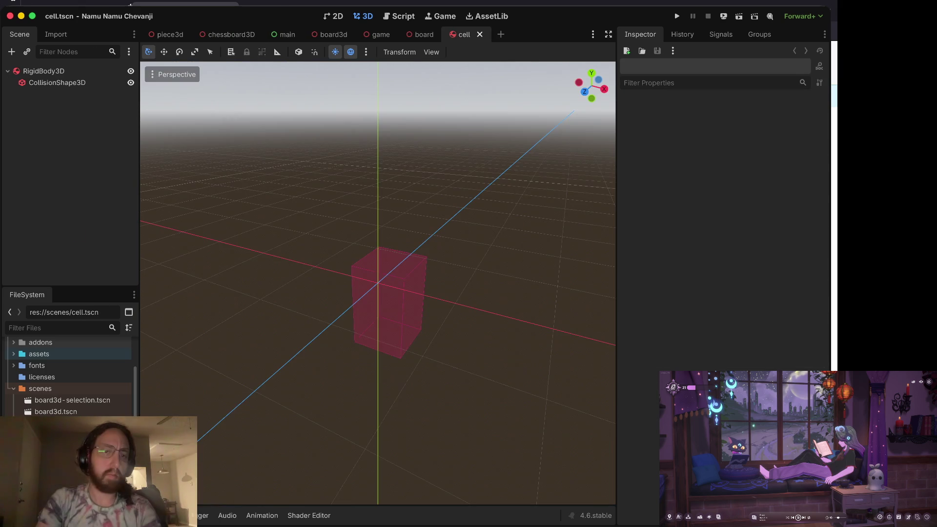
Step: Close the cell, board model and game scene tabs
click(51, 71)
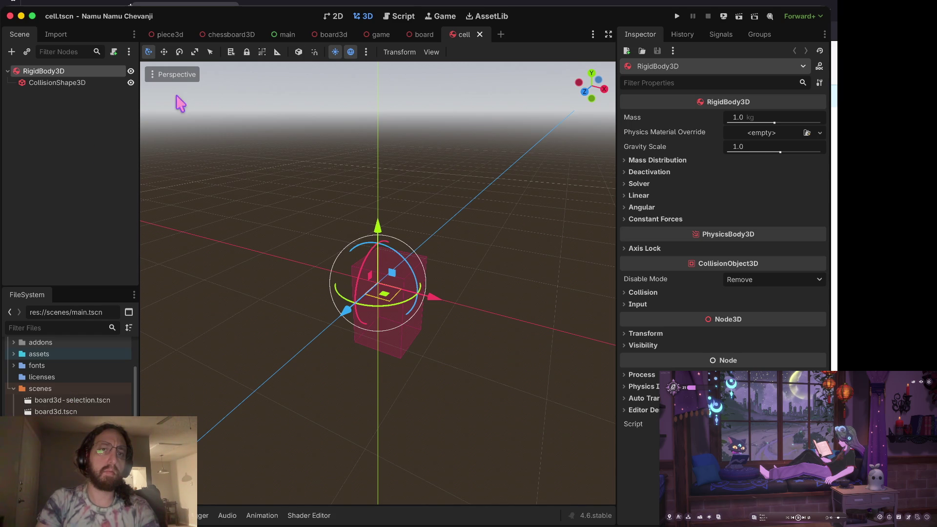
click(480, 34)
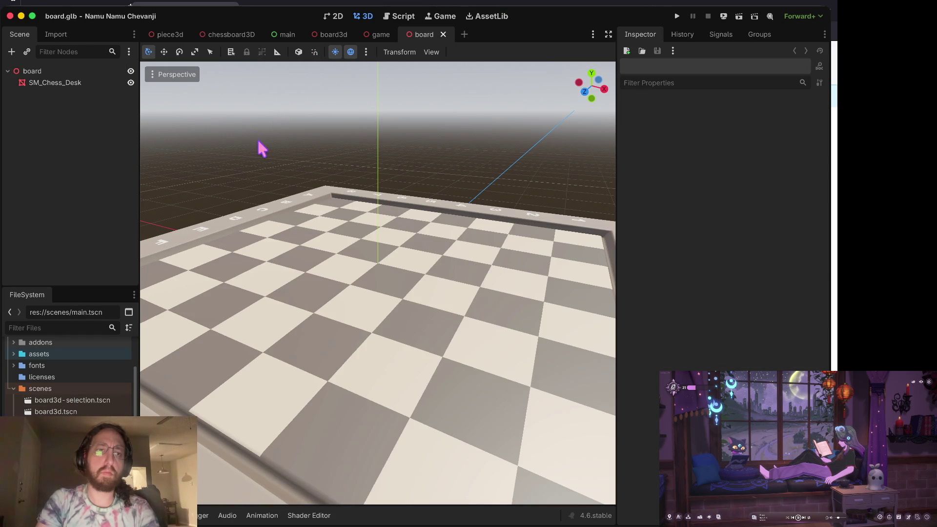
click(442, 35)
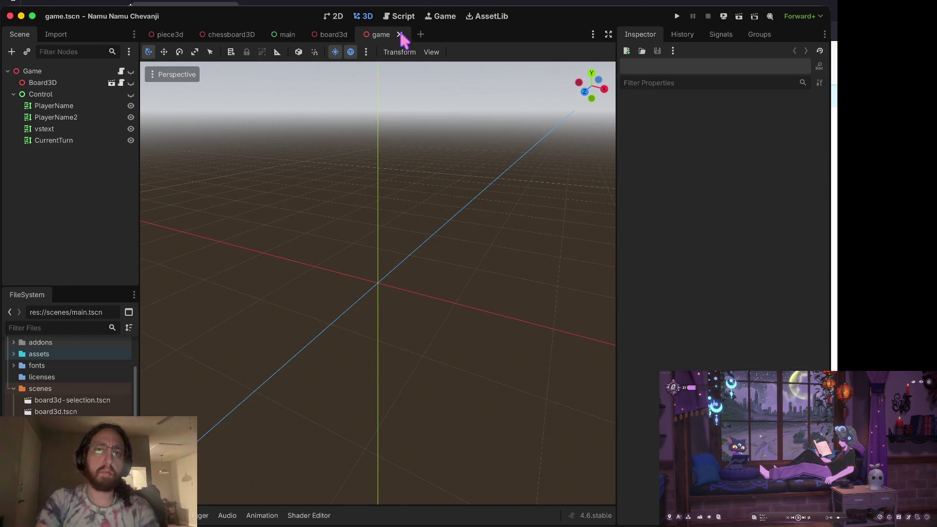
click(403, 18)
click(400, 35)
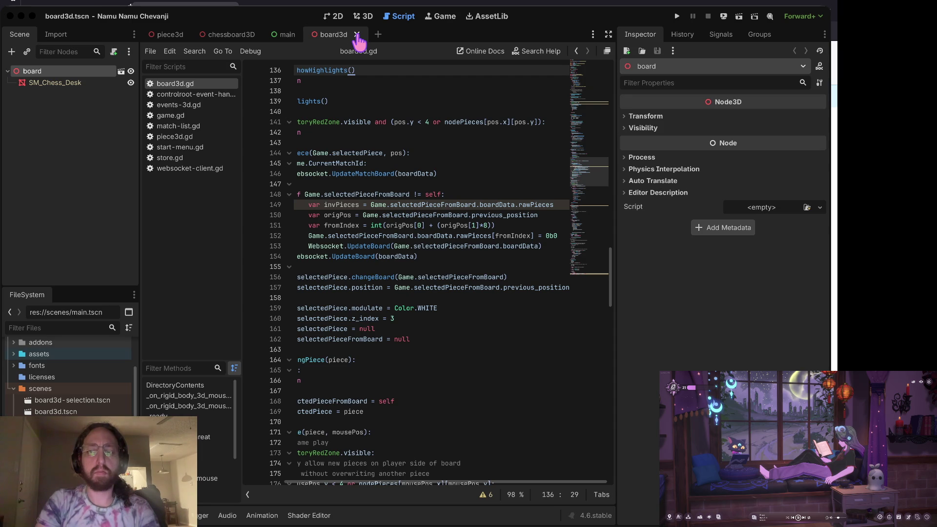
Step: Select board3d.tscn in FileSystem and scroll board3d.gd to the init_pieces function
click(410, 163)
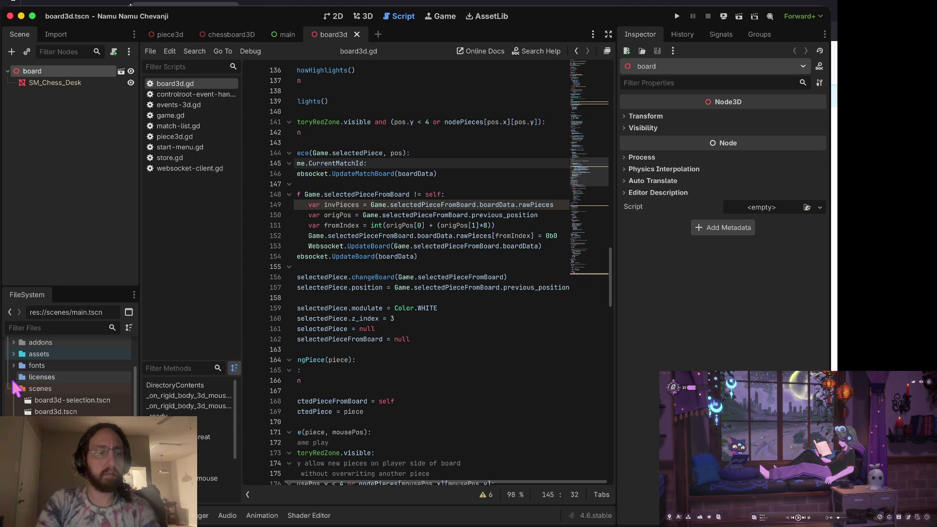
click(51, 400)
click(69, 413)
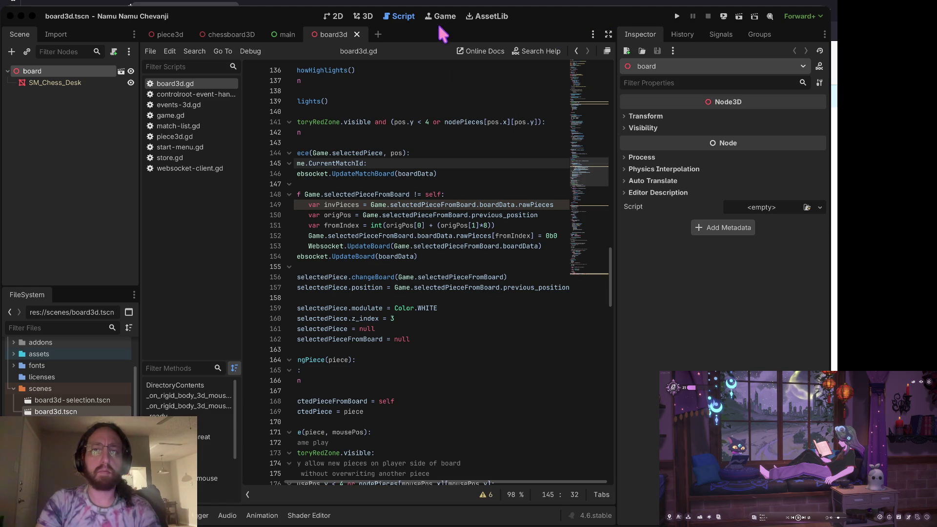
click(563, 18)
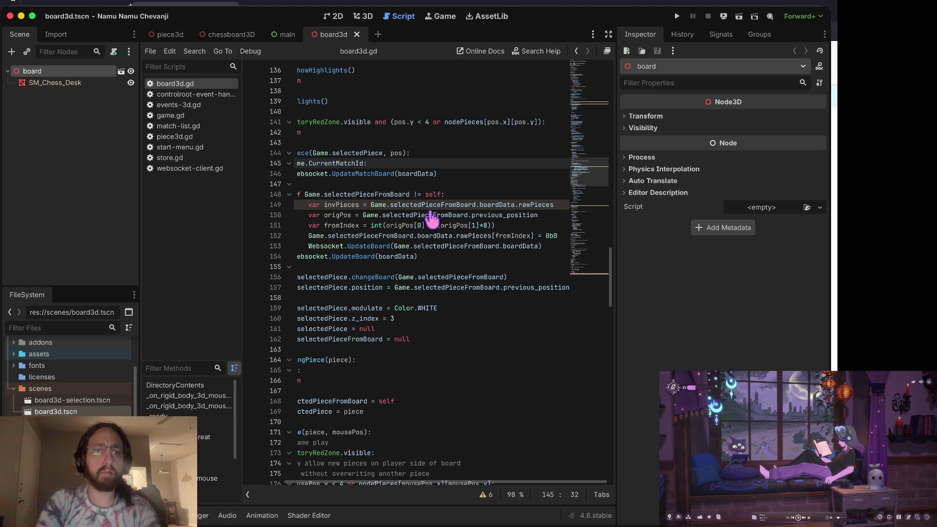
click(830, 69)
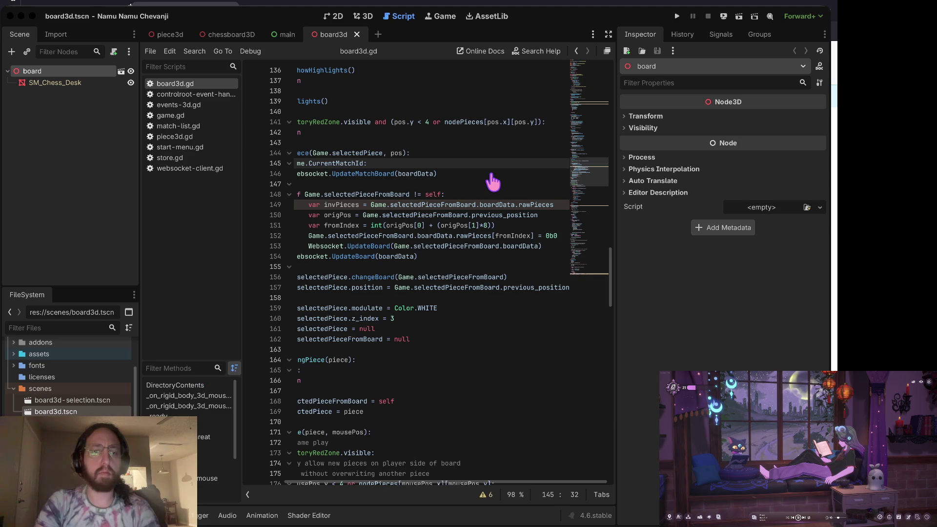
click(426, 214)
scroll(426, 211, down, 15)
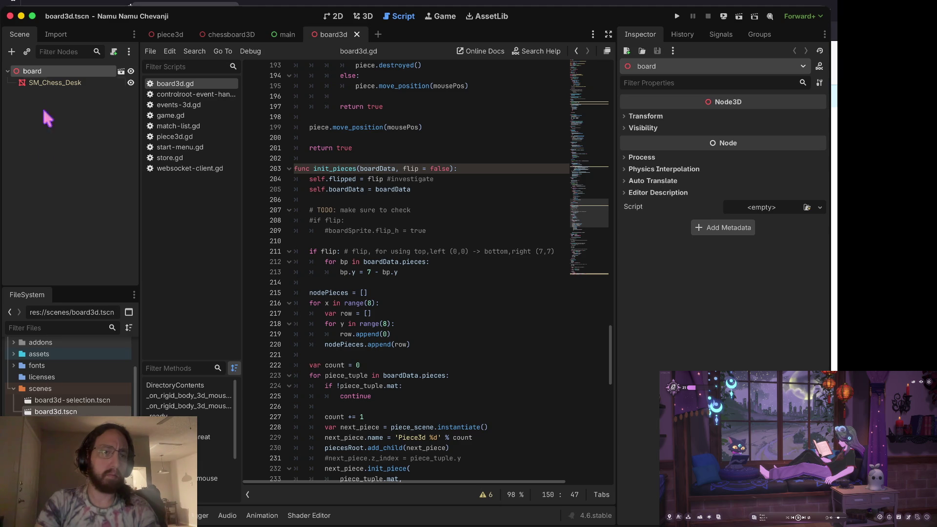
Step: In chessboard3D, rename the RigidBody3D under Cells to Cell
double_click(54, 423)
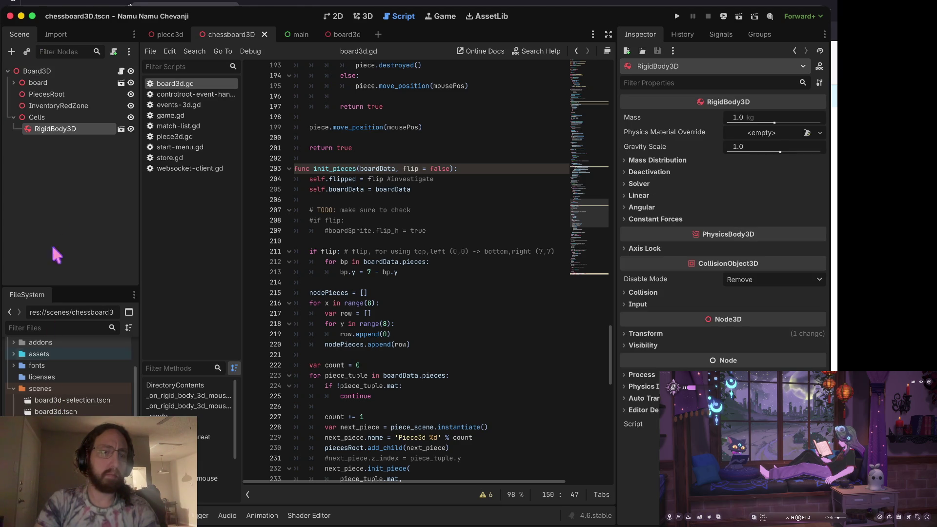
click(36, 118)
click(40, 129)
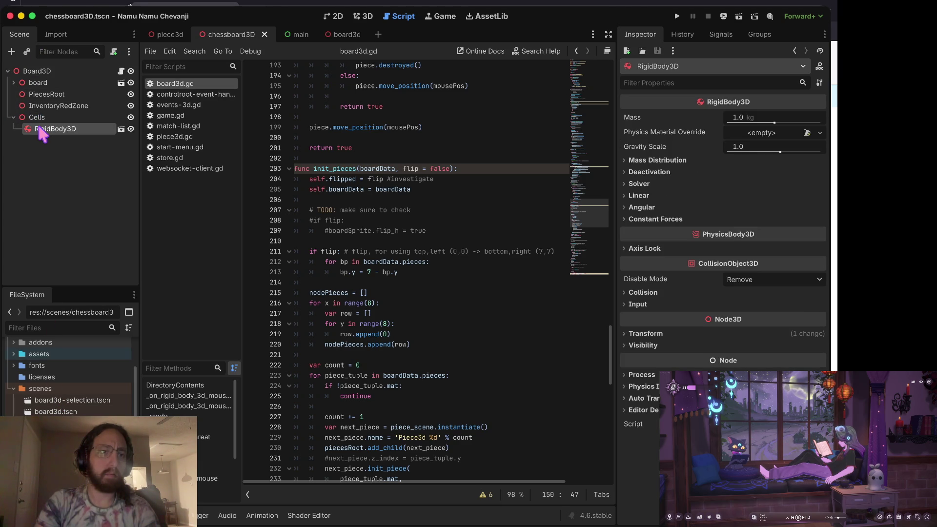
key(F2)
text(Cel)
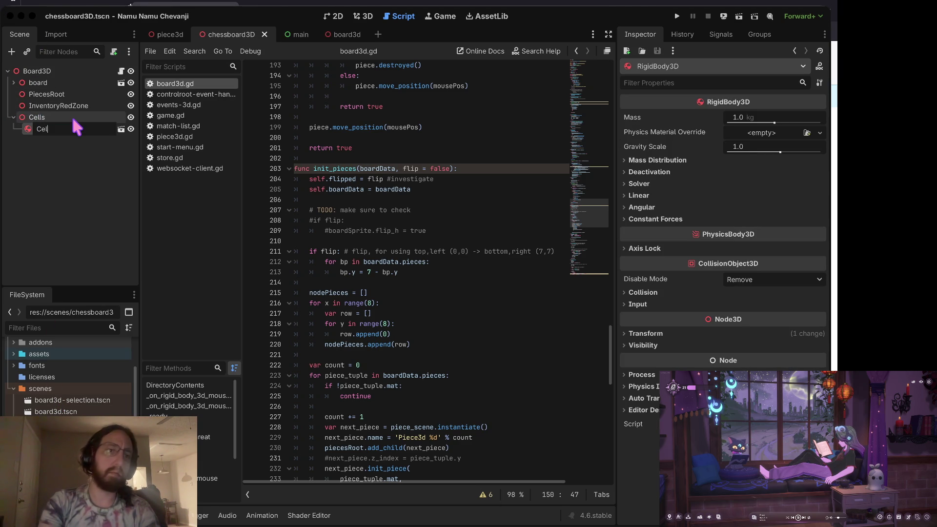
text(l)
key(Return)
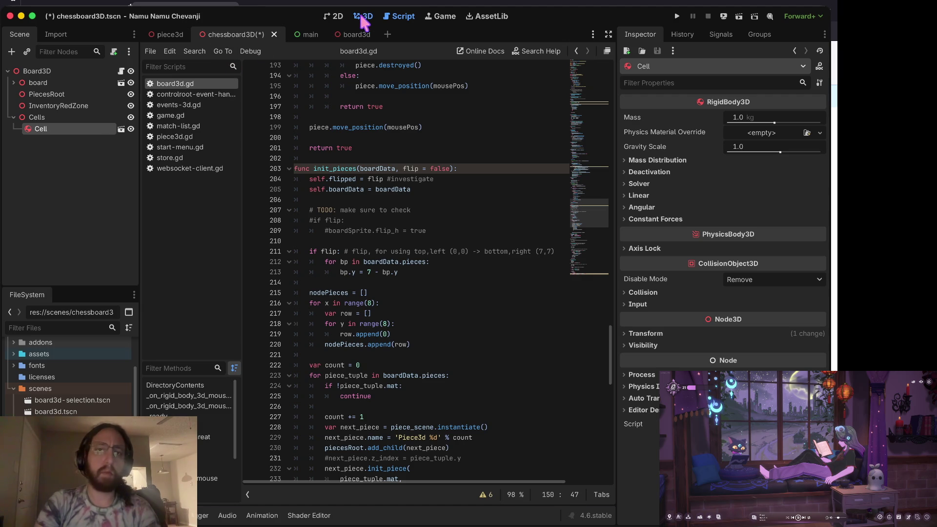
Step: Switch to the 3D view and select the Cells and Cell nodes to review them
click(364, 20)
scroll(150, 240, down, 5)
scroll(151, 241, up, 8)
scroll(380, 244, down, 5)
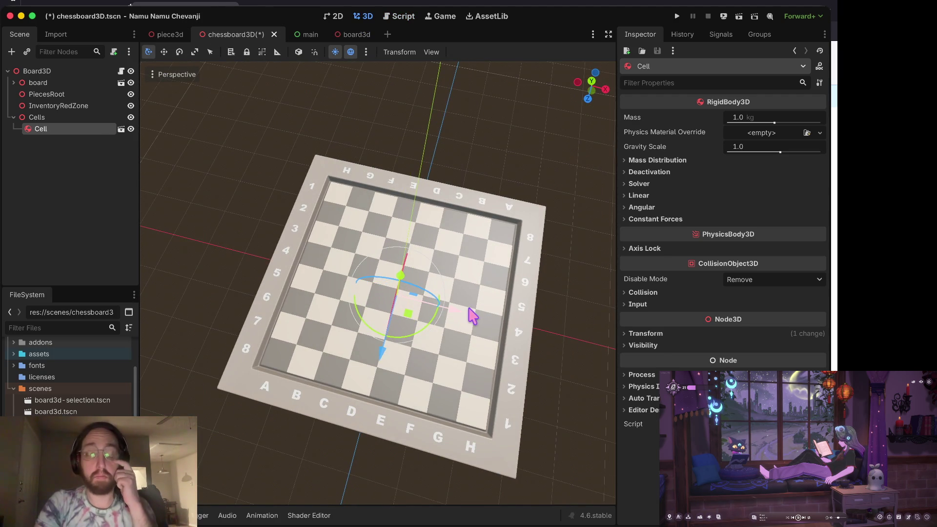
click(41, 118)
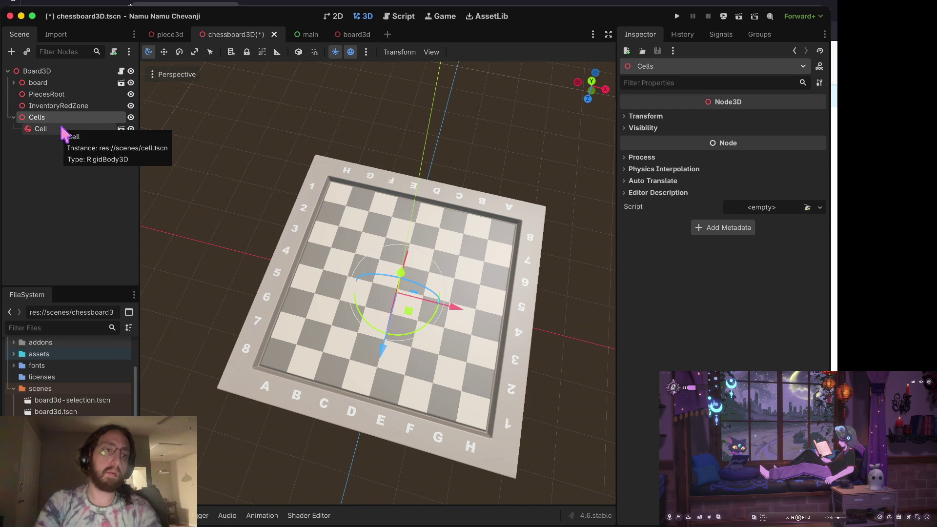
click(48, 128)
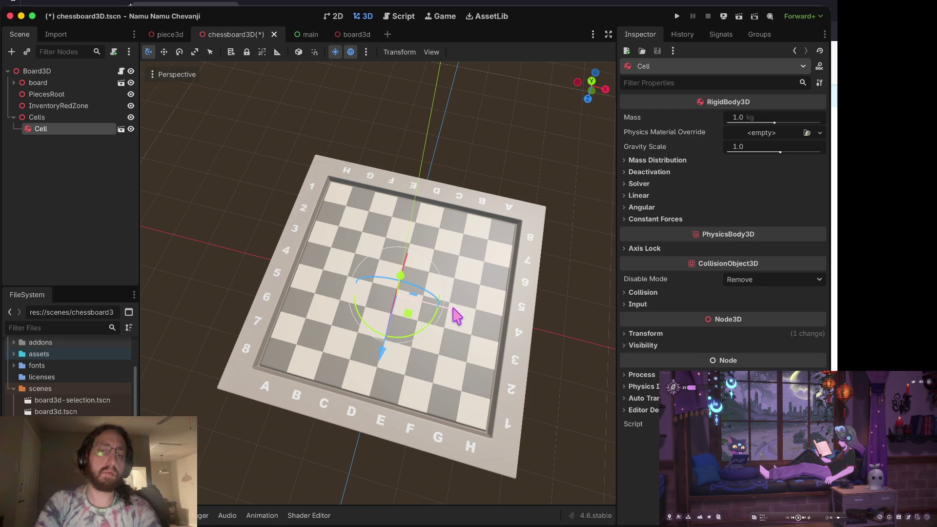
click(45, 119)
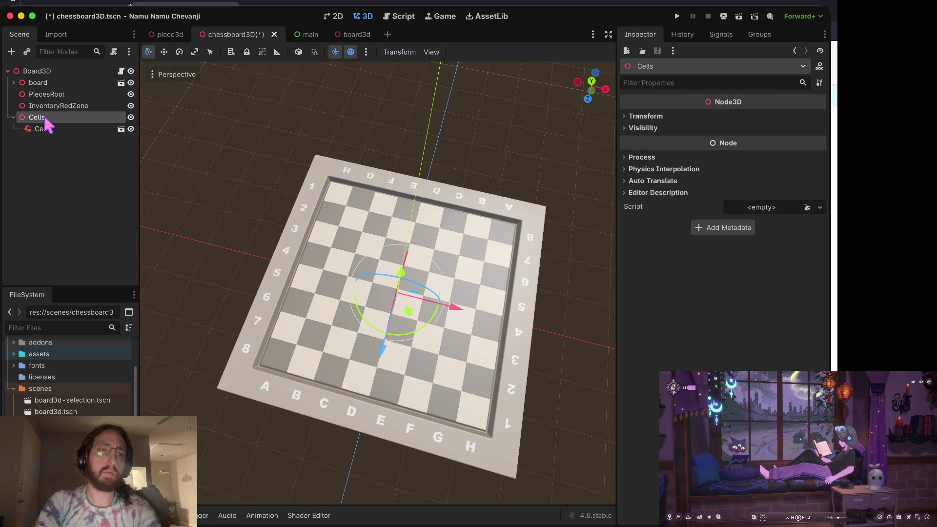
right_click(48, 124)
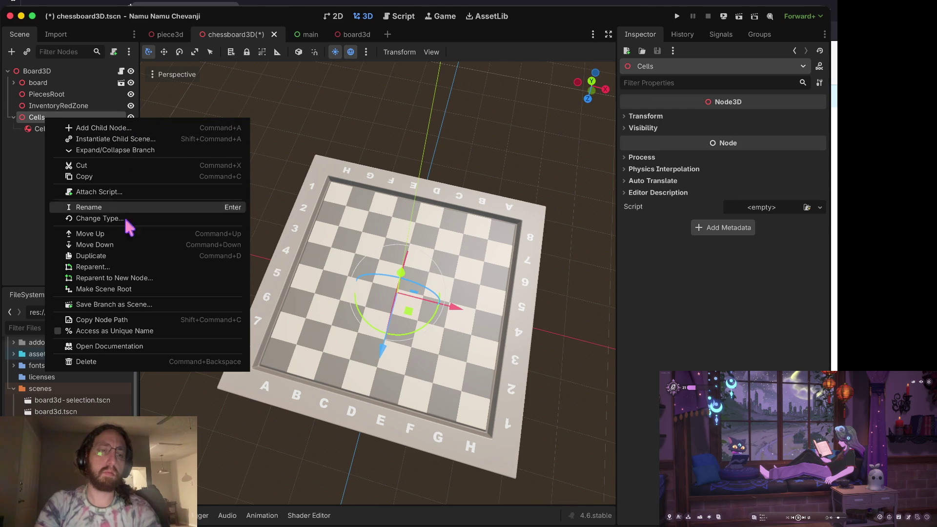
Step: Attach a new script at res://scripts/spawnCells.gd to the Cells node
click(125, 192)
key(BackSpace)
key(BackSpace)
key(BackSpace)
text(scripts/spawnCells.gd)
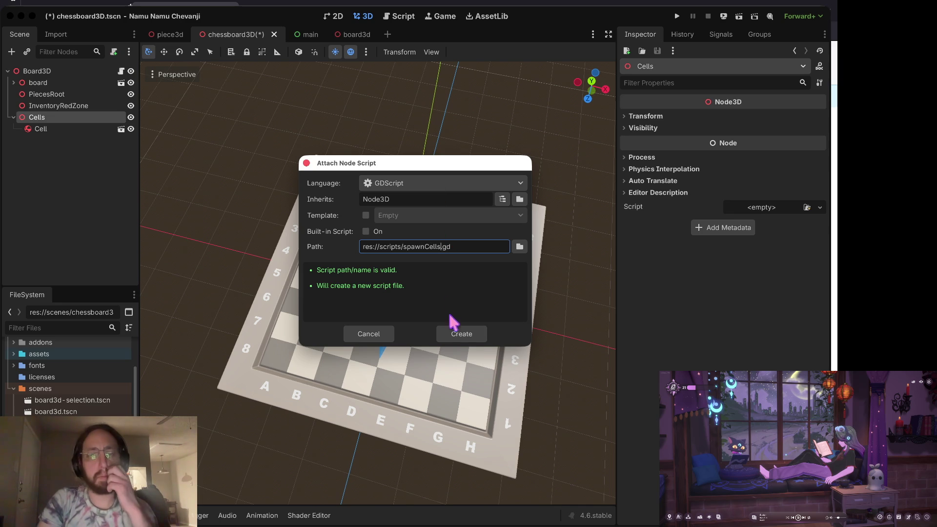
click(456, 337)
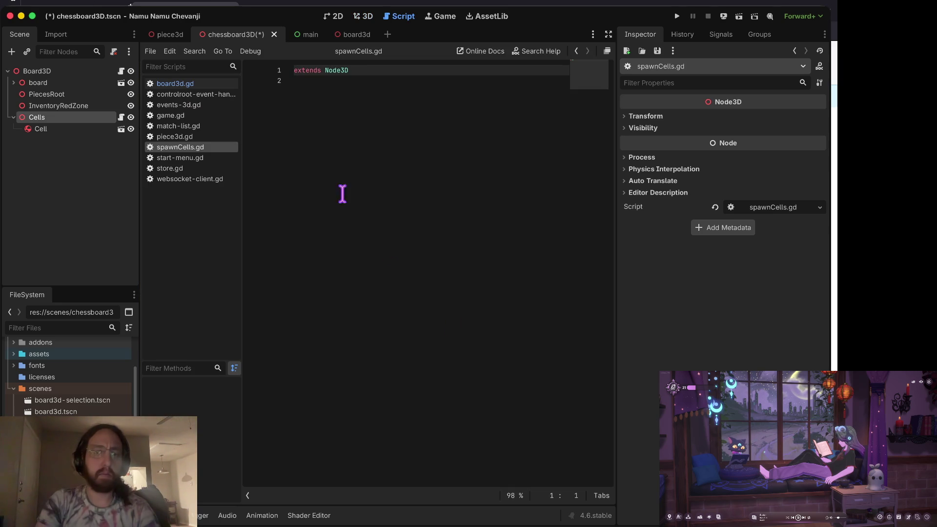
Step: Add a _ready function to spawnCells.gd with a blank line above it
click(382, 83)
key(Return)
key(Return)
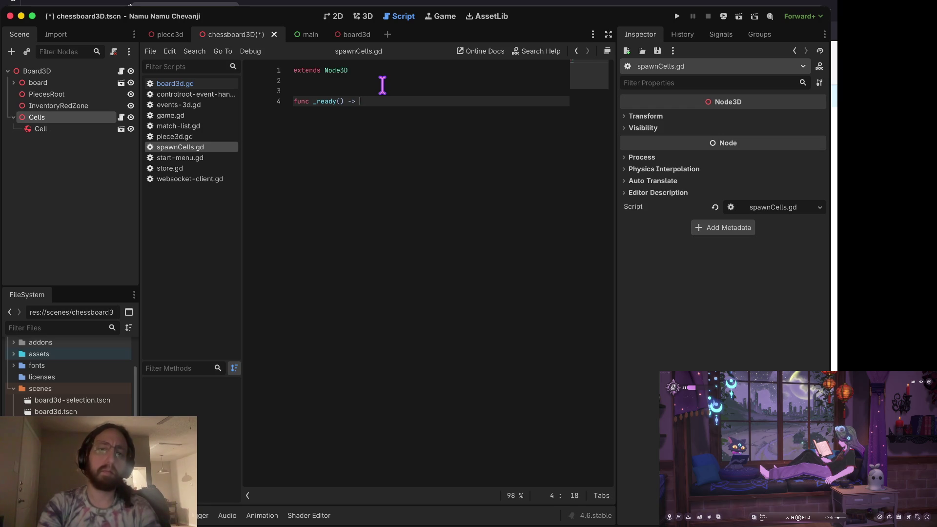
text(:)
key(Return)
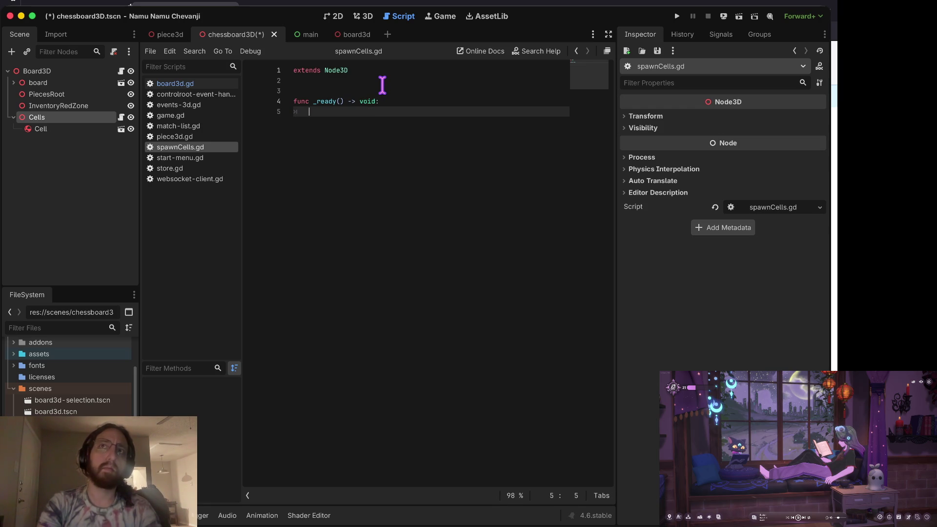
click(382, 83)
key(Return)
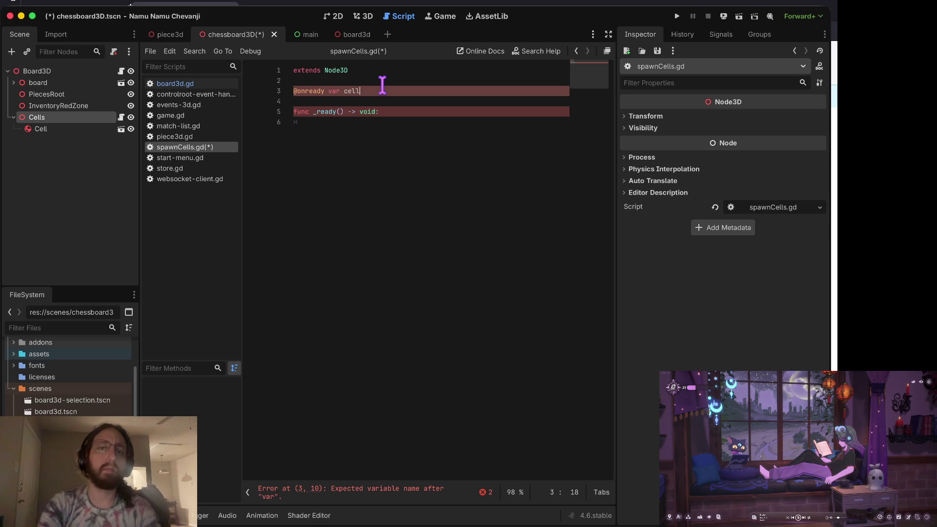
Step: Declare cellScene preloading res://scenes/cell.tscn and save the script
text(preload)
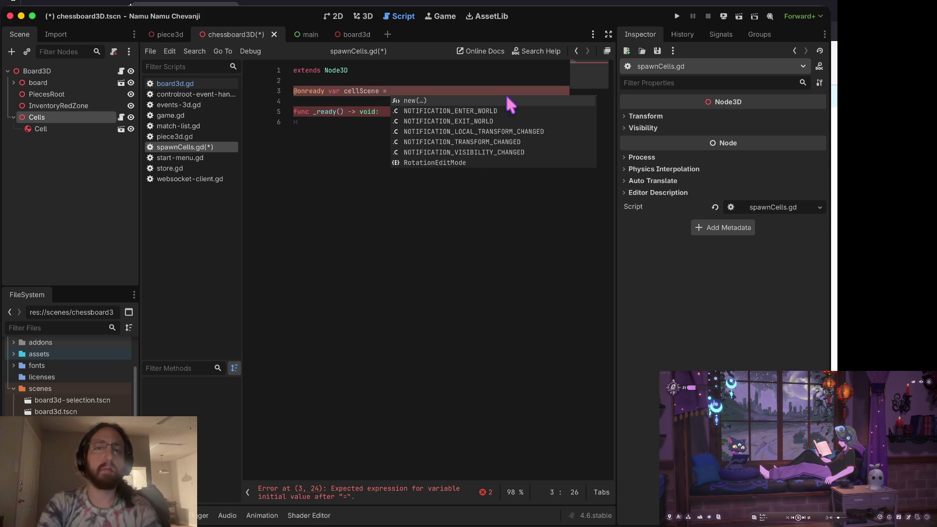
text((')
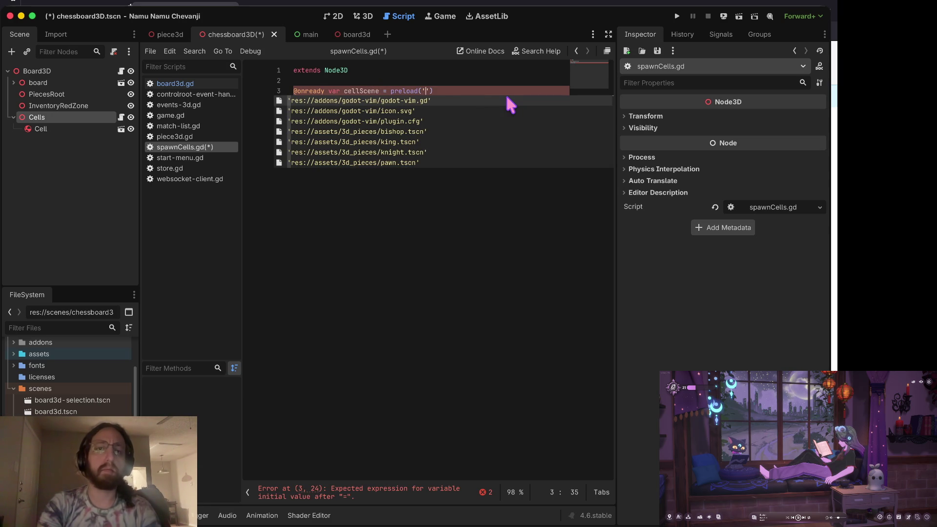
text(res://)
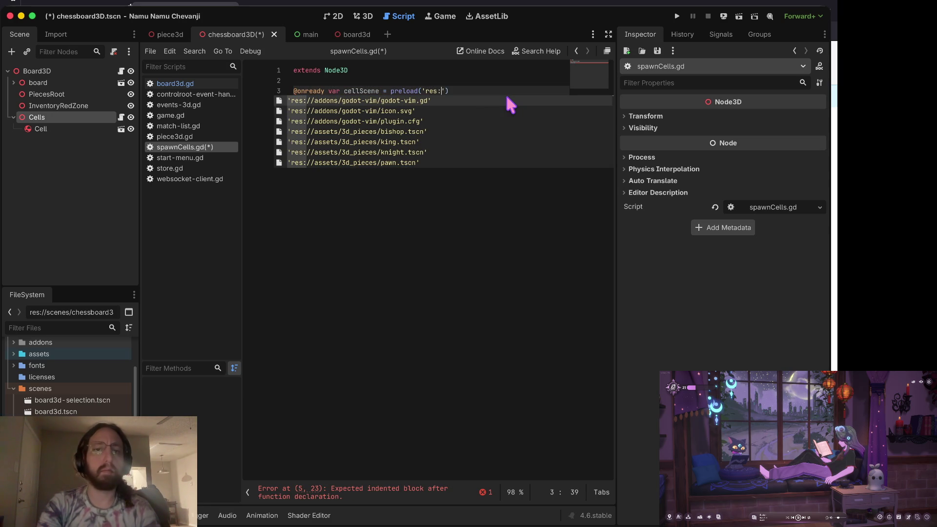
text(assets/)
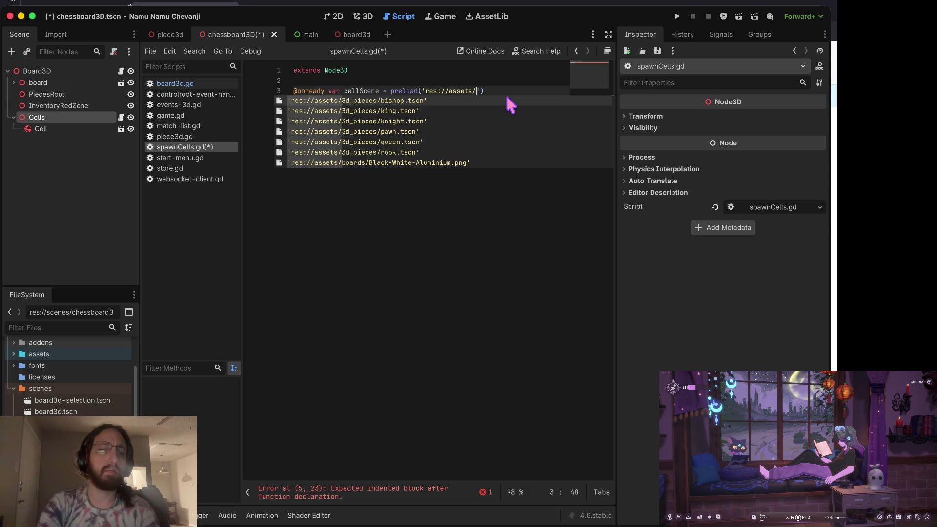
key(BackSpace)
key(BackSpace)
key(BackSpace)
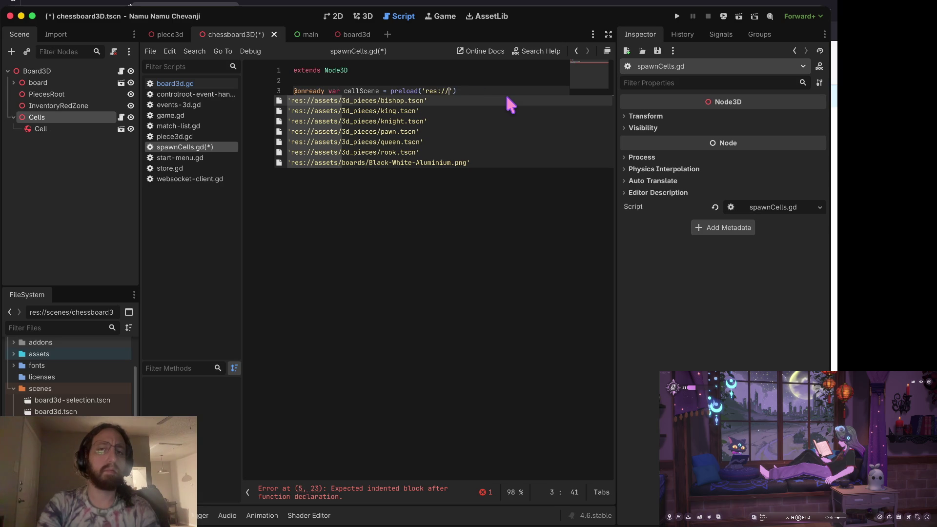
text(scenes)
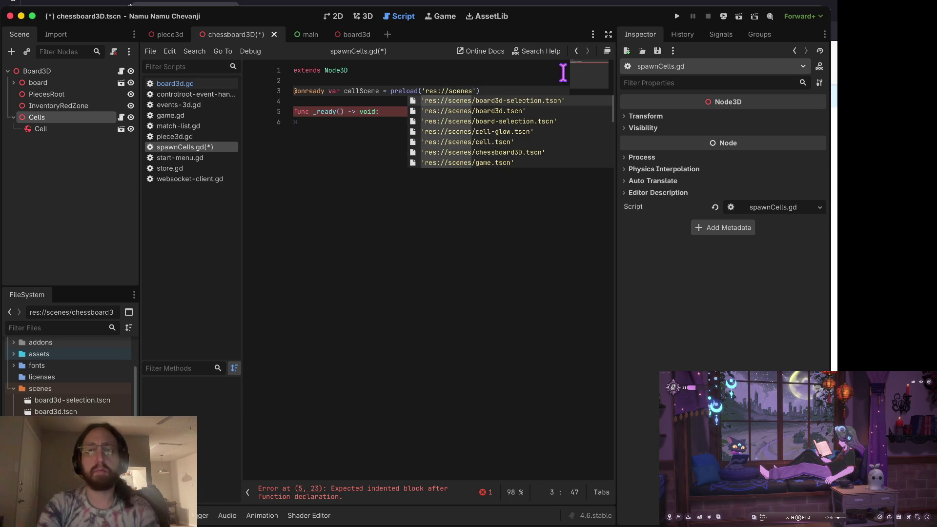
text(/cell)
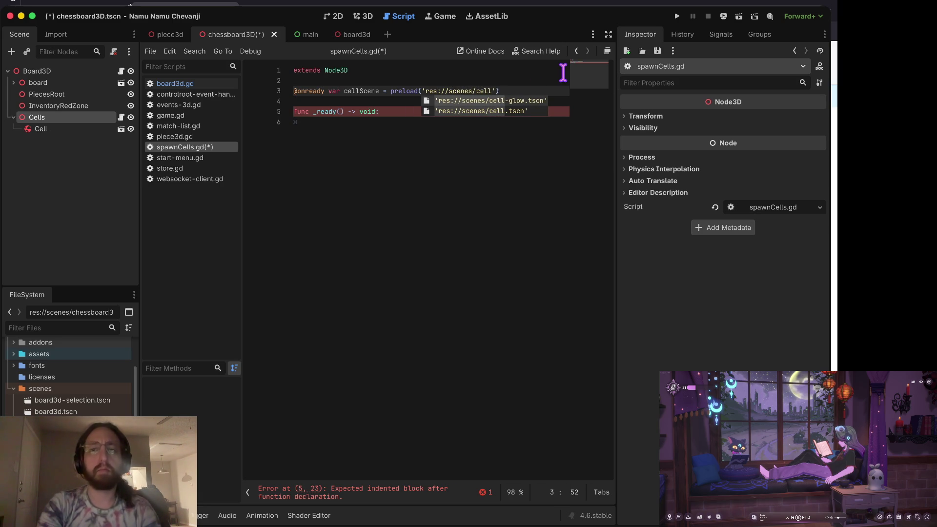
key(Down)
key(Return)
key(ctrl+s)
key(Down)
key(Down)
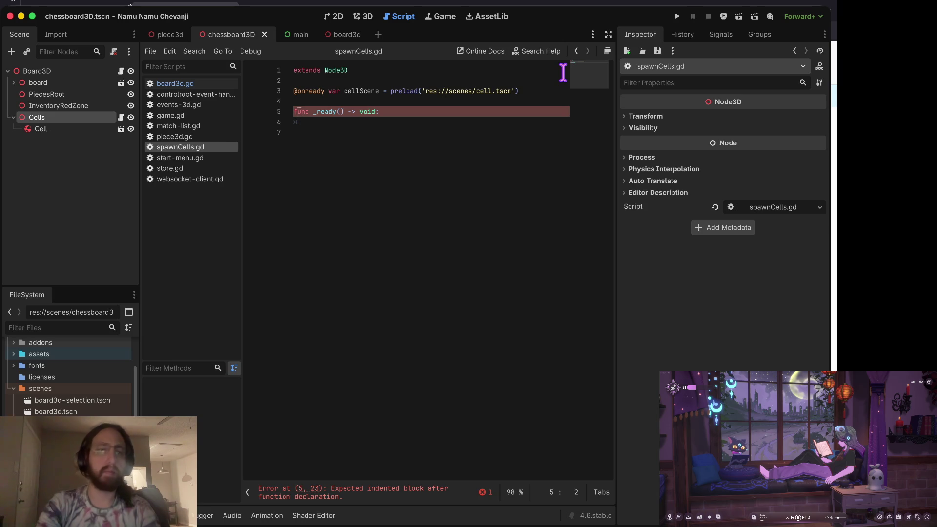
click(121, 130)
Step: Add a MeshInstance3D child to the Cell's RigidBody3D root
click(66, 72)
click(68, 82)
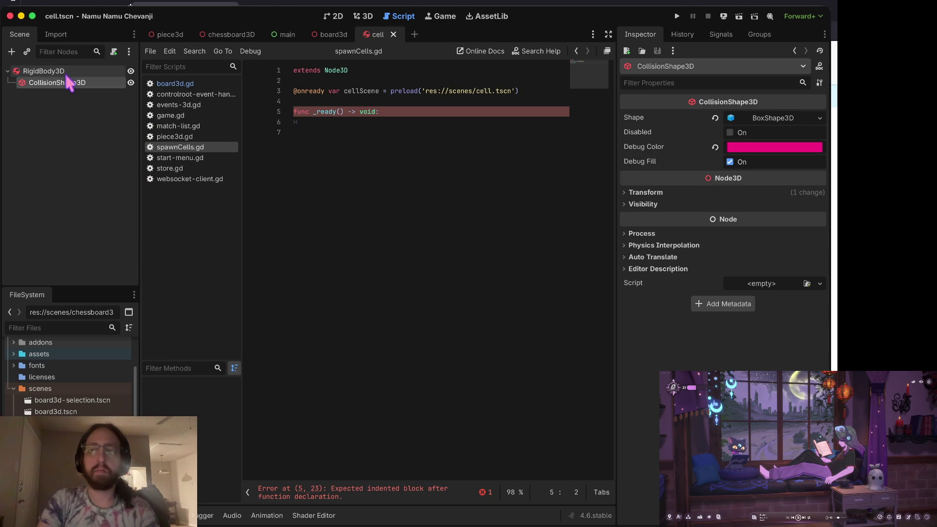
click(67, 75)
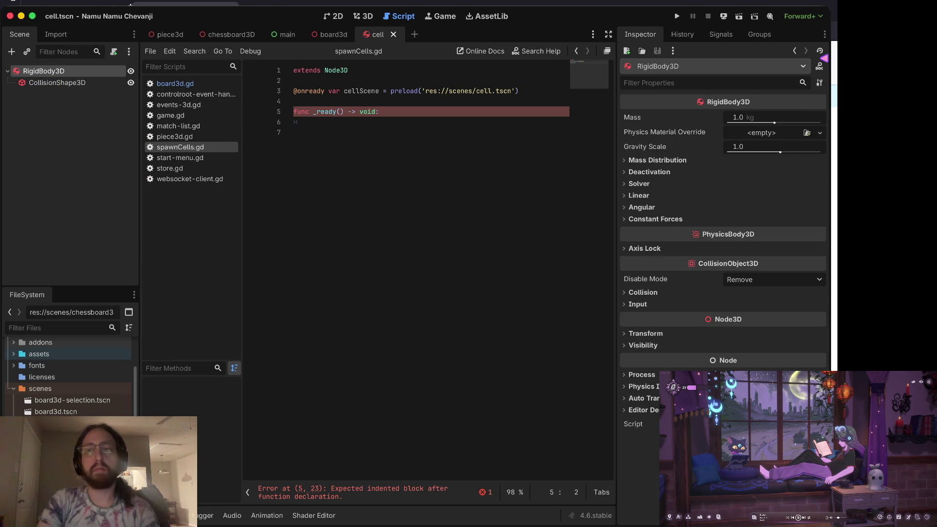
right_click(46, 76)
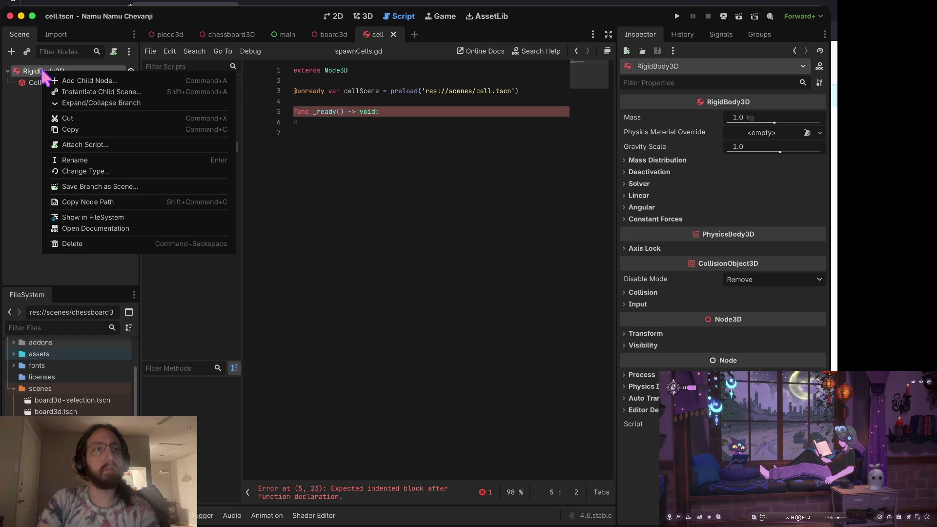
click(94, 81)
text(mesh)
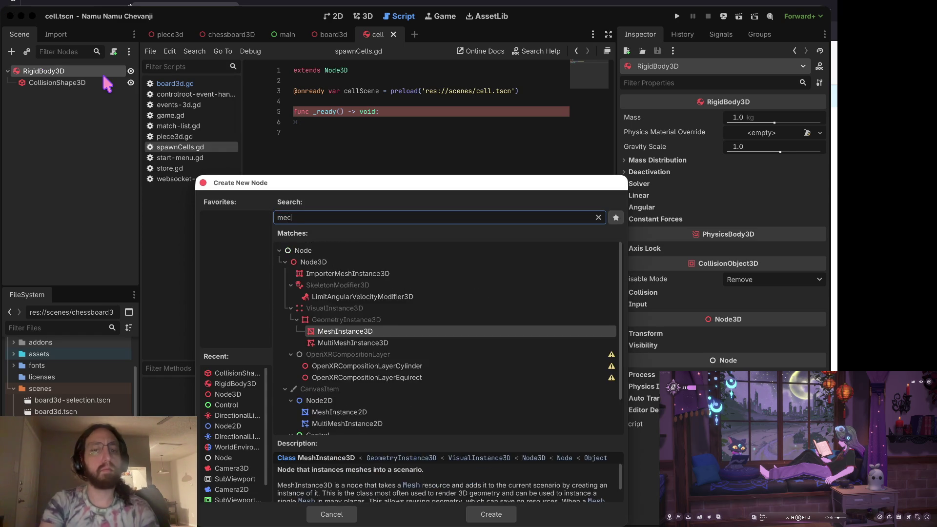
key(Return)
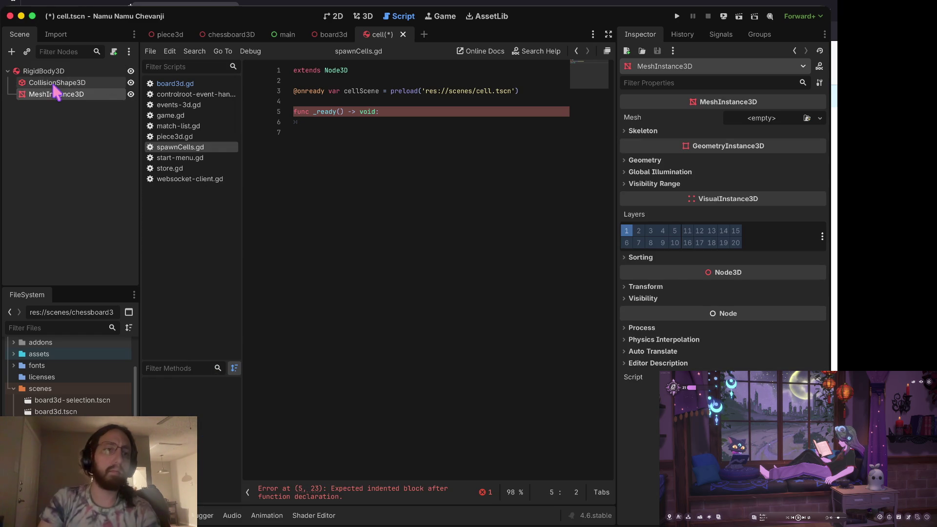
Step: In the 3D view, give the MeshInstance3D a new BoxMesh
click(57, 82)
click(365, 16)
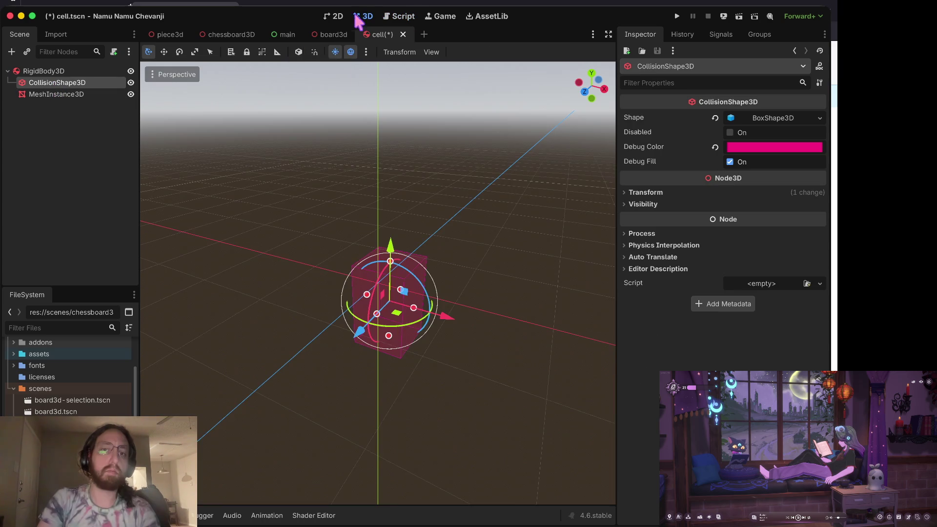
click(59, 97)
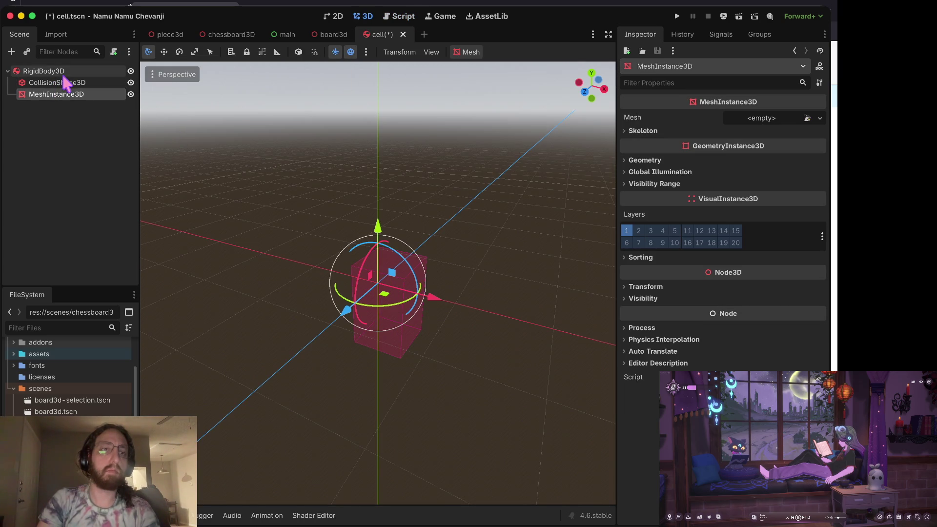
click(57, 84)
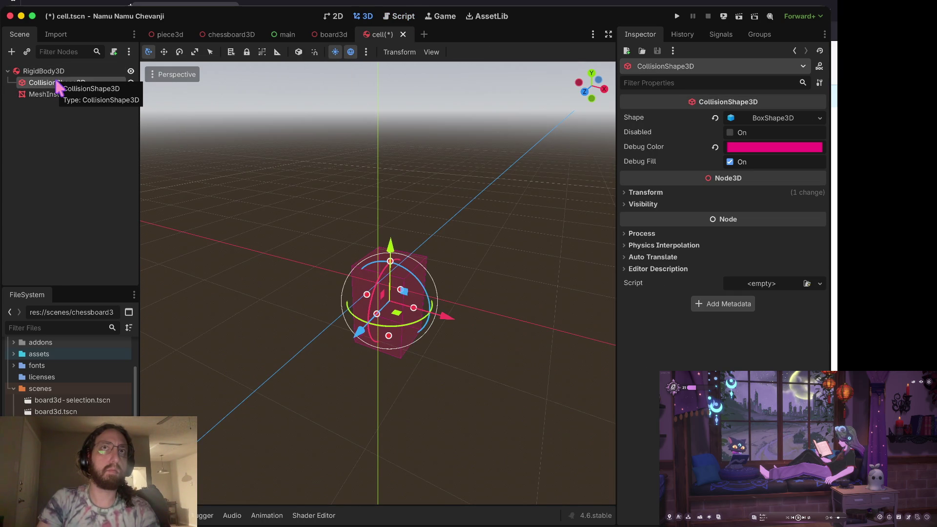
click(57, 72)
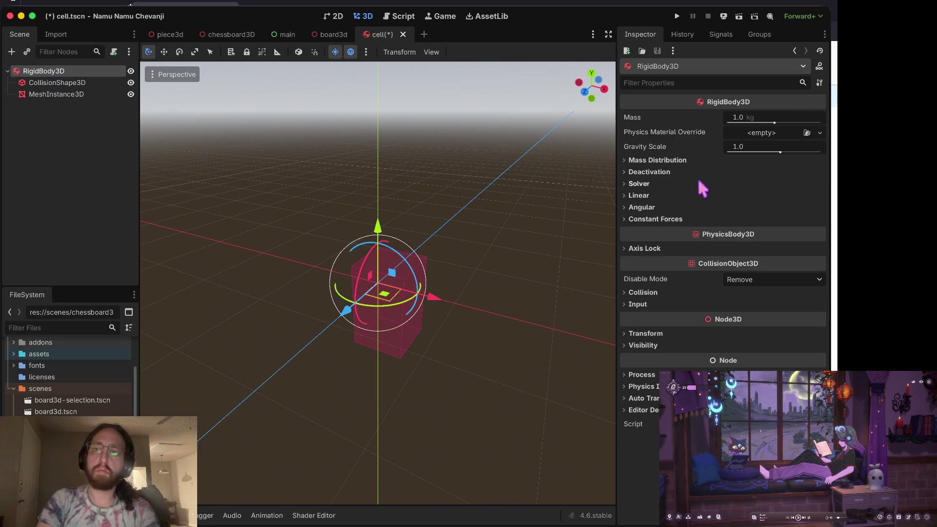
click(57, 95)
click(762, 119)
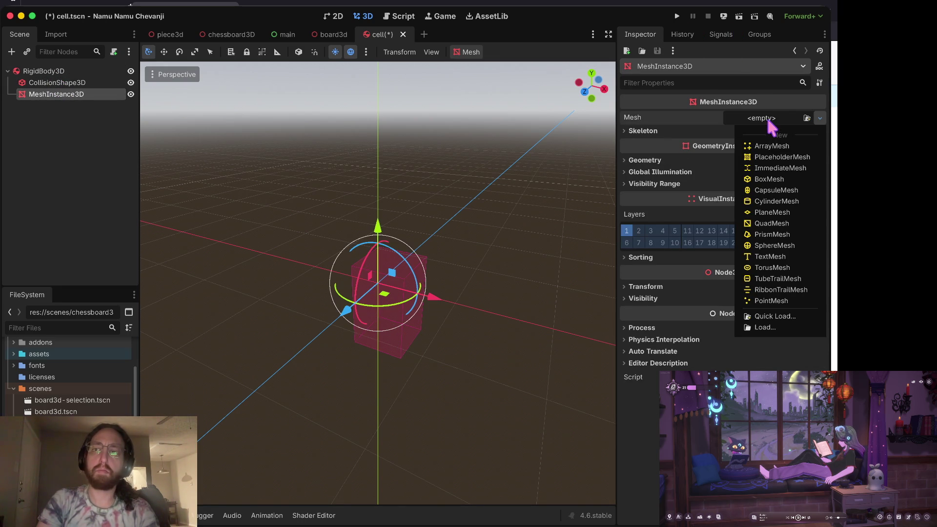
click(771, 179)
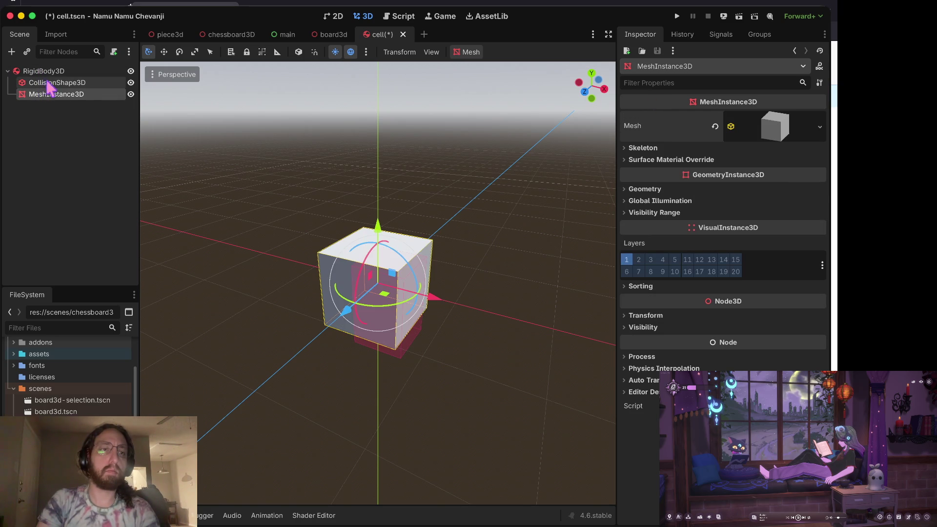
Step: Nest MeshInstance3D under CollisionShape3D, keeping its original name
drag(45, 96, 88, 83)
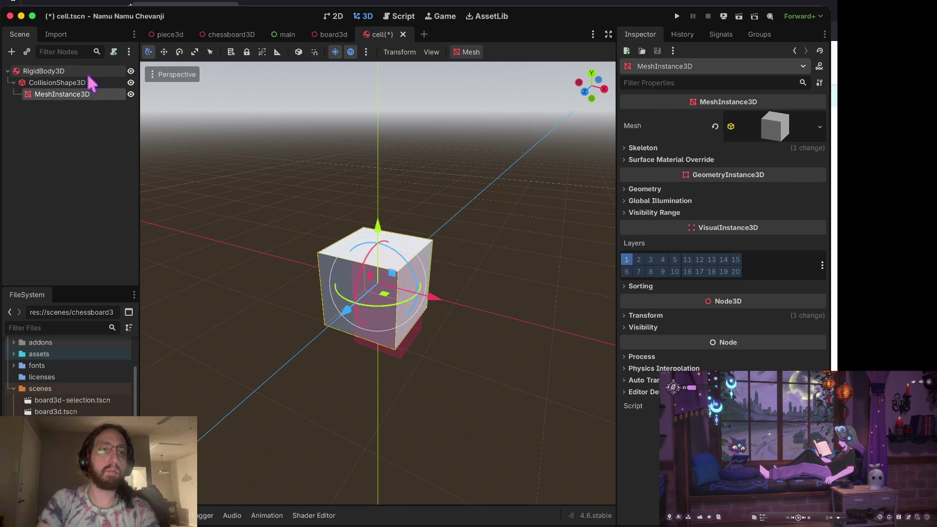
double_click(73, 94)
key(BackSpace)
click(36, 116)
Step: Replace MeshInstance3D with a new BoxMesh MeshInstance3D child of CollisionShape3D
right_click(38, 97)
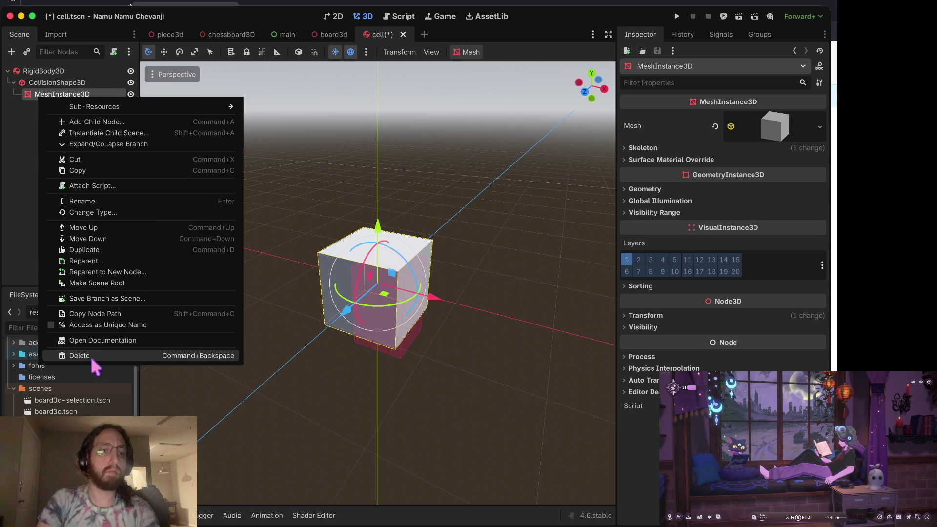
click(92, 359)
click(443, 268)
click(46, 83)
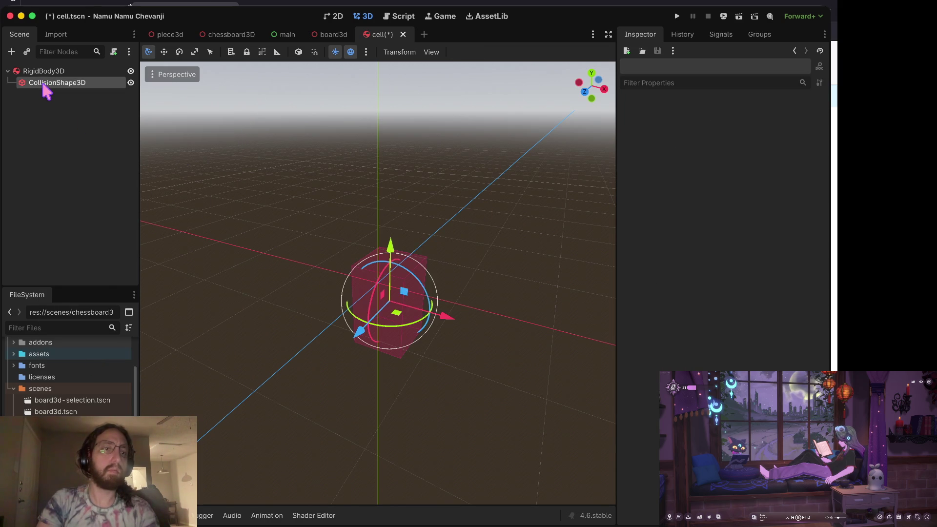
right_click(43, 83)
click(117, 108)
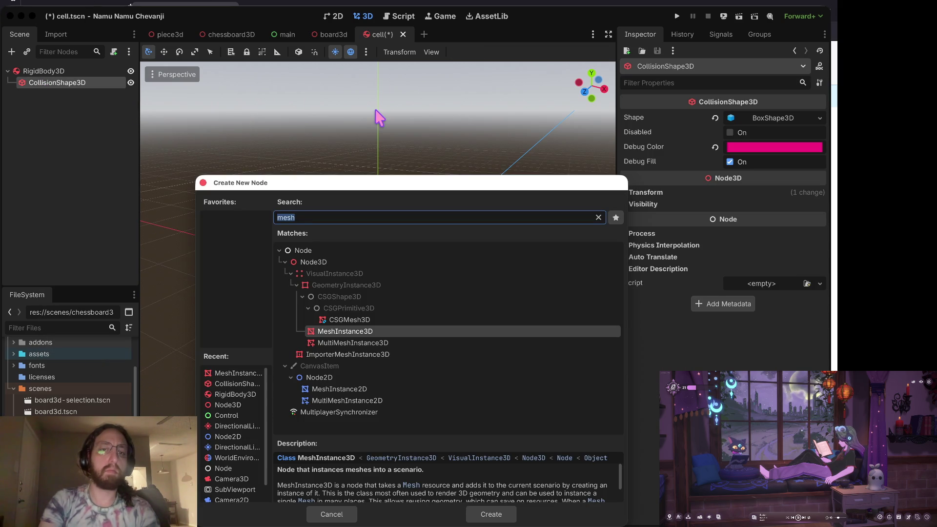
click(503, 517)
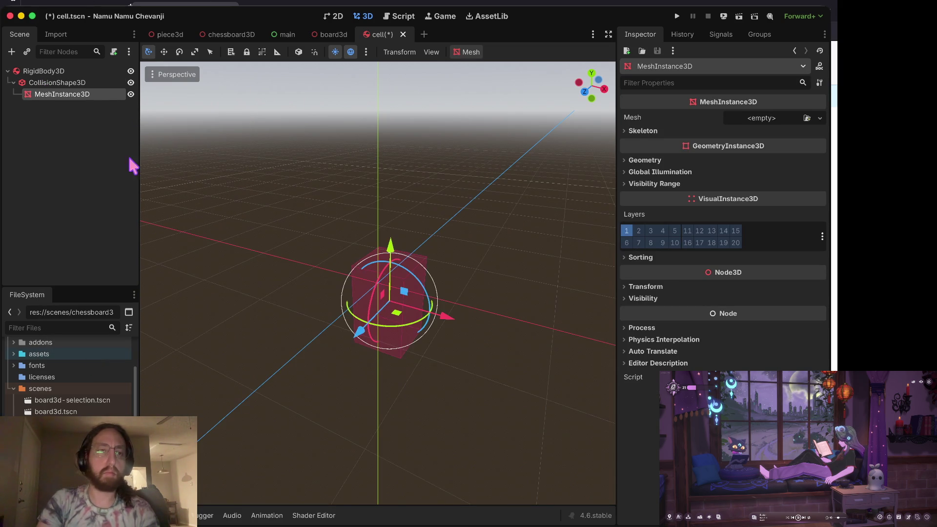
click(757, 119)
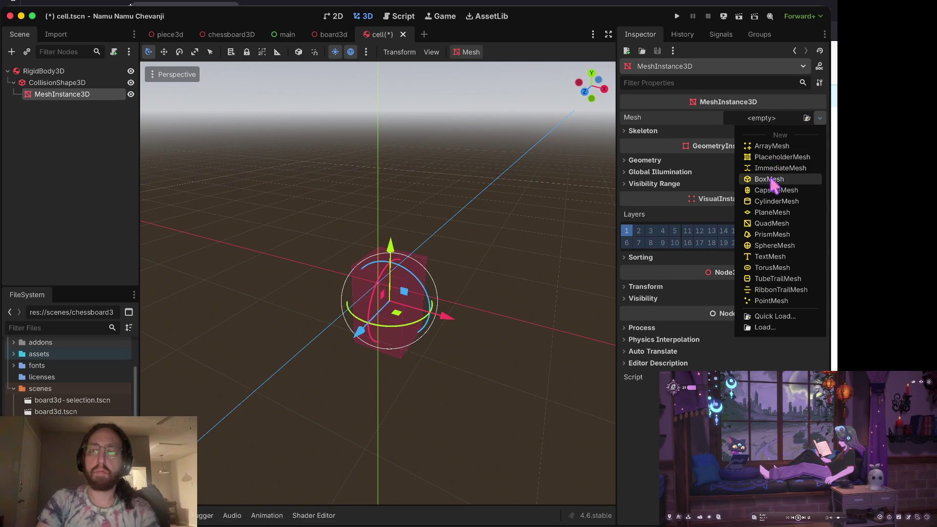
click(749, 181)
Step: Scale the box into a thin slab, raise it atop the collision box, and save
key(r)
drag(447, 319, 421, 329)
drag(360, 332, 372, 321)
drag(391, 248, 395, 302)
key(w)
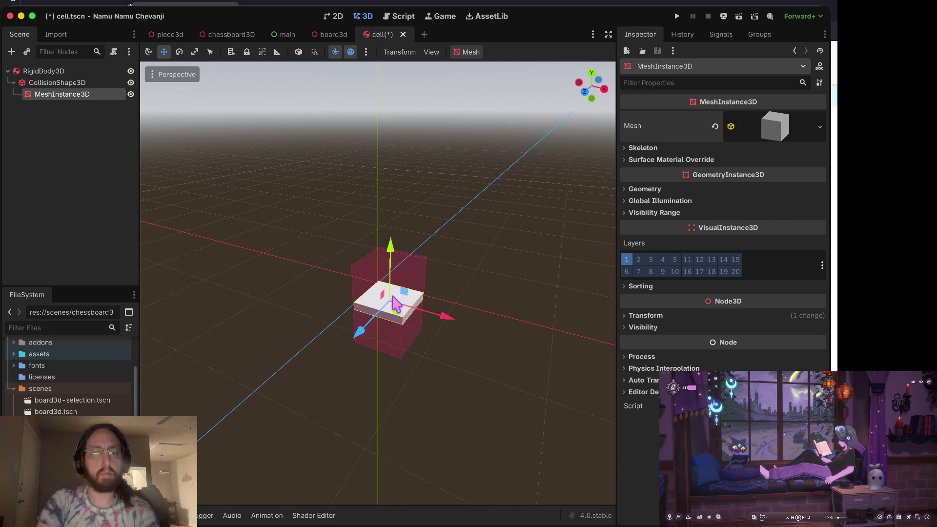
mouse_move(391, 248)
mouse_down()
mouse_move(393, 201)
mouse_move(389, 208)
mouse_up()
key(ctrl+s)
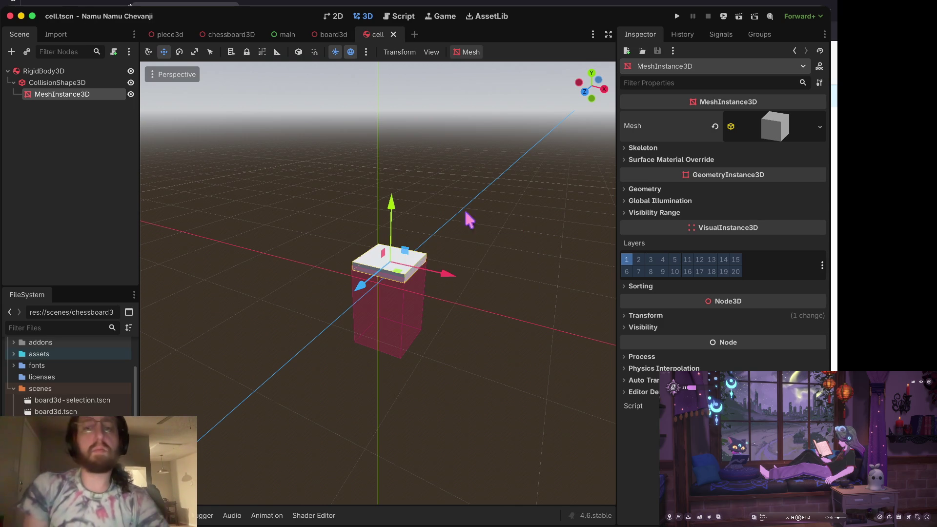
click(459, 161)
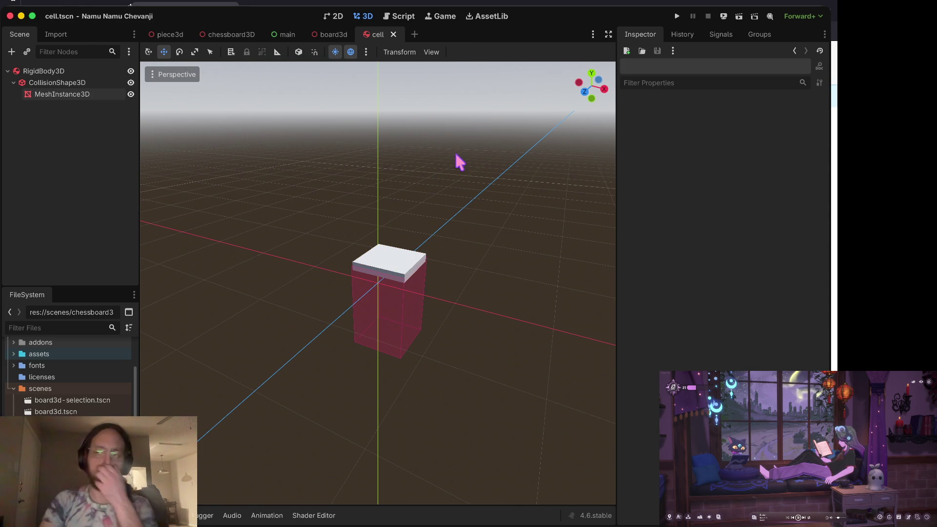
click(82, 88)
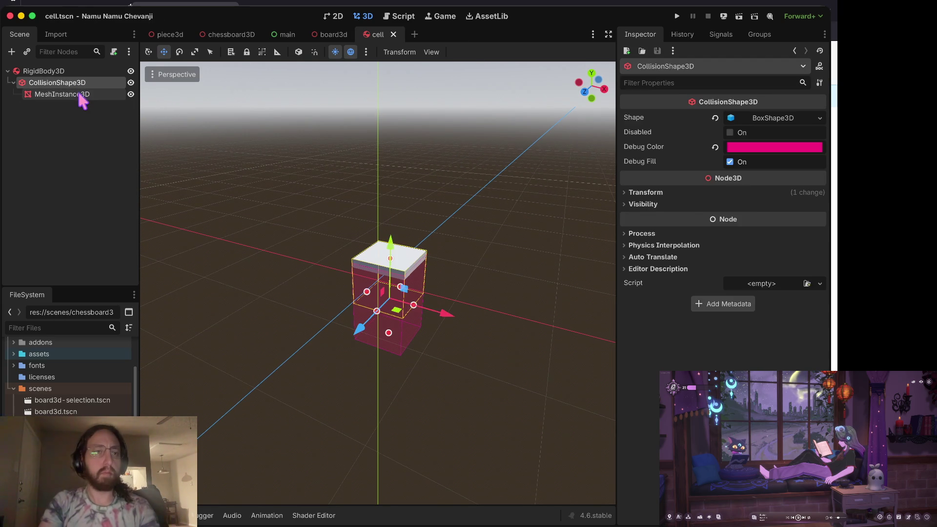
Step: Assign a new StandardMaterial3D to the slab's surface 0 and save
click(82, 95)
click(696, 160)
click(746, 171)
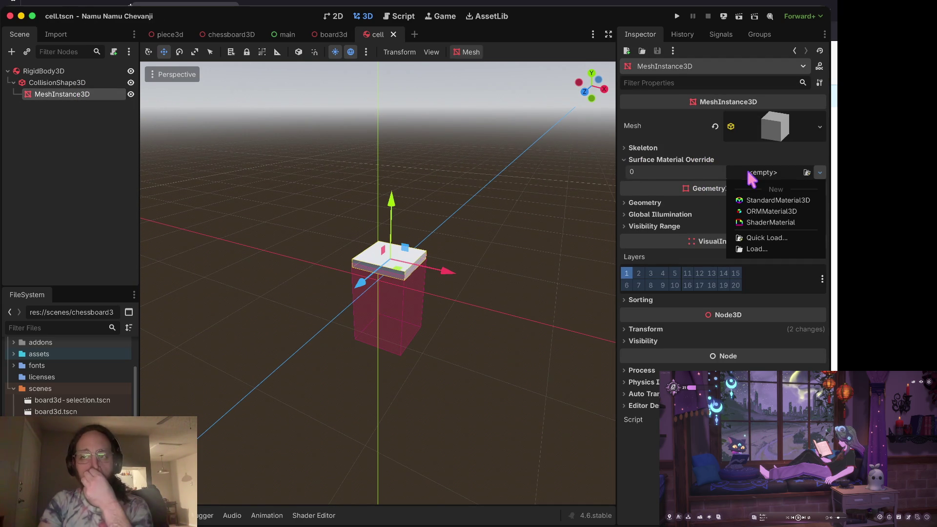
click(768, 199)
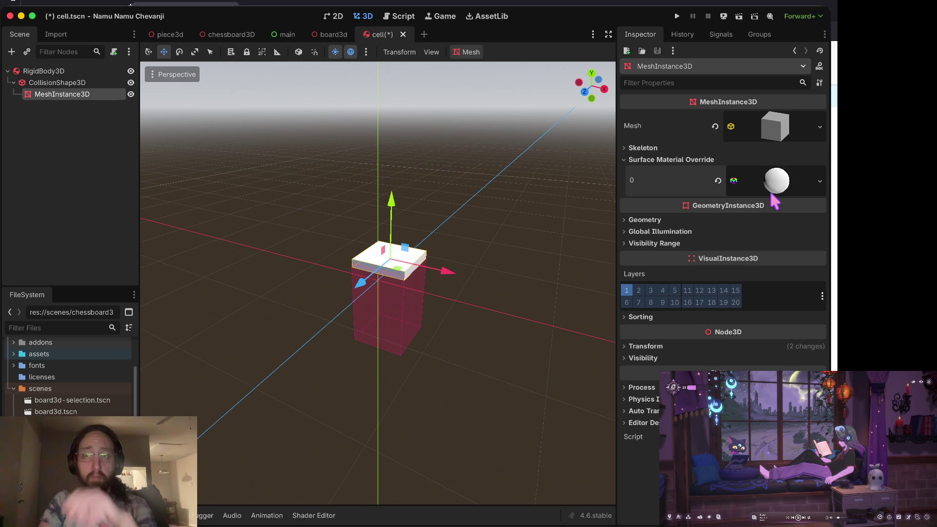
click(769, 193)
click(664, 313)
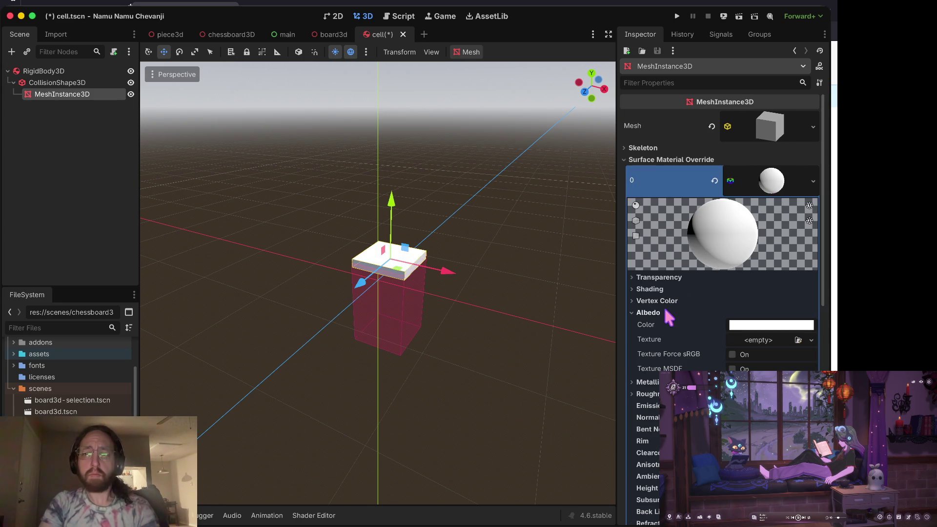
key(ctrl+s)
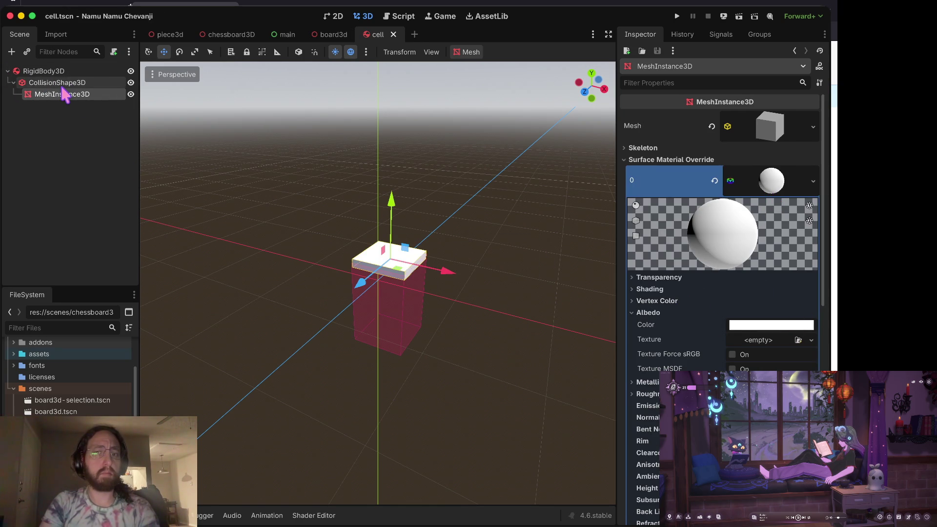
Step: Move MeshInstance3D directly under RigidBody3D, above CollisionShape3D, and save
drag(64, 96, 37, 74)
key(ctrl+s)
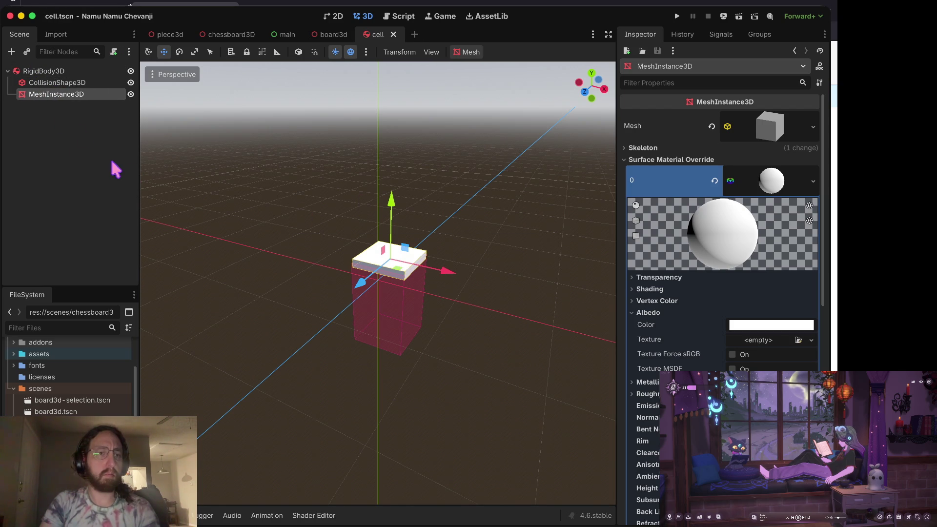
drag(54, 98, 47, 79)
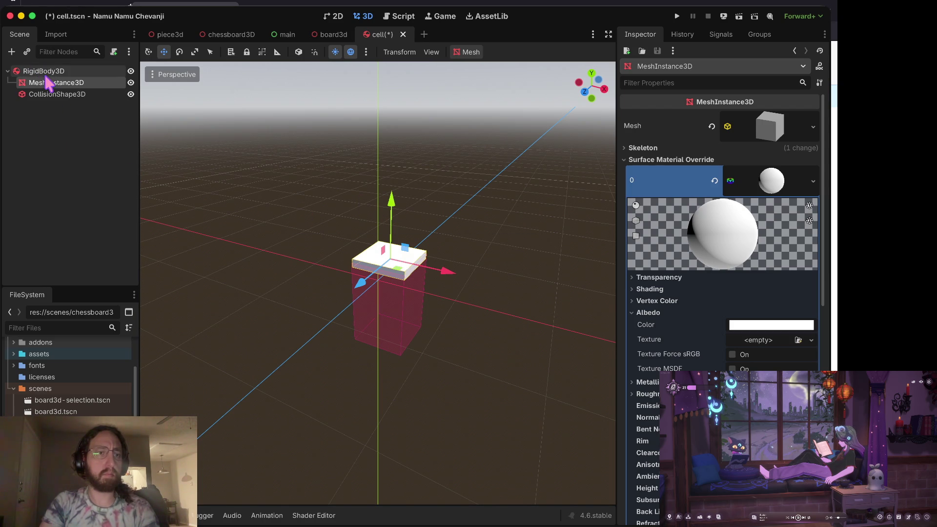
key(ctrl+s)
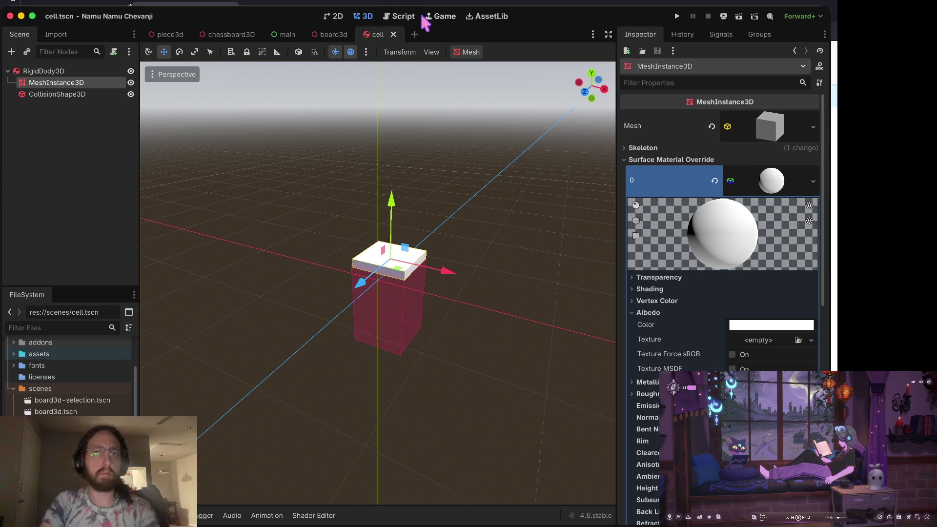
click(406, 17)
click(372, 118)
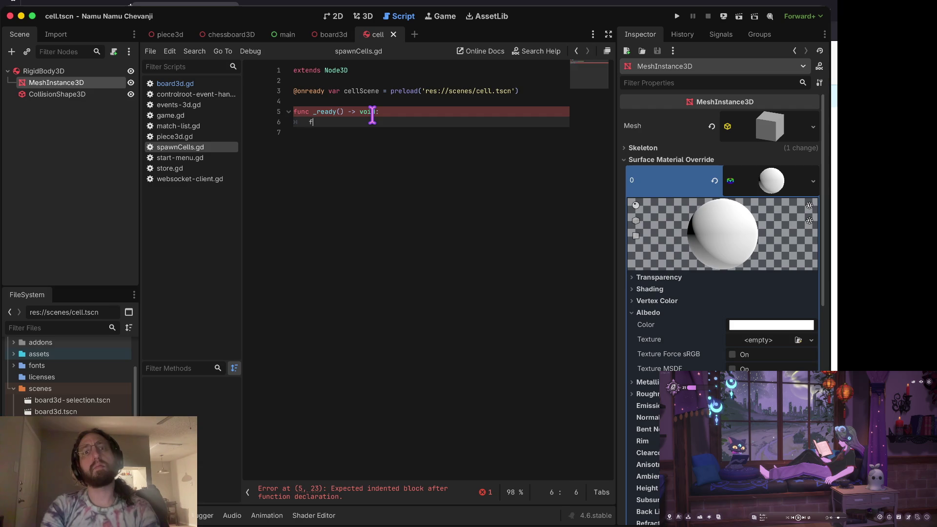
Step: Write nested loops 'for i in 8' and 'for j in 8' in _ready
text(i in 8:)
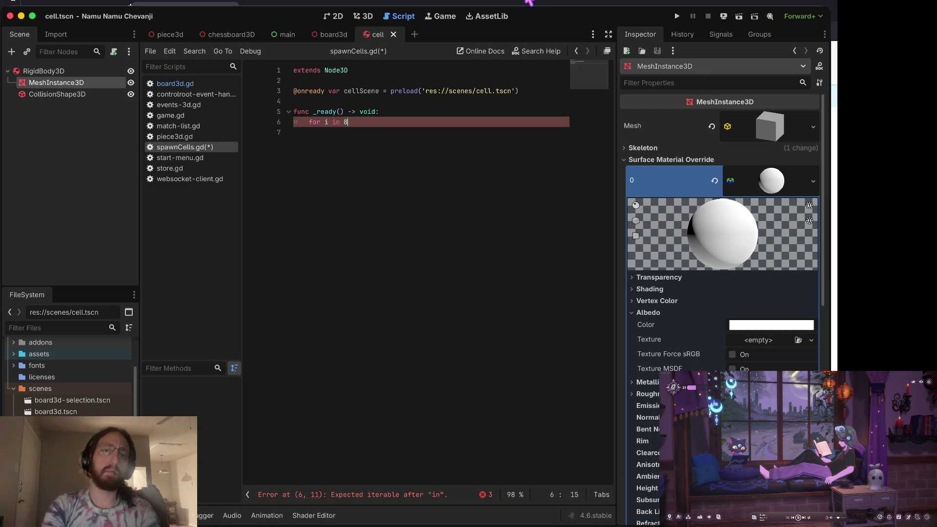
key(Return)
text(for j in 8:)
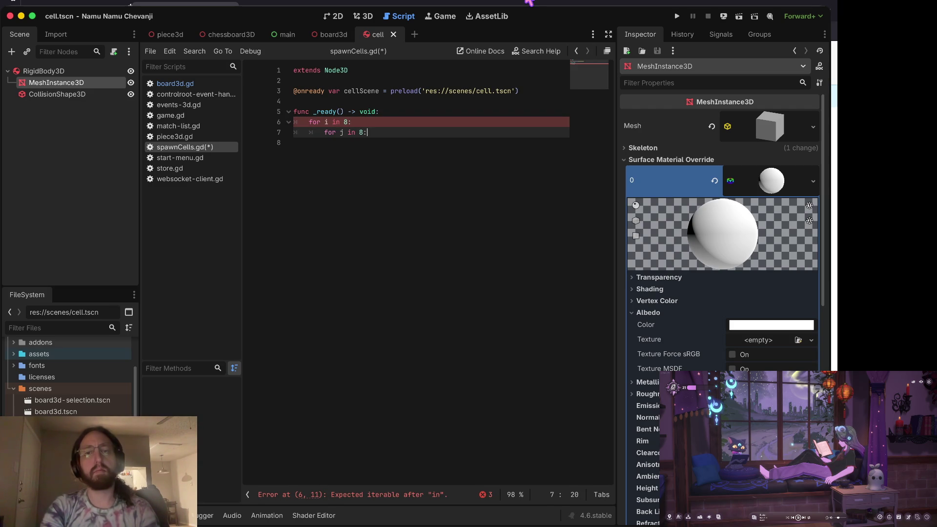
key(Return)
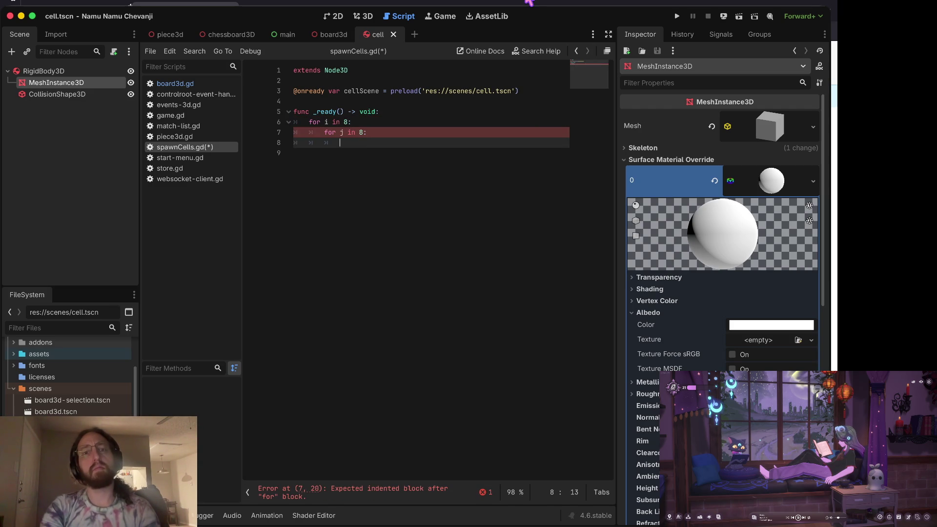
Step: Declare var cell above the loops and assign cell = cellScene.instantiate() inside them
key(Up)
key(Up)
key(Up)
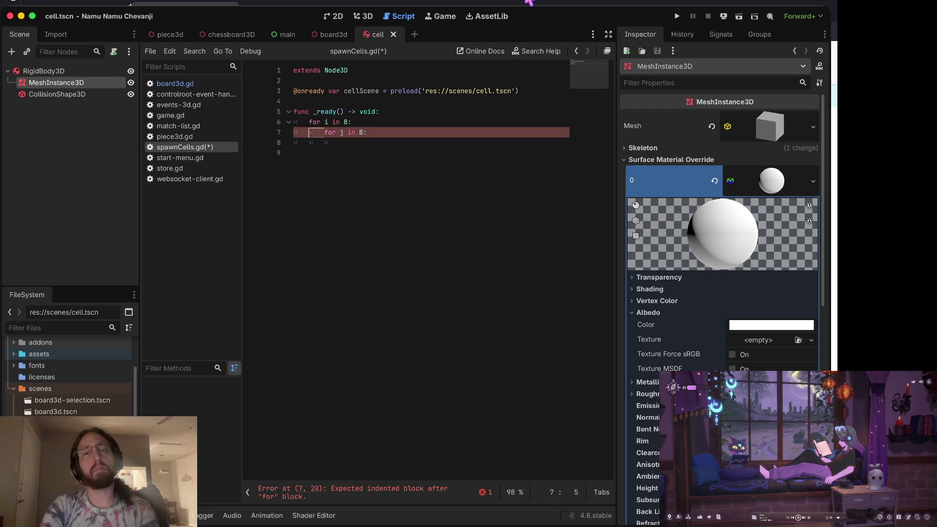
key(End)
key(Return)
text(v)
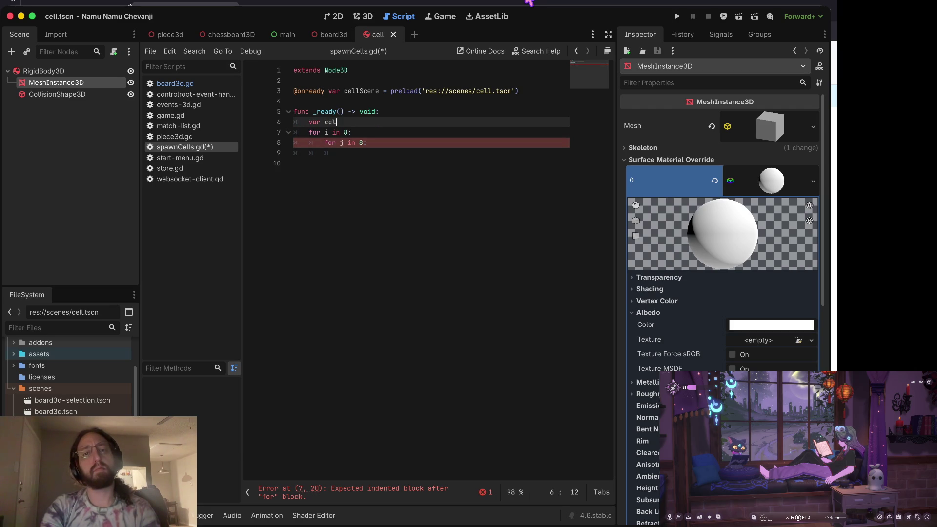
key(Down)
key(Down)
key(Down)
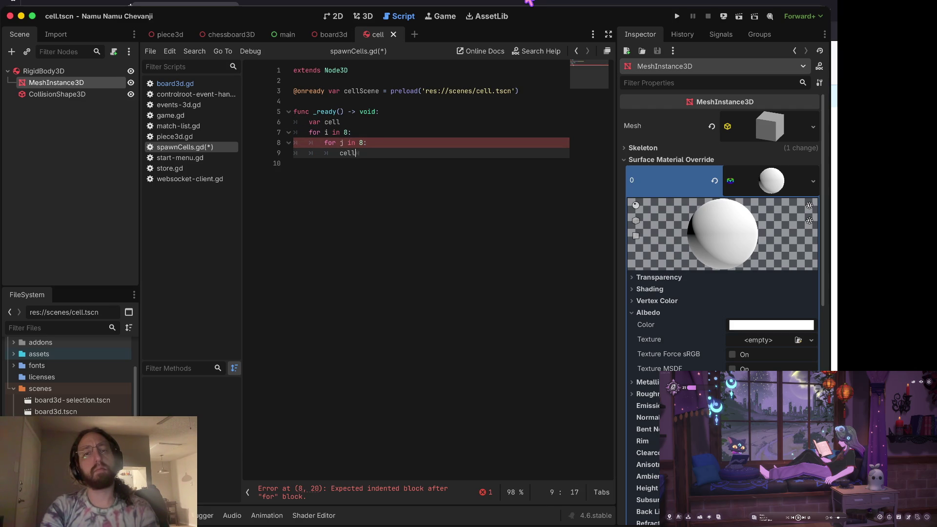
text(cel)
key(Return)
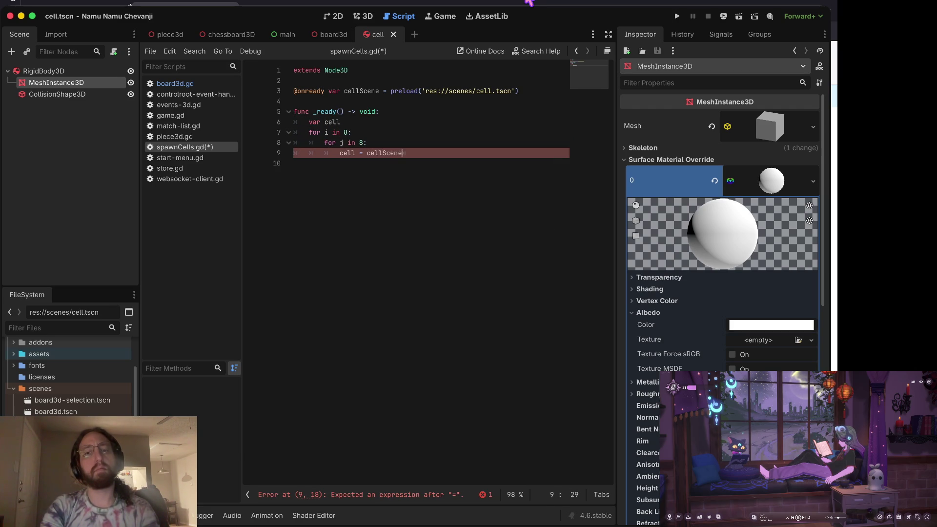
key(Return)
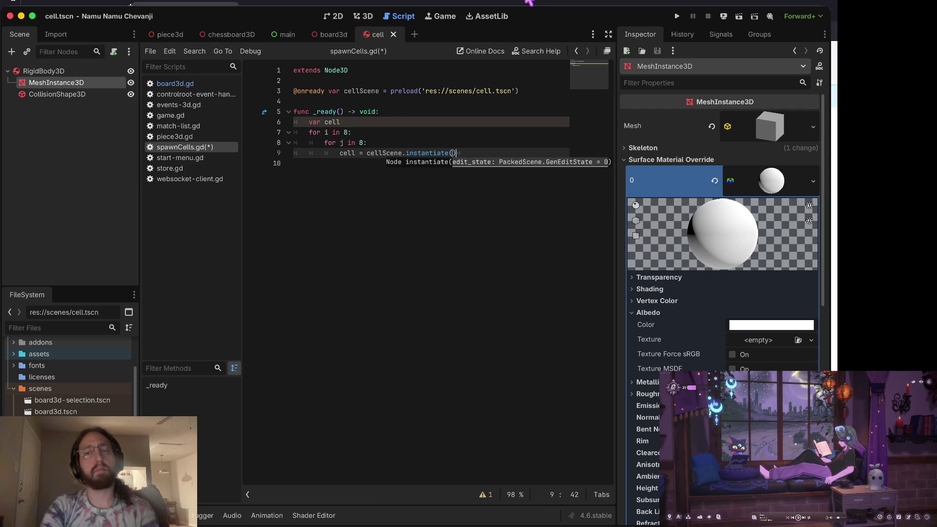
key(Return)
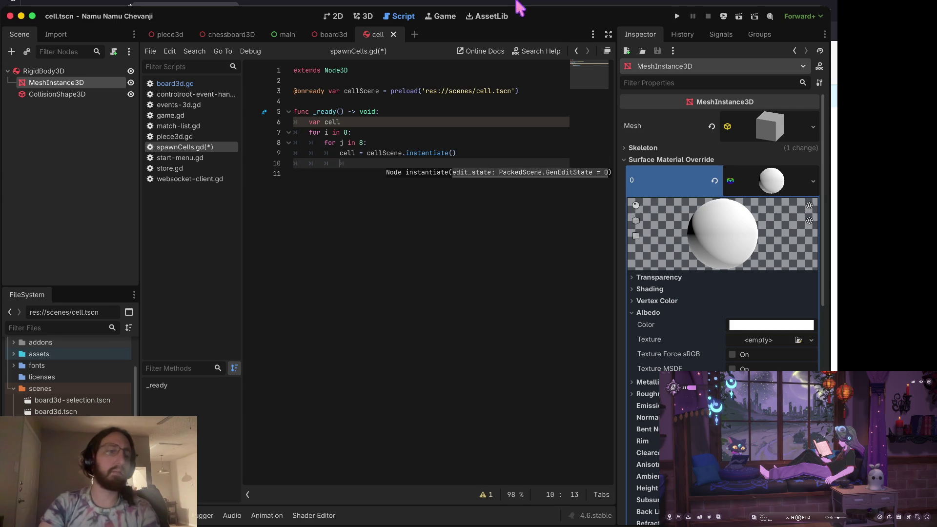
click(335, 39)
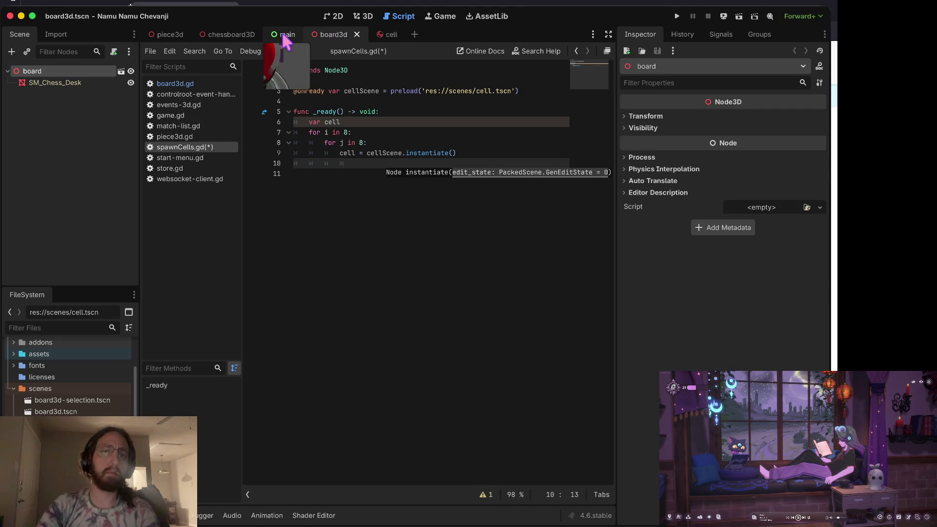
Step: Switch to the chessboard3D scene containing Cells and return to line 10
click(366, 19)
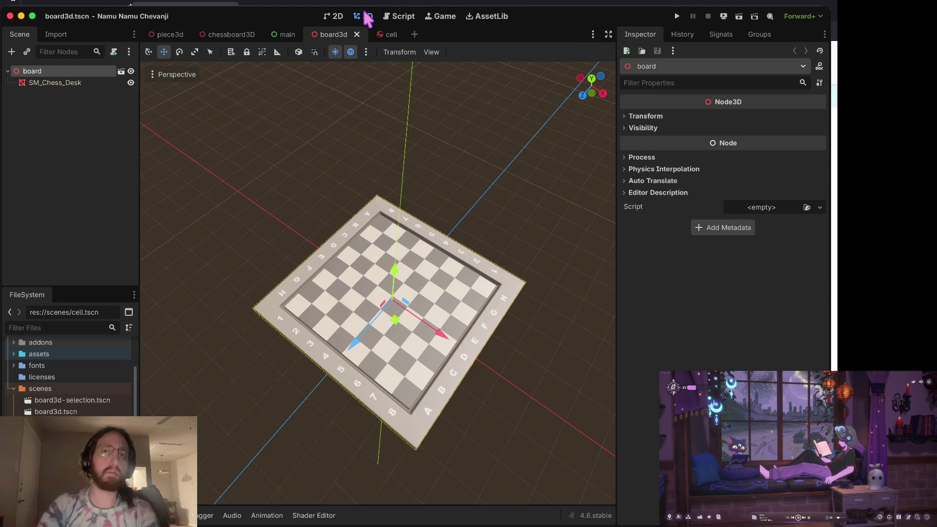
click(404, 16)
click(233, 35)
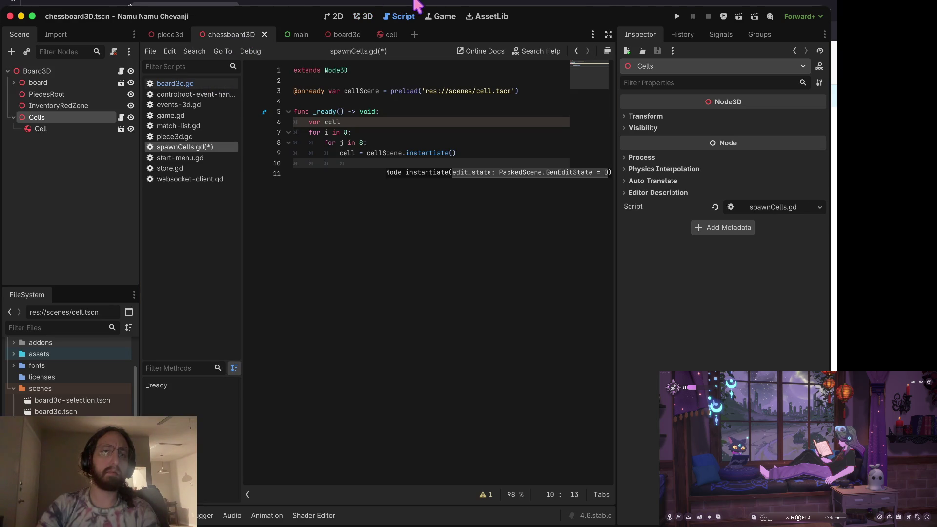
click(365, 165)
Step: Make line 10 call self.add_child(cell) in the inner loop and save
key(BackSpace)
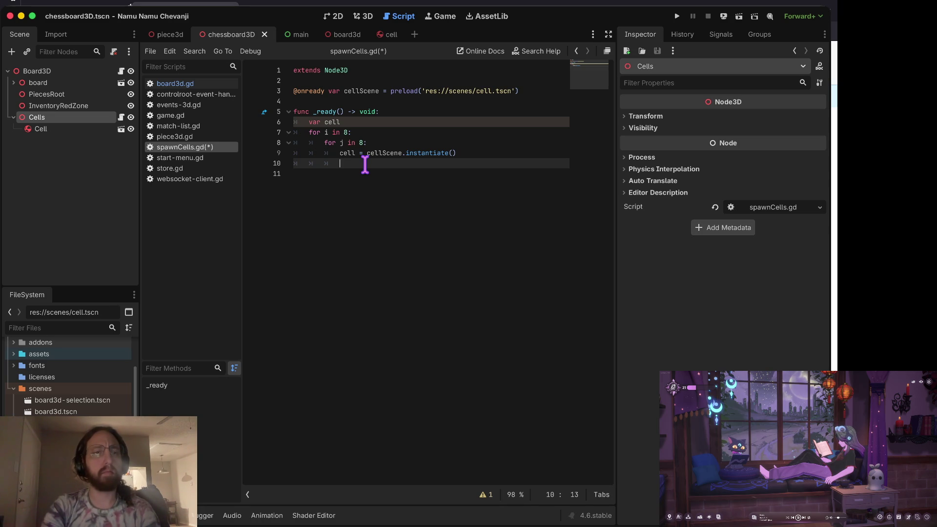
text(ad)
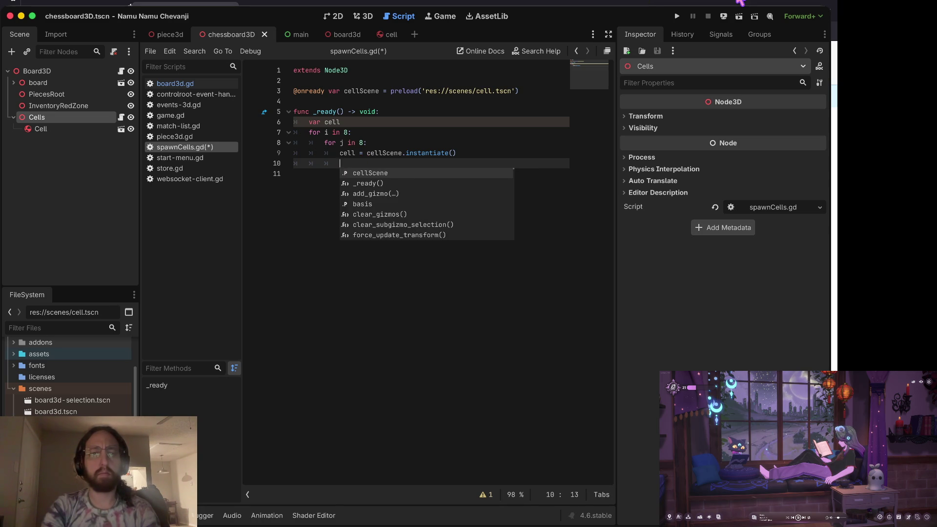
text(d)
key(BackSpace)
key(BackSpace)
key(BackSpace)
text(self.add_node(ce)
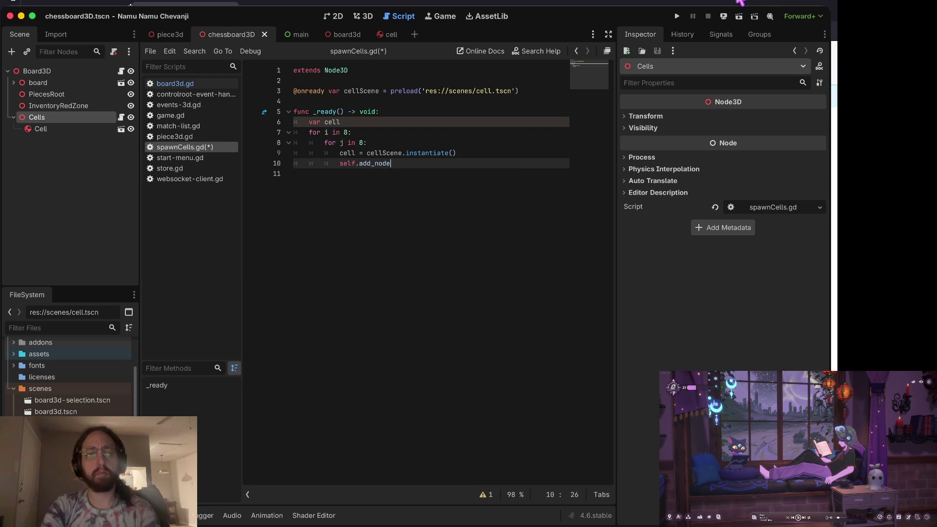
text(ll))
key(Return)
key(ctrl+z)
key(ctrl+z)
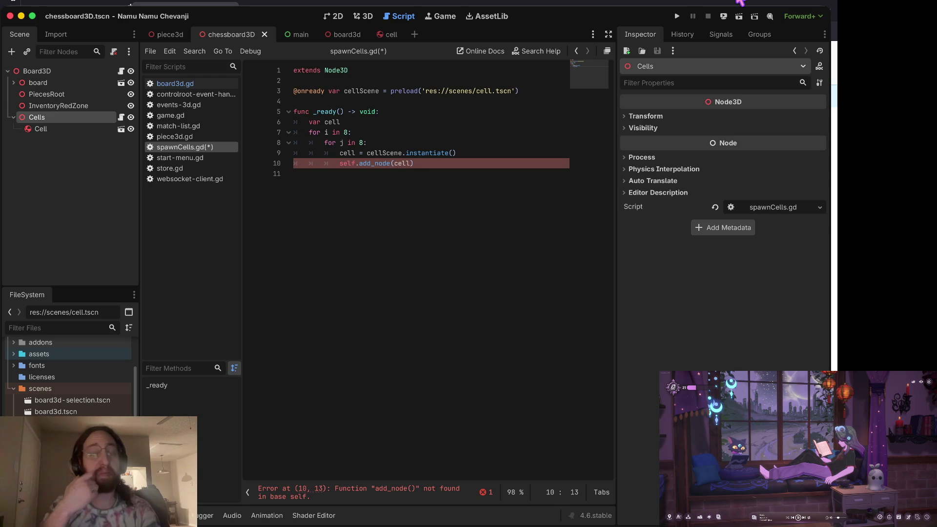
click(325, 70)
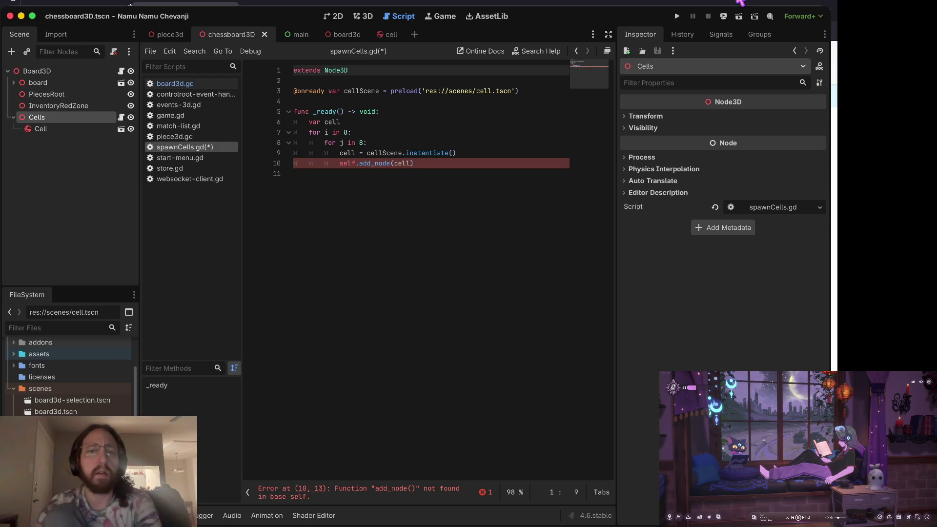
key(Down)
key(Down)
key(Down)
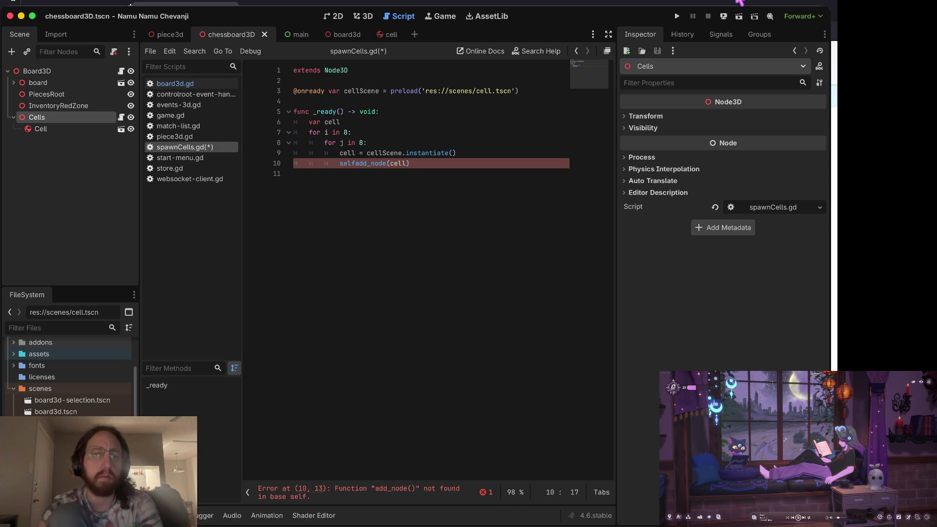
key(ctrl+Home)
key(ctrl+z)
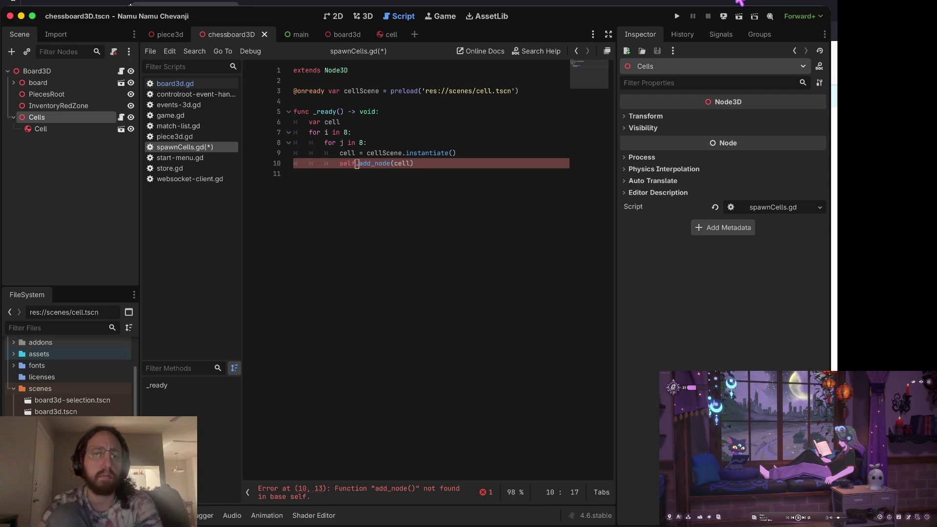
text(d)
key(Escape)
key(ctrl+s)
Step: Begin a new line assigning the cell's position
key(End)
key(Left)
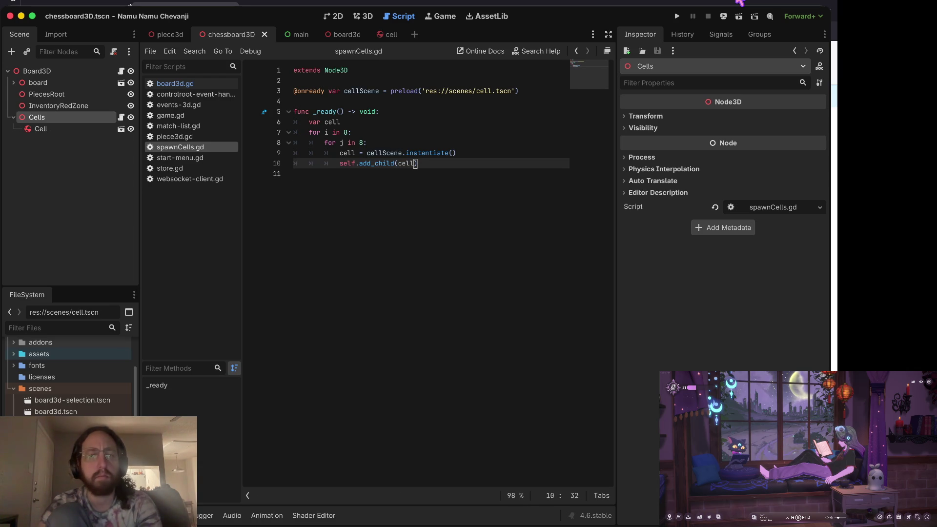
key(Up)
key(Down)
key(Return)
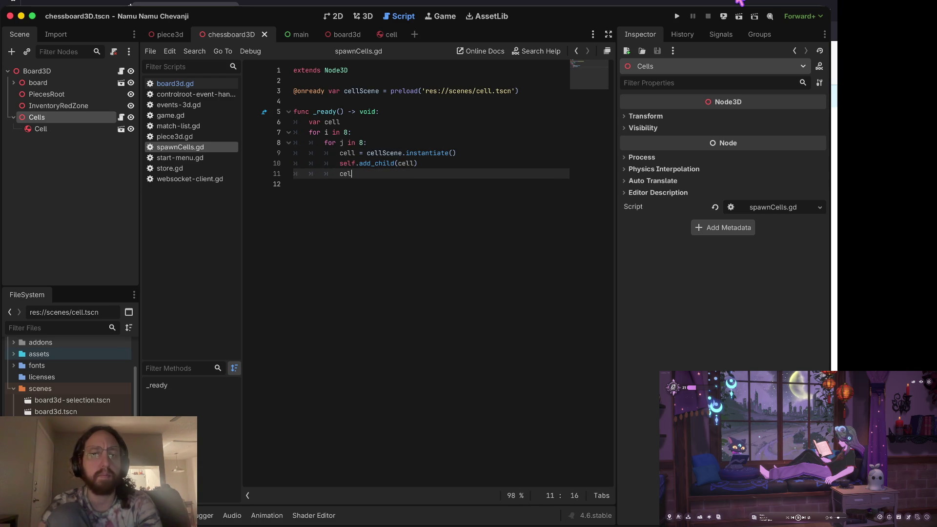
text(position =)
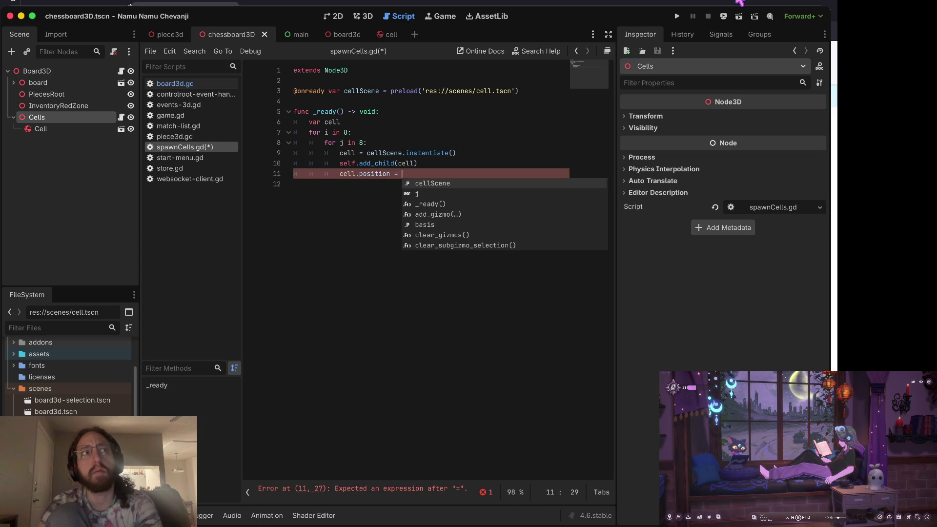
Step: Declare a cellSize variable of 0.6 above _ready and save
text(i)
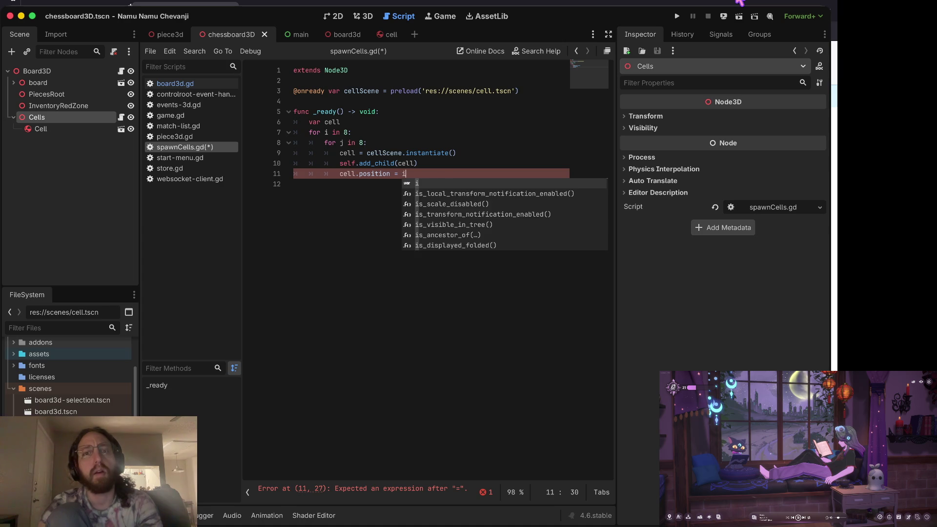
key(Escape)
key(Up)
key(Up)
key(Up)
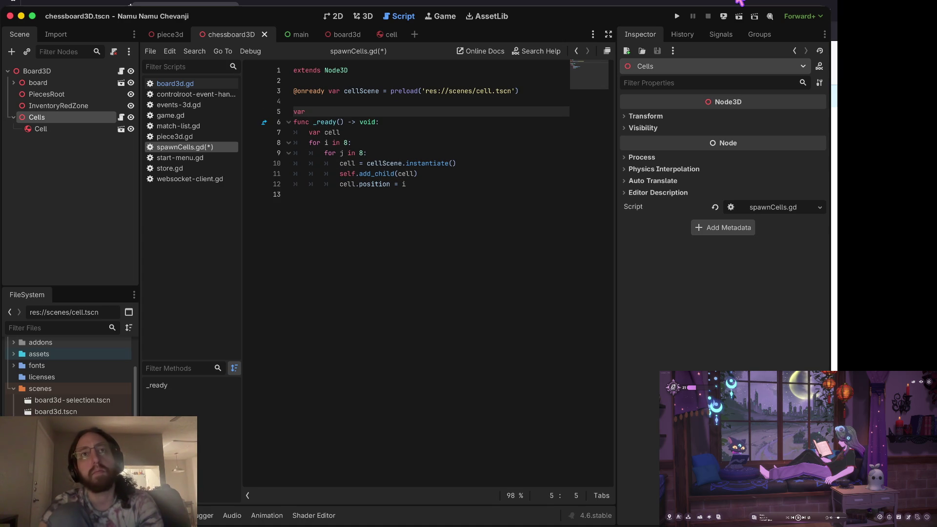
text(cellSize = )
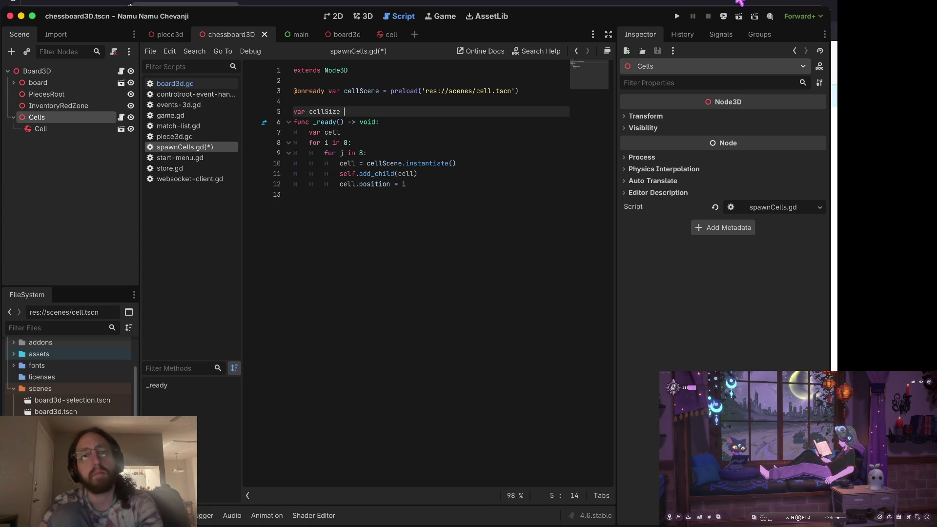
text(1)
key(BackSpace)
text(0.6)
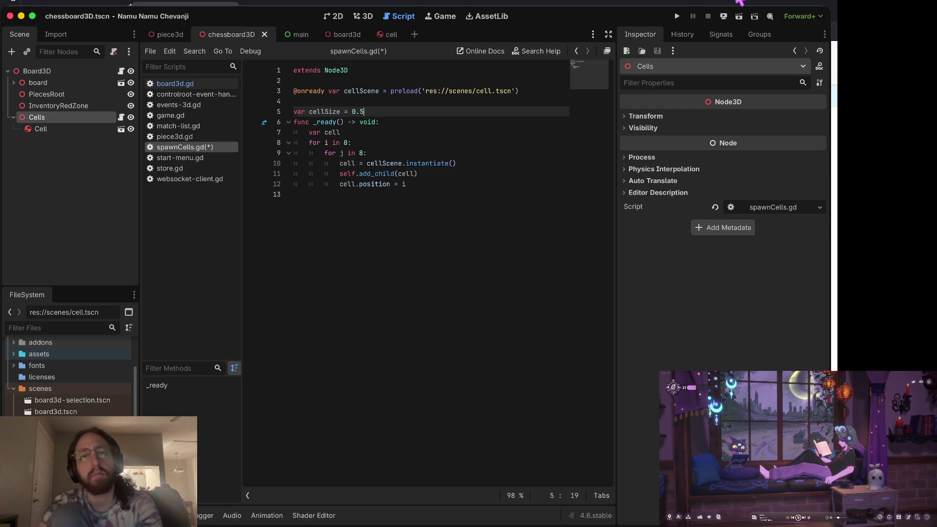
key(Return)
key(ctrl+s)
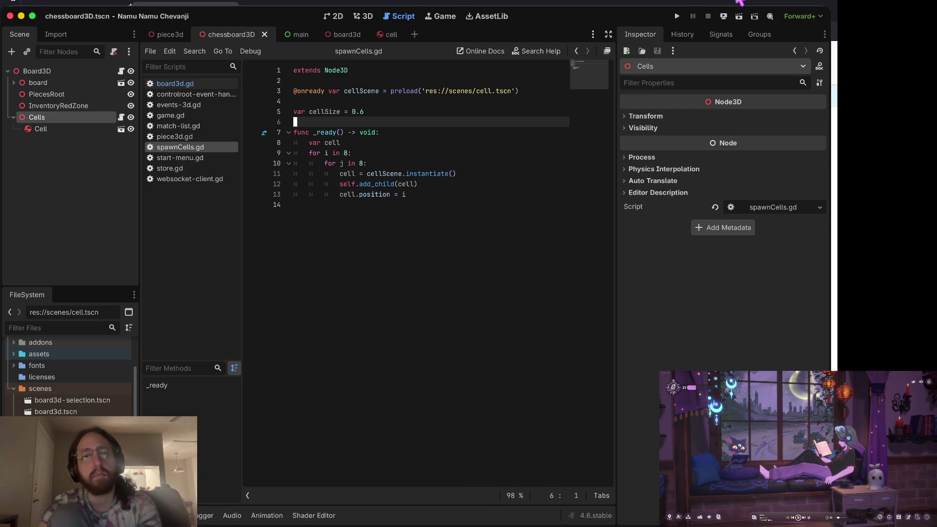
Step: Set cell.position to a Vector3 built from i * cellScene and j
key(Down)
key(Down)
key(Down)
key(Down)
key(Down)
key(Up)
key(Up)
key(Up)
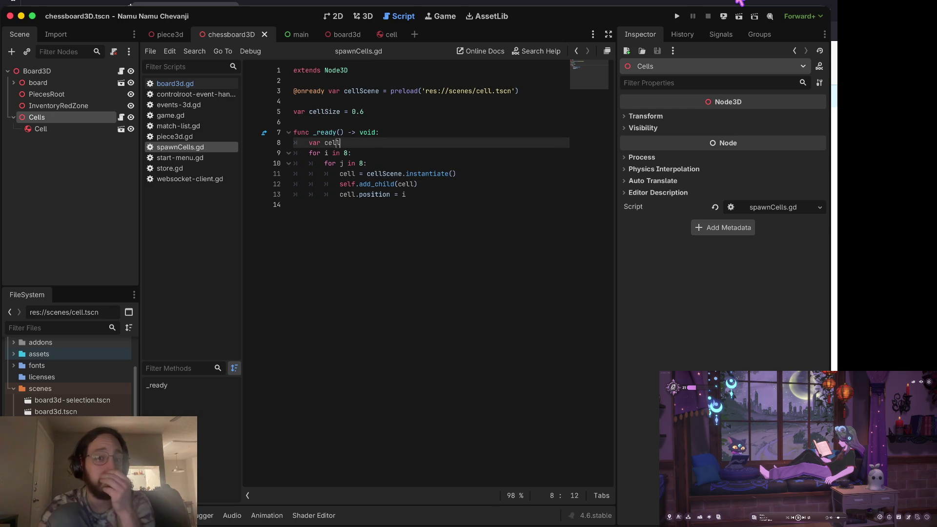
key(Down)
key(Down)
key(Down)
key(End)
key(Down)
key(Down)
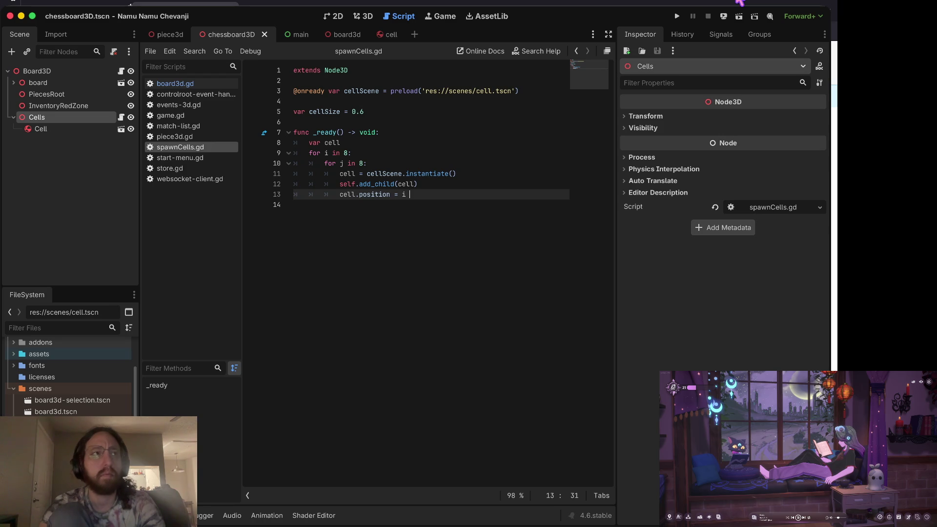
text(* )
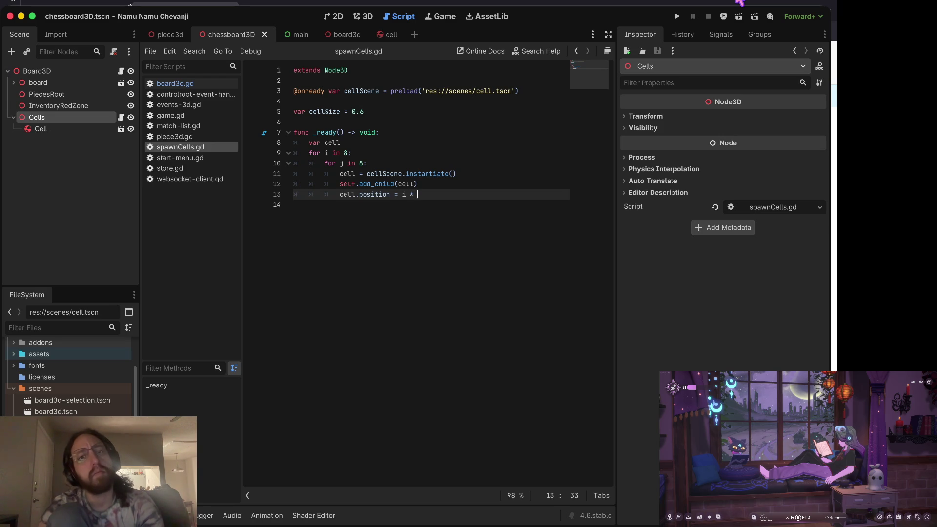
text(cells)
key(Return)
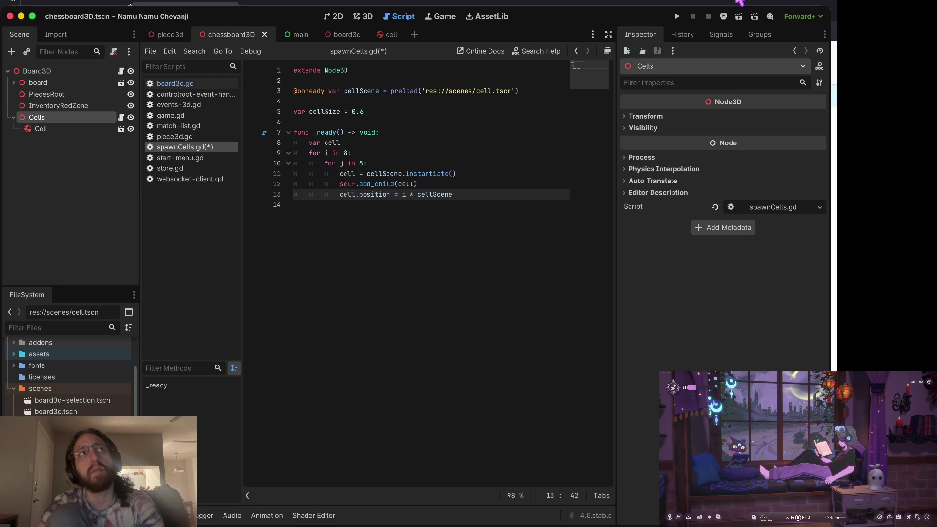
key(alt+Left)
key(alt+Left)
key(alt+Left)
text(Vector)
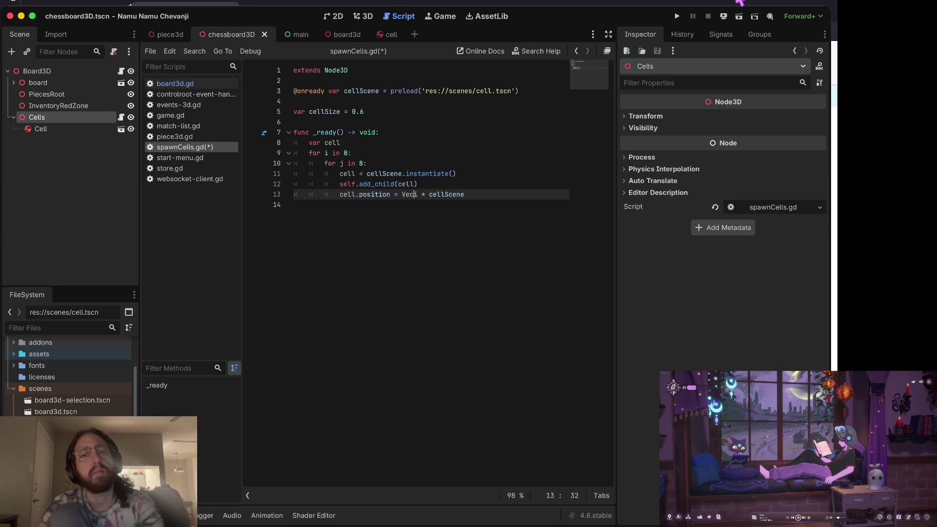
text(3()
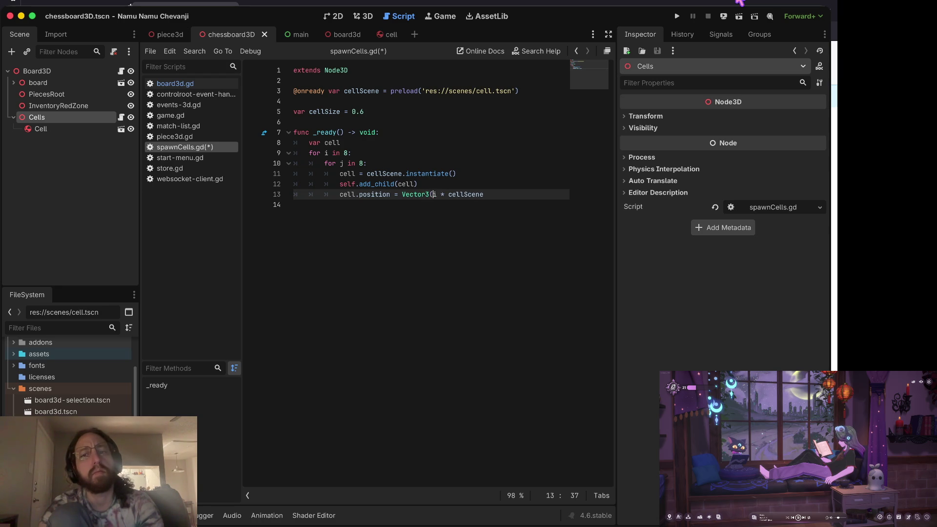
key(End)
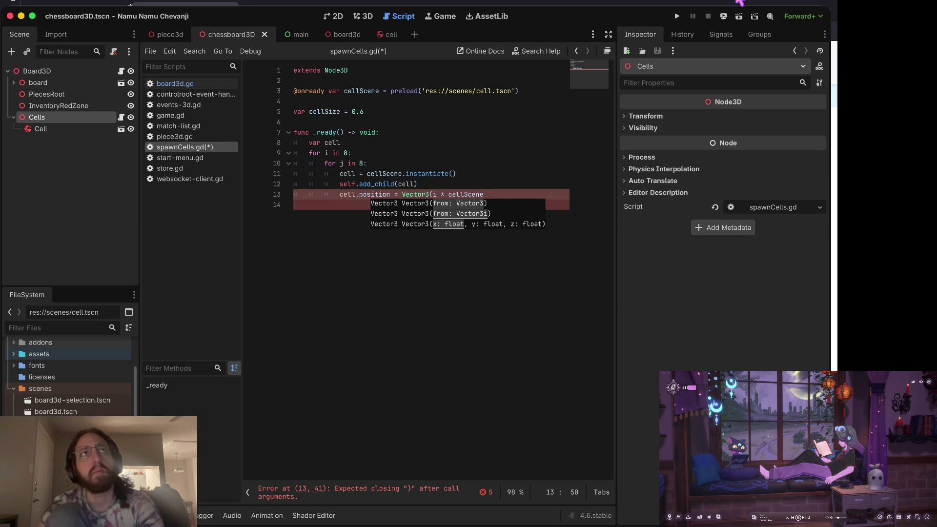
key(Escape)
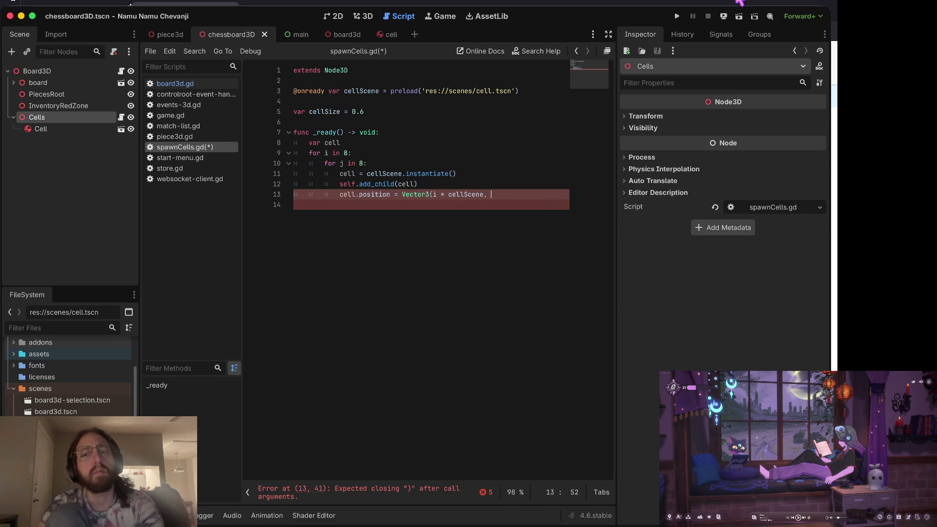
text(, j))
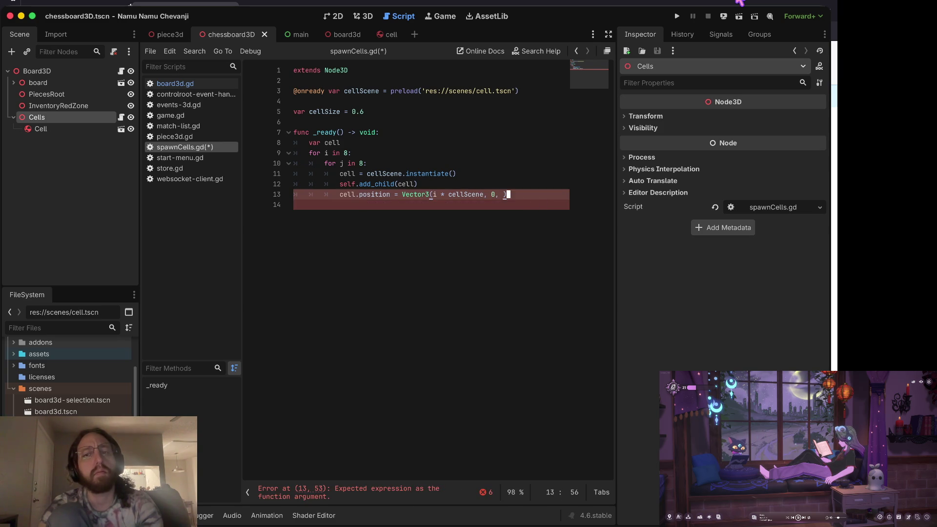
Step: Change the j term to j * cellScene and save the script
key(Home)
key(Right)
key(Right)
key(Right)
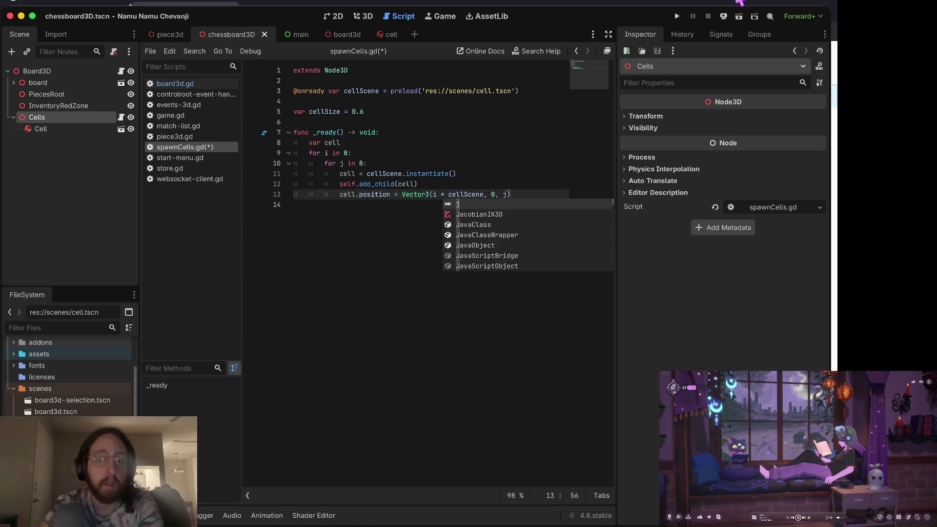
text(* c)
key(Escape)
text(cellsce)
key(ctrl+s)
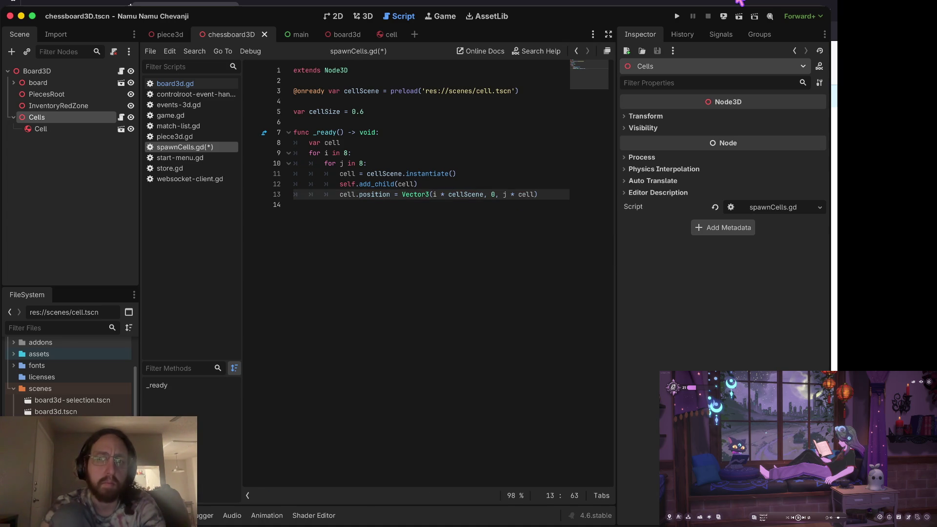
text(Scene)
key(Home)
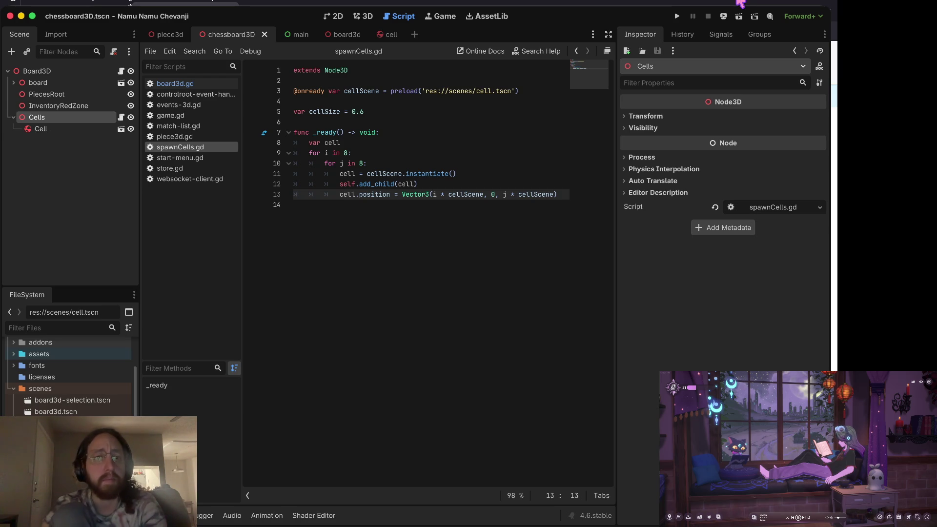
Step: Test-run the project, stop it after the operand error, and change line 13's first cellScene to cellSize
click(677, 16)
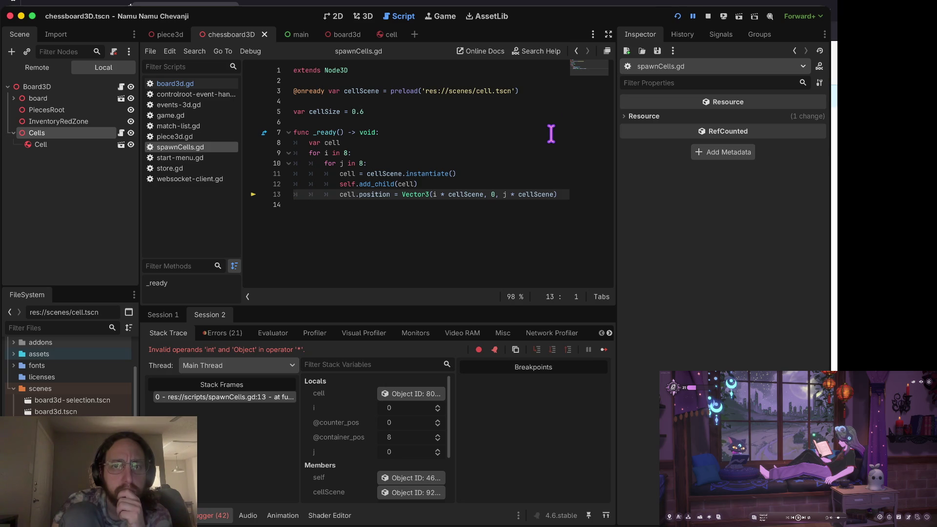
click(708, 16)
click(472, 194)
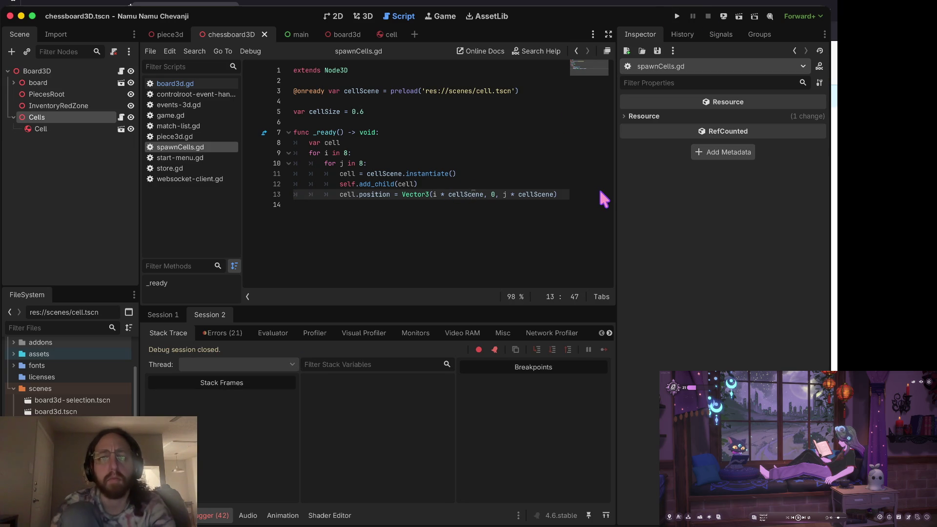
key(Delete)
key(Delete)
key(Delete)
text(ize)
Step: Replace the second cellScene multiplier with cellSize, then save and relaunch the game
key(End)
key(Left)
key(ctrl+BackSpace)
text(cellSize)
key(Home)
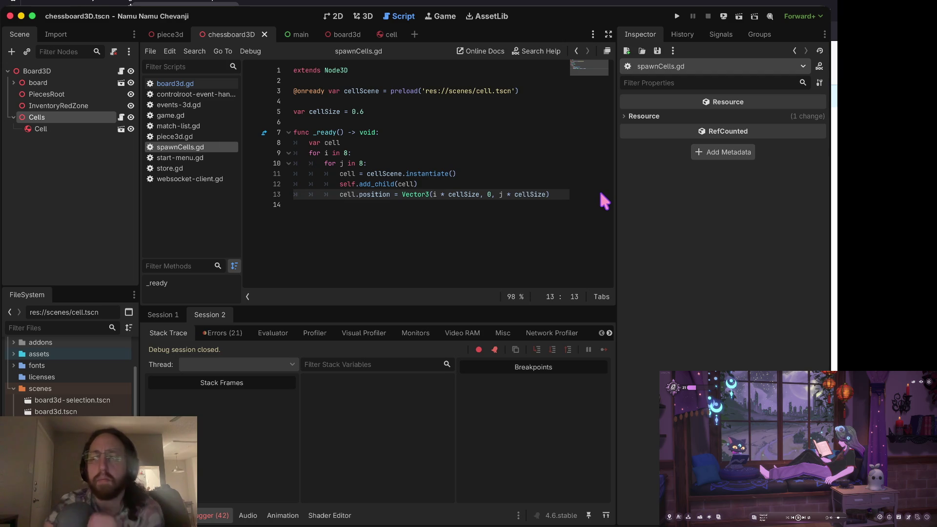
key(super+b)
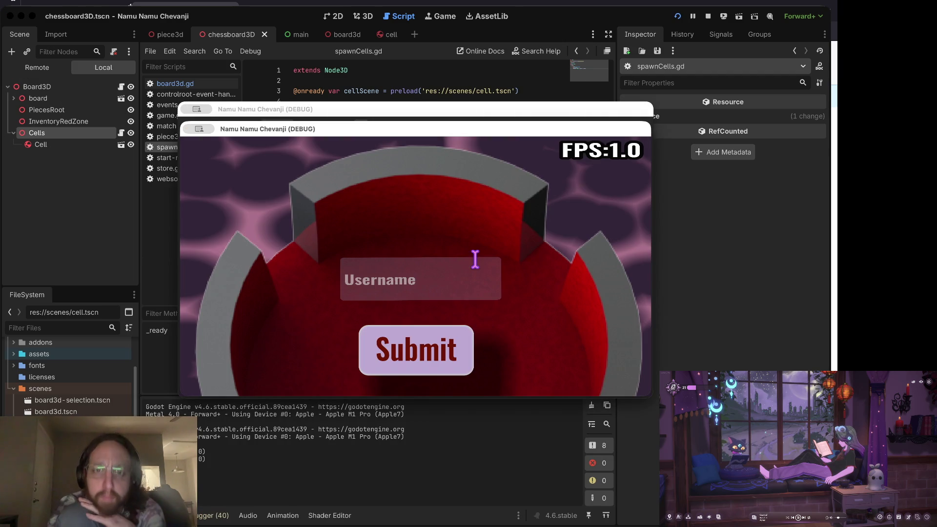
Step: Log in with a one-letter username, watch cells tumble, stop the game, and select the Cell node
click(464, 267)
text(a)
click(428, 350)
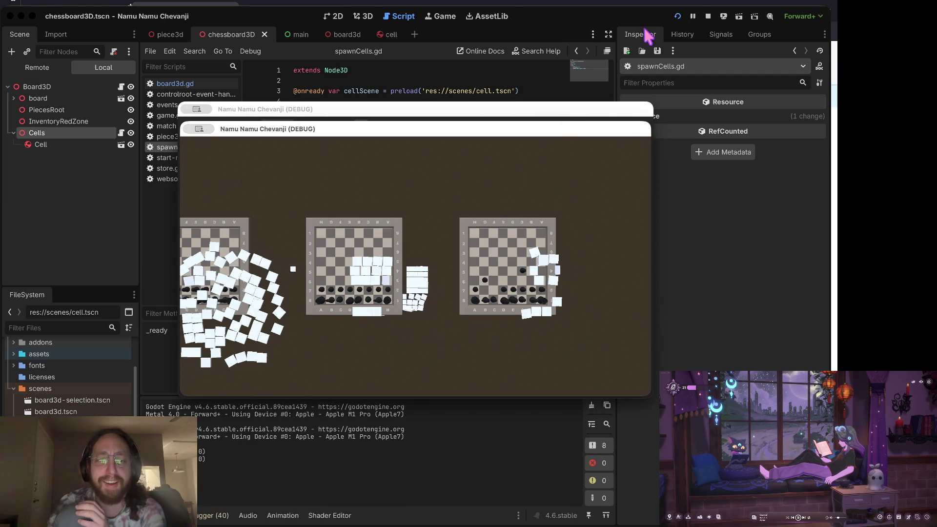
click(708, 17)
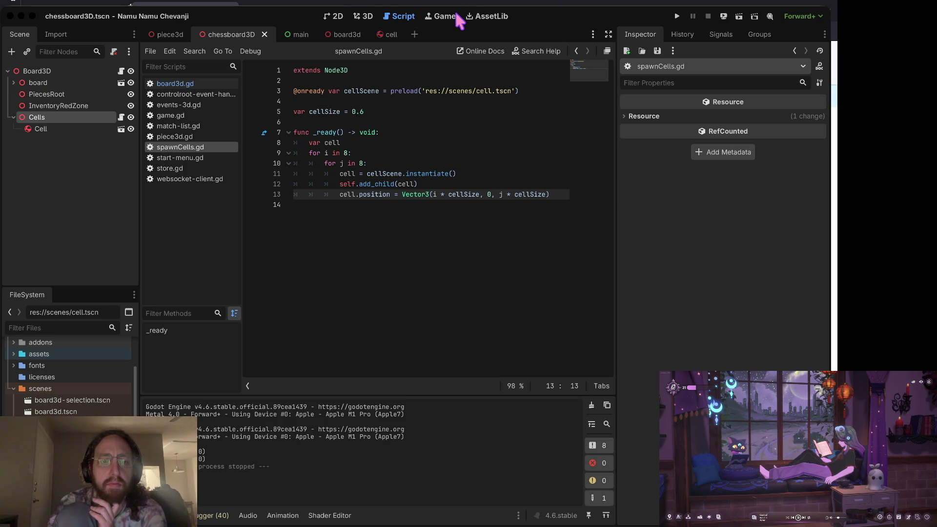
click(239, 515)
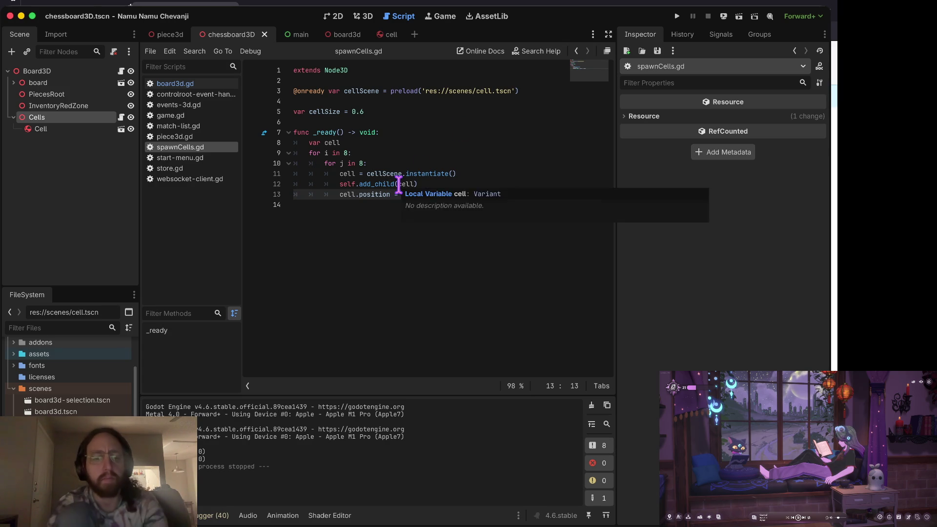
click(107, 130)
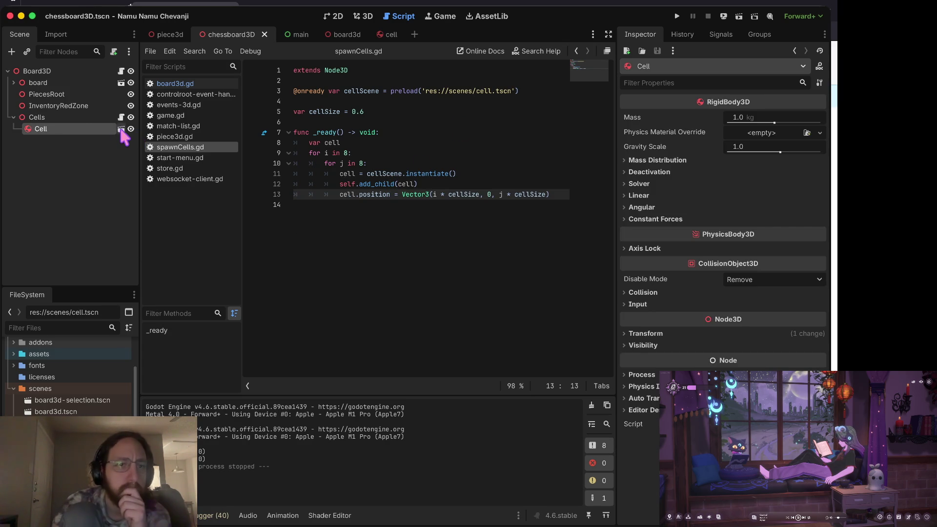
Step: Open cell.tscn, select its RigidBody3D and enable Deactivation > Freeze
click(121, 129)
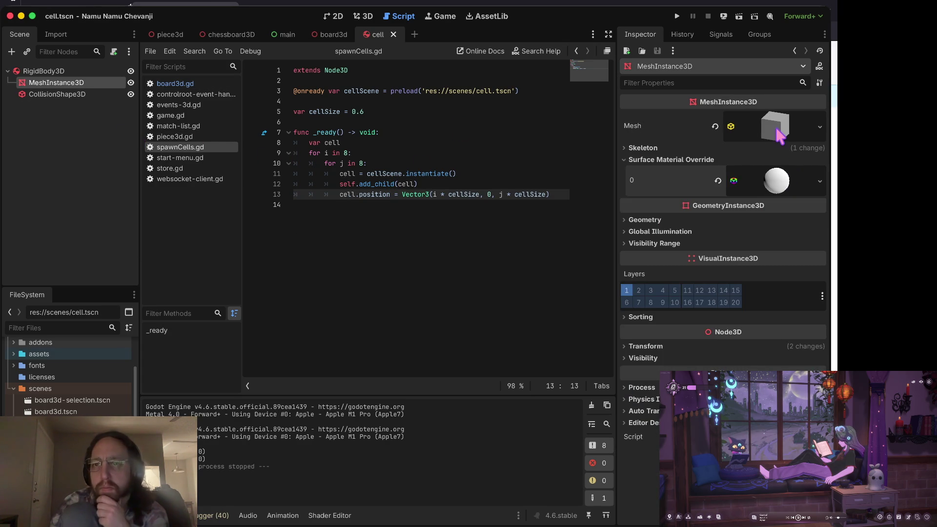
click(43, 71)
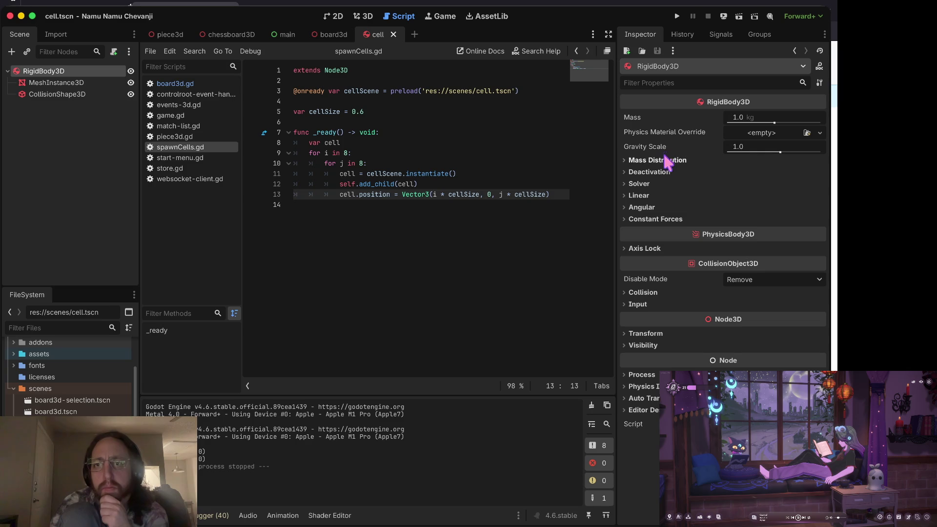
click(642, 292)
click(642, 292)
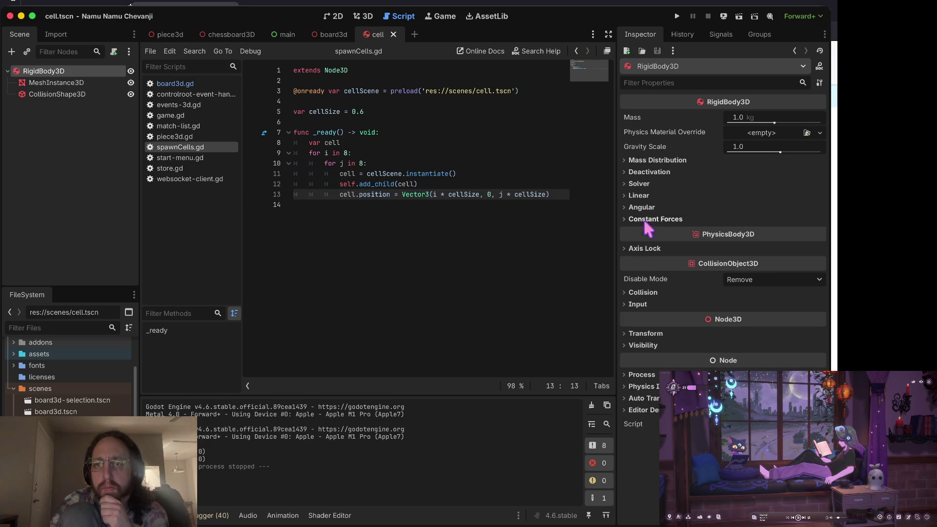
click(649, 172)
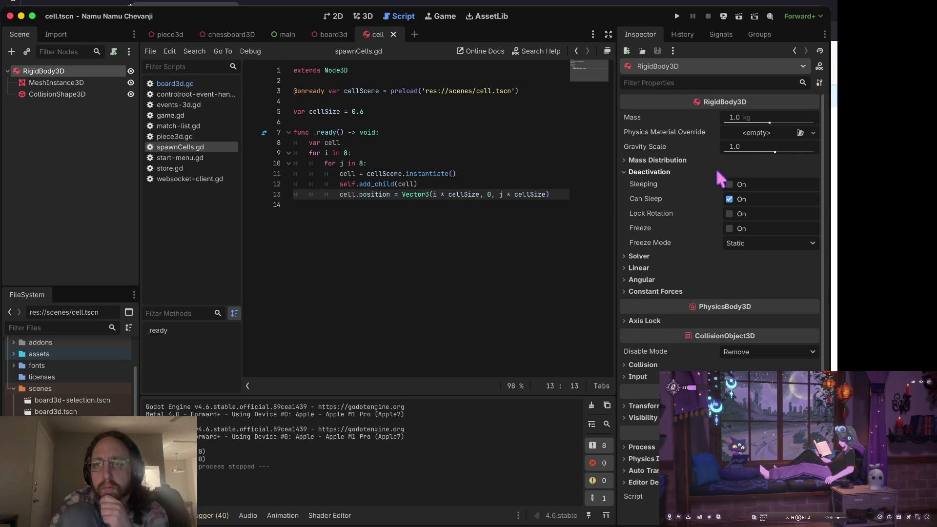
click(729, 229)
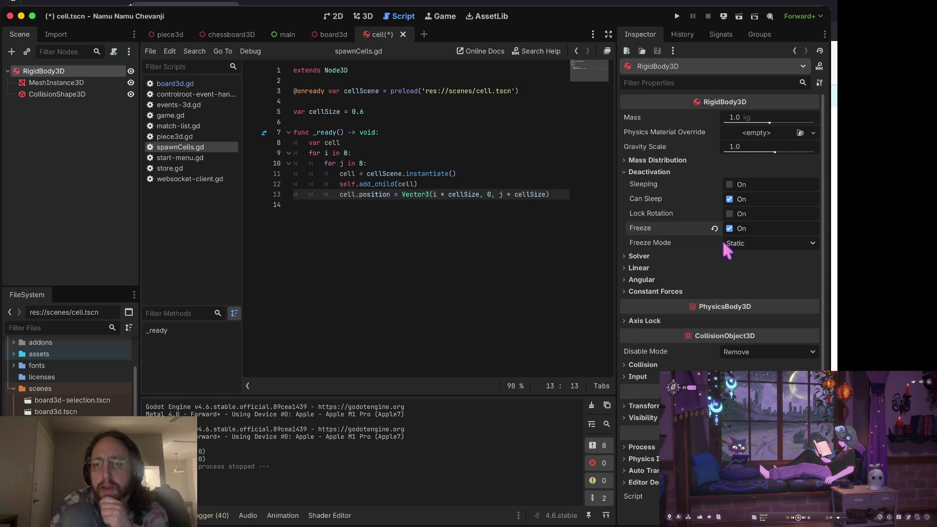
Step: Enable Contact Monitor with Max Contacts Reported 10, save cell.tscn and run the game
click(650, 255)
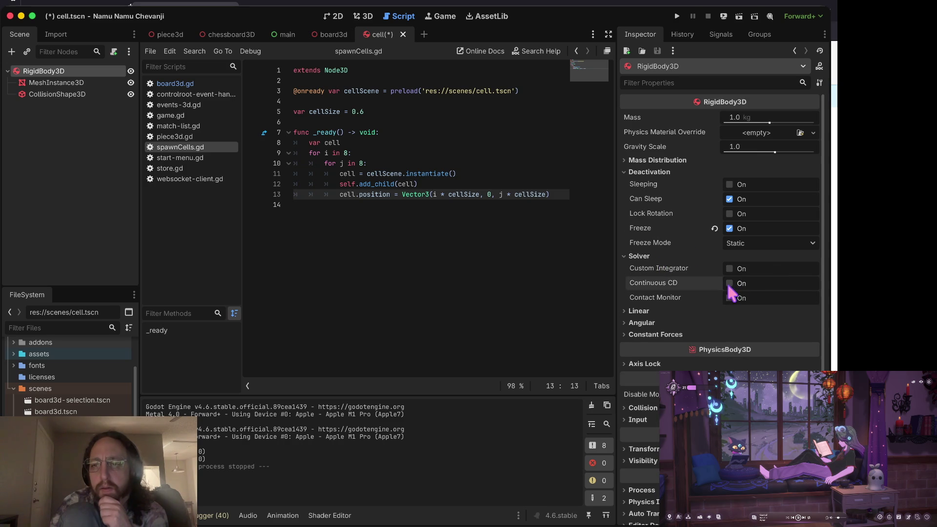
click(730, 298)
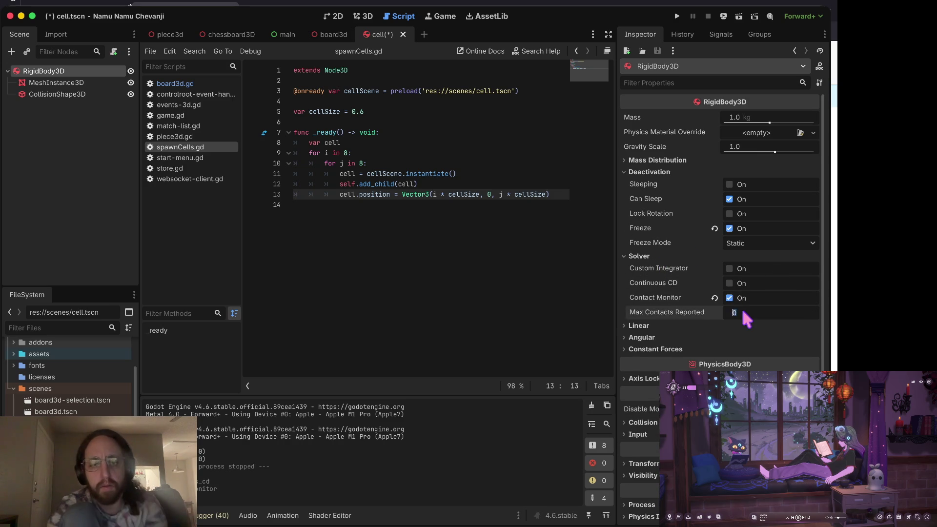
text(10)
key(Return)
key(ctrl+a)
key(Escape)
key(ctrl+s)
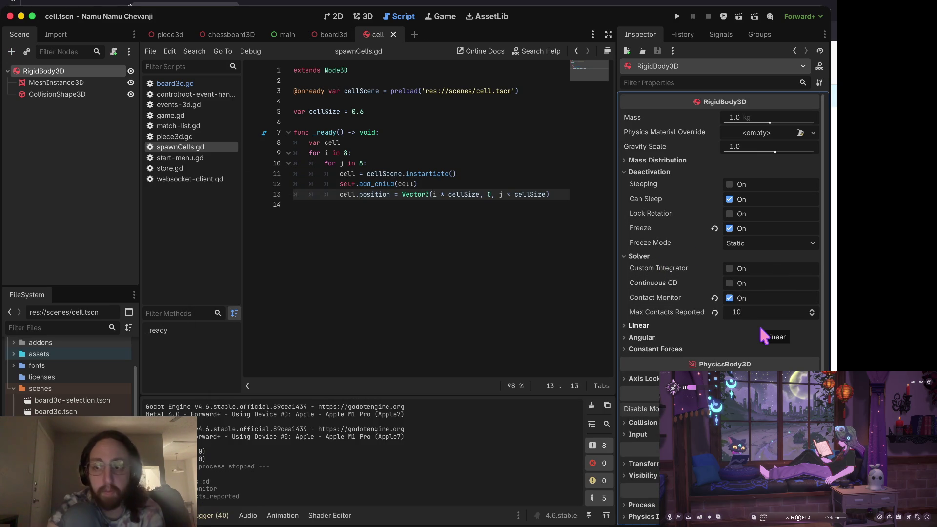
key(F5)
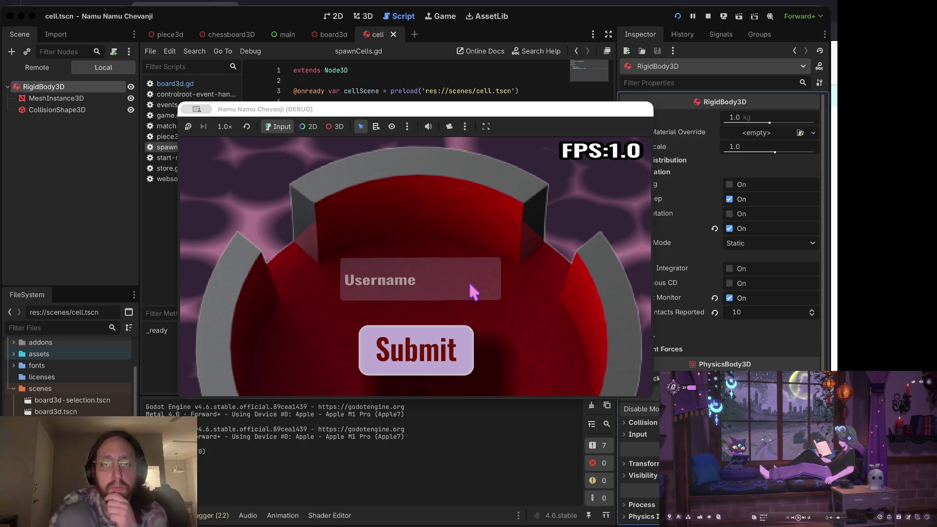
Step: Log in as 'b', check the flat white cell grids on each chessboard, then stop the game
click(452, 276)
text(b)
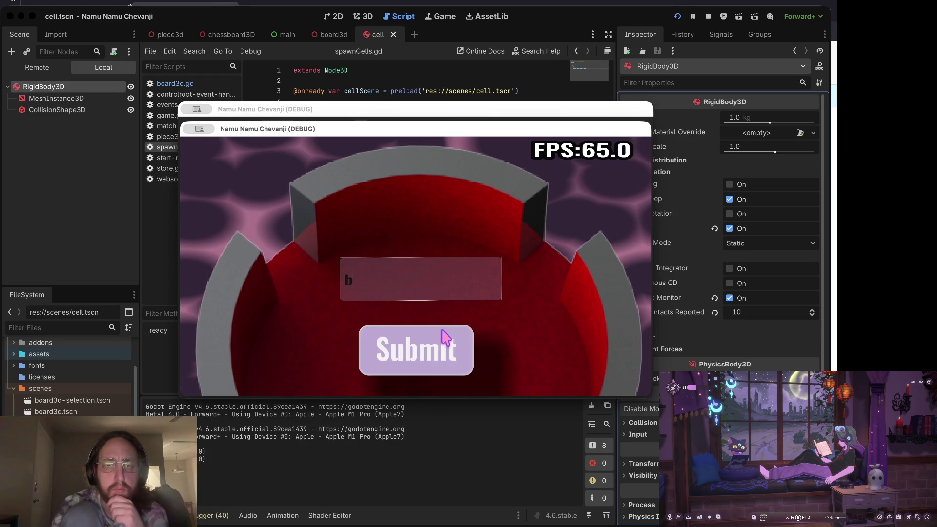
click(445, 335)
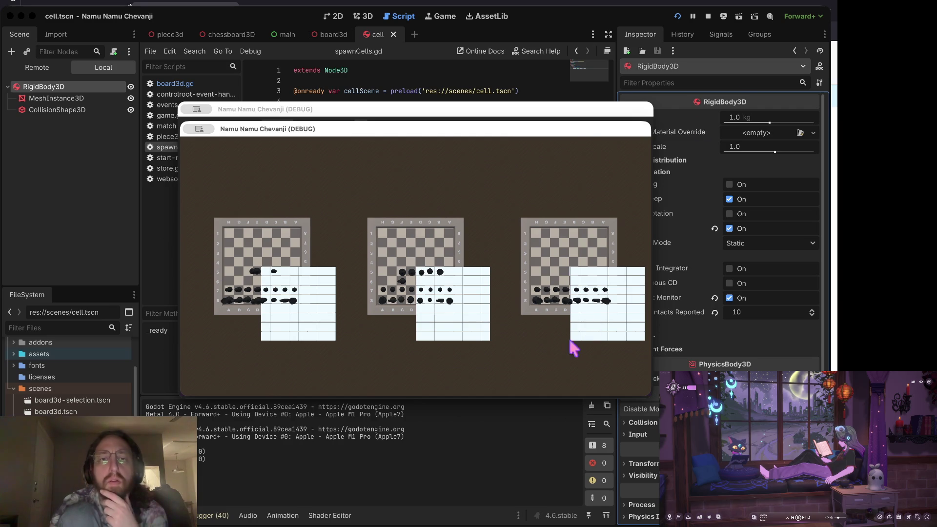
click(708, 16)
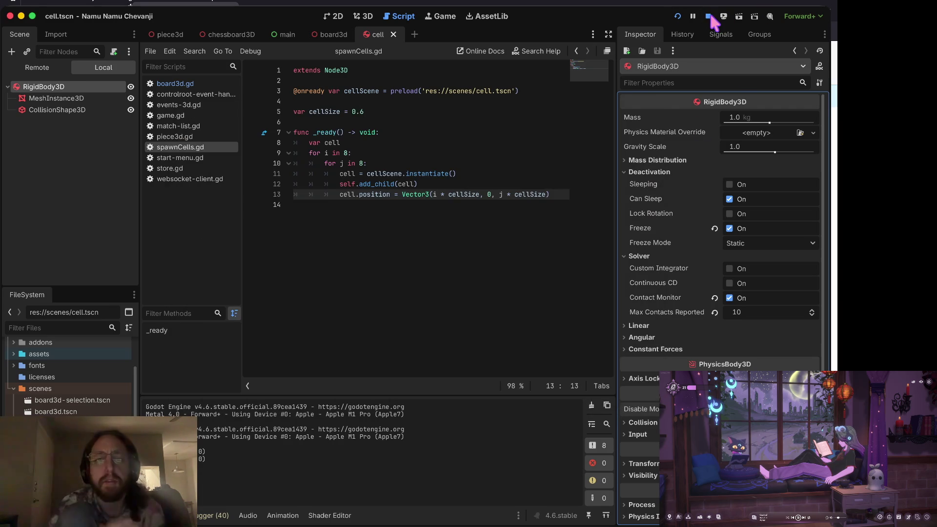
Step: Add 'var offset = Vector3(-2, 0, -2)' on line 6 of spawnCells.gd
click(323, 123)
text(var offset)
key(BackSpace)
key(BackSpace)
key(BackSpace)
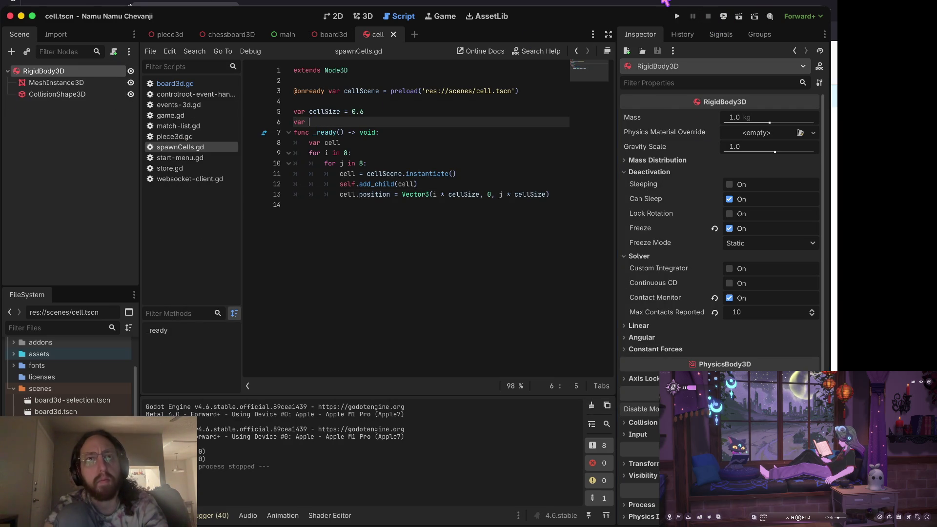
text(et = Vector3)
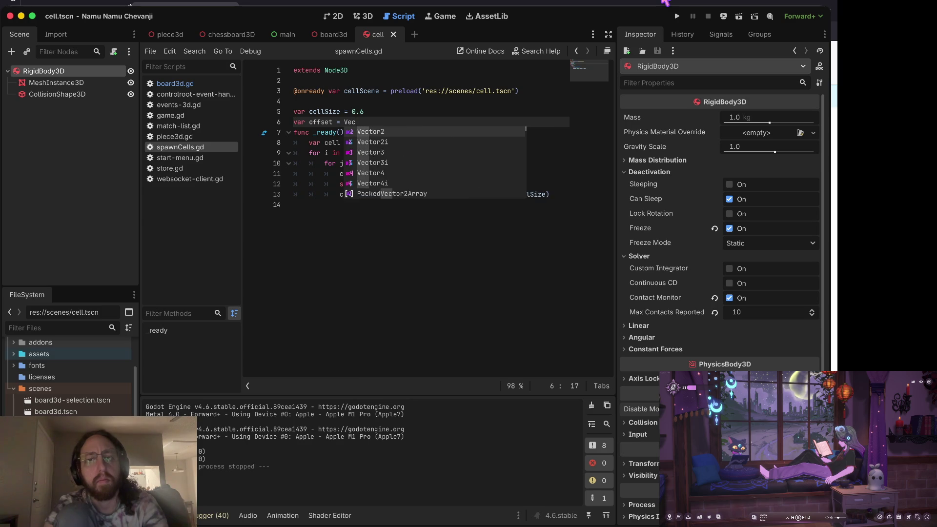
text((0-2)
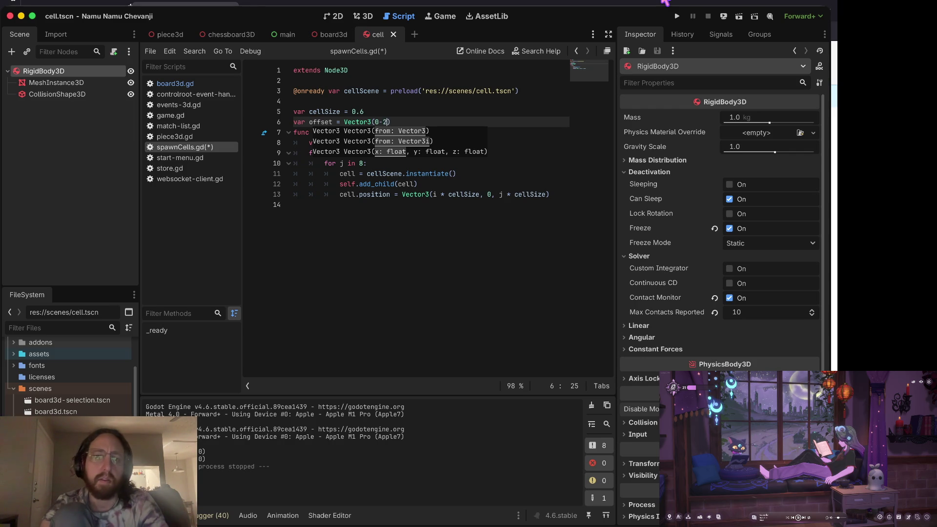
key(BackSpace)
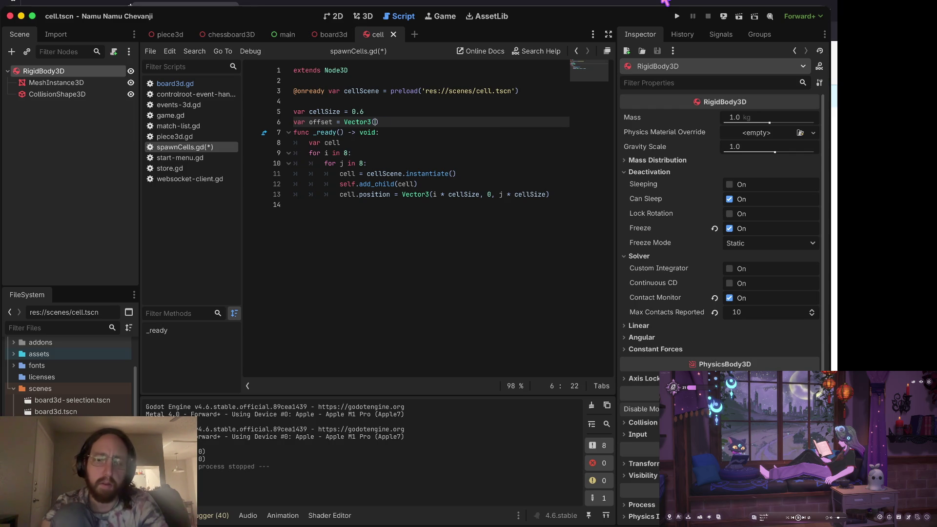
key(BackSpace)
key(BackSpace)
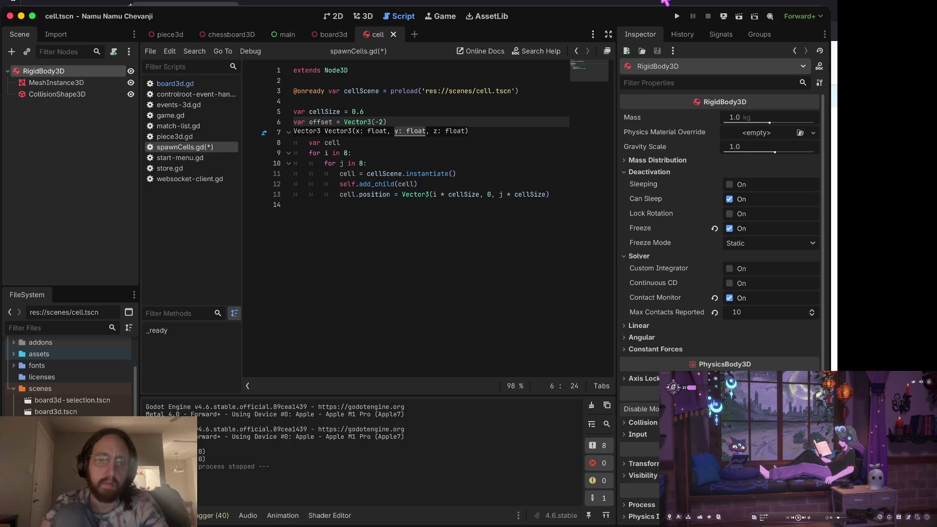
text(,)
text())
Step: Prefix line 13's Vector3 with 'offset + ', save the script and run the project
key(Down)
key(Down)
key(Down)
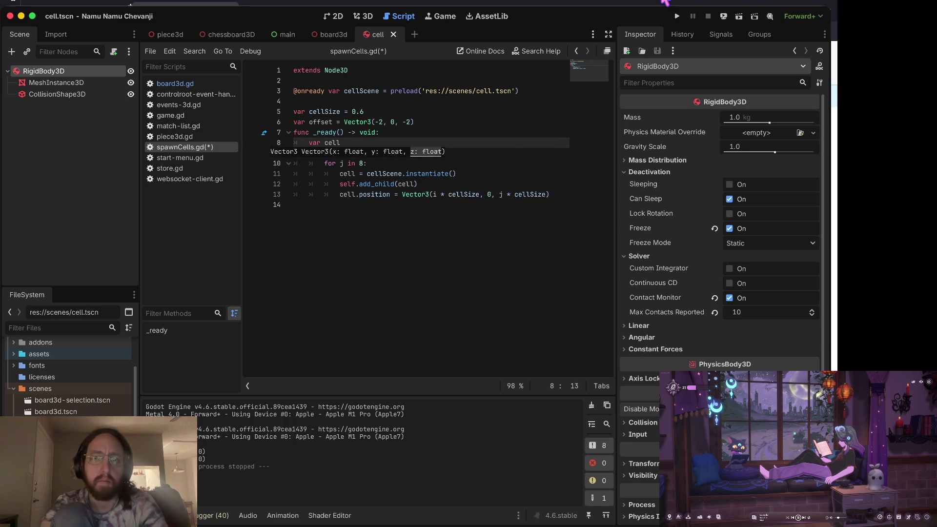
key(alt+Right)
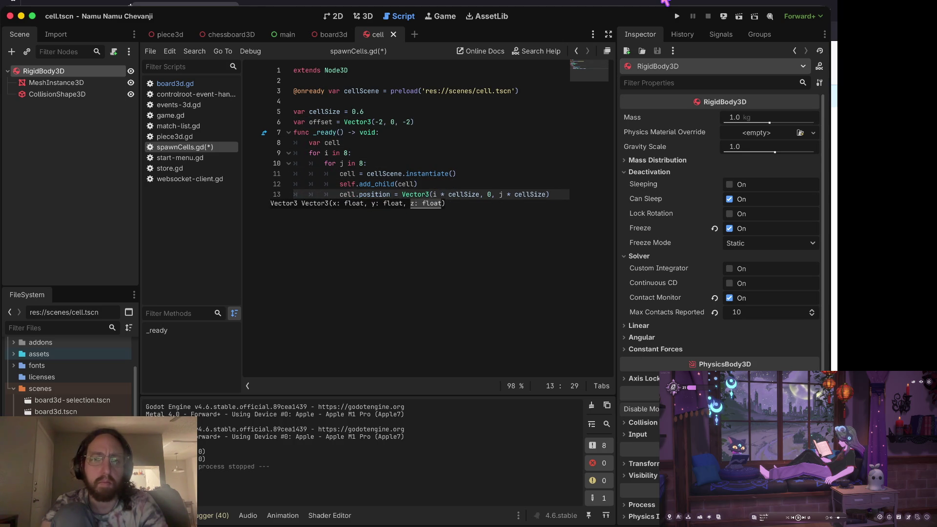
text(offset +)
key(Home)
key(ctrl+s)
key(super+b)
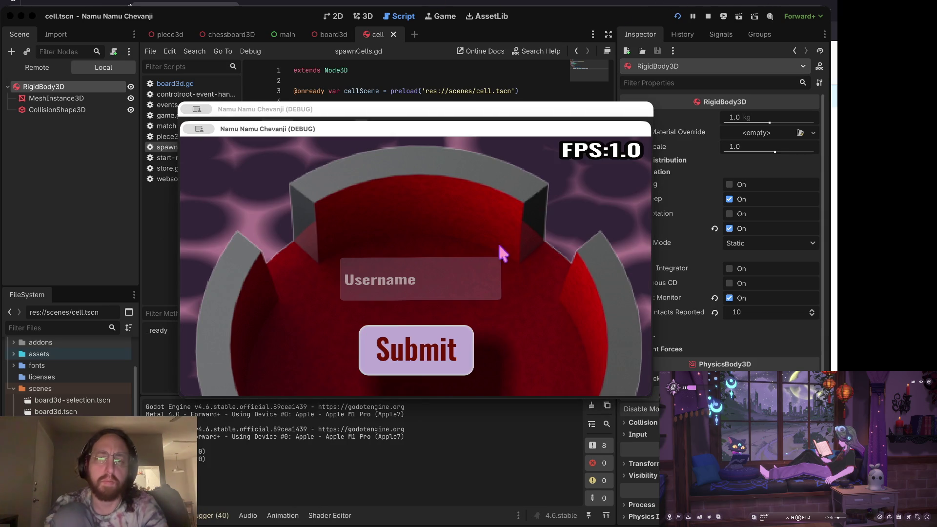
Step: Log in to the running game to view the offset cells, then stop it
click(454, 278)
text(b)
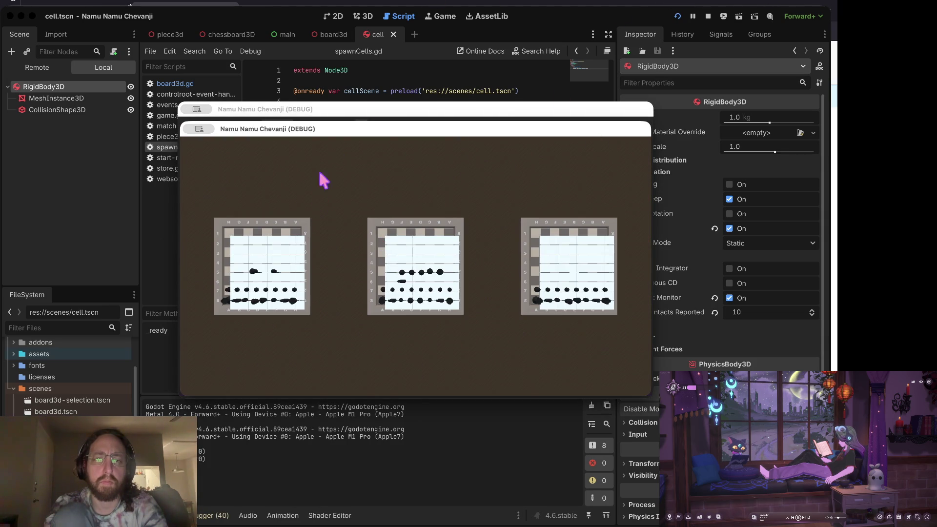
click(709, 17)
Step: Change the offset on line 6 to Vector3(-2.4, 0, -2.4) and relaunch the game
click(380, 122)
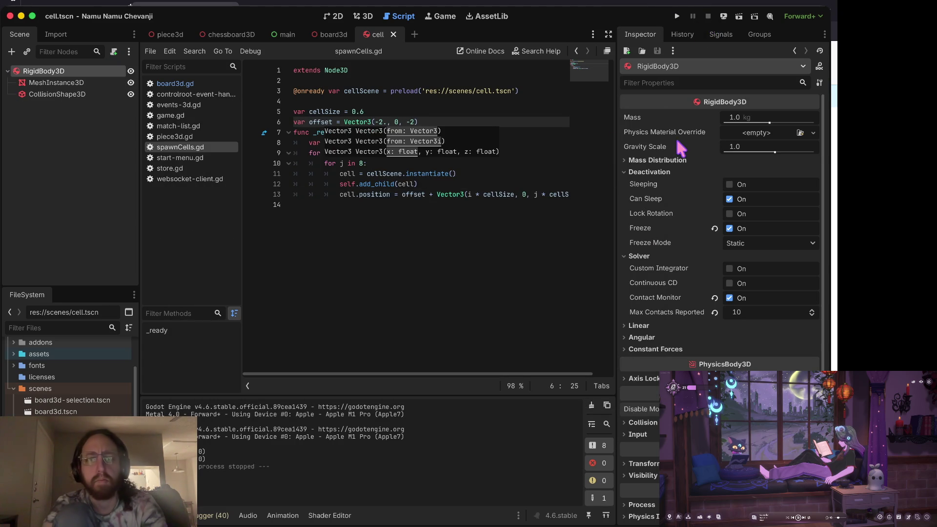
key(End)
text(4)
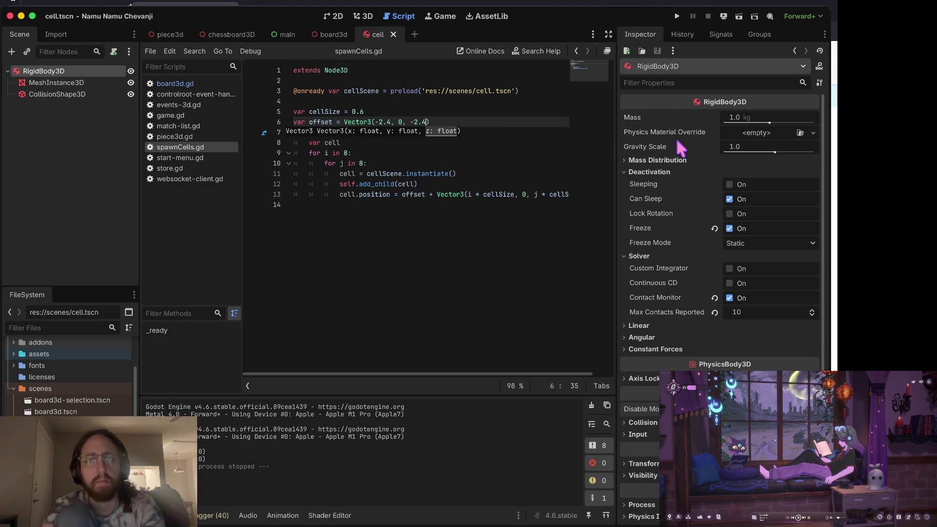
key(super+b)
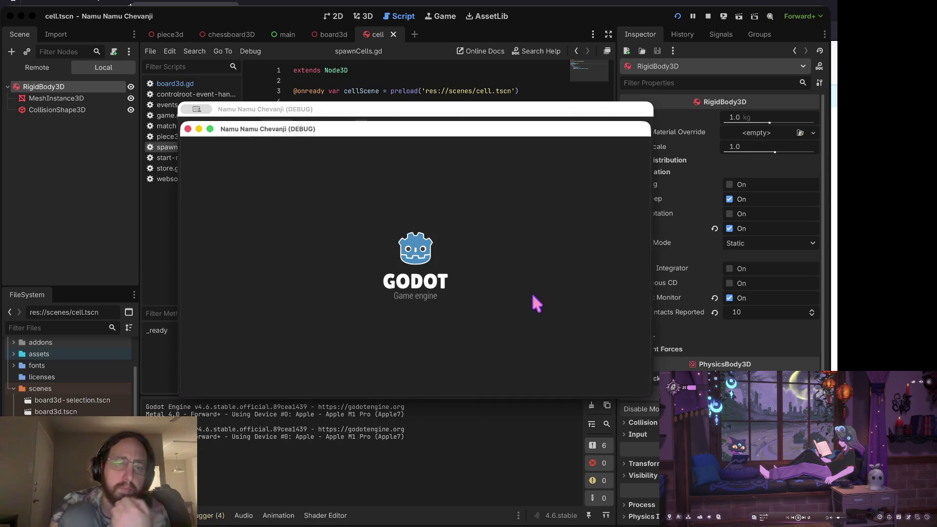
Step: Log in as 'b', check the shifted cell grids, stop the game and show cell.tscn in 3D
text(b)
click(416, 342)
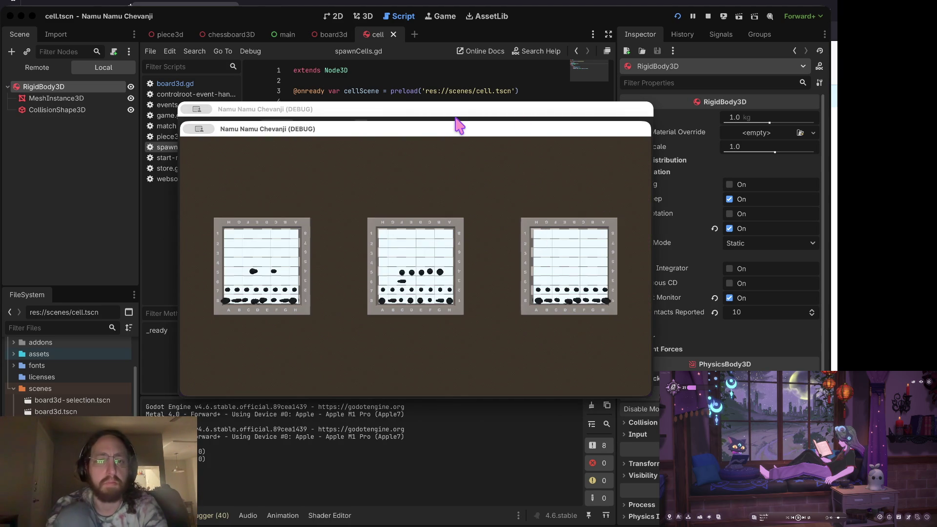
click(708, 16)
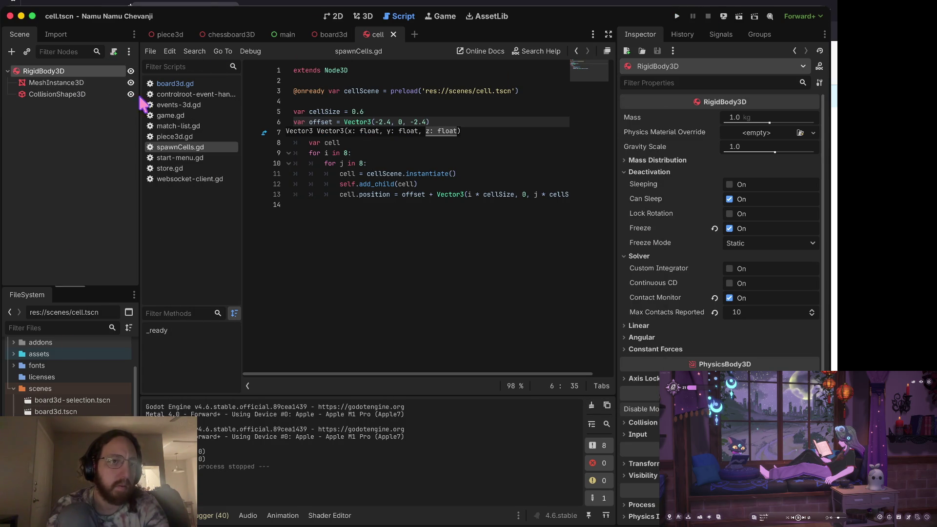
click(359, 15)
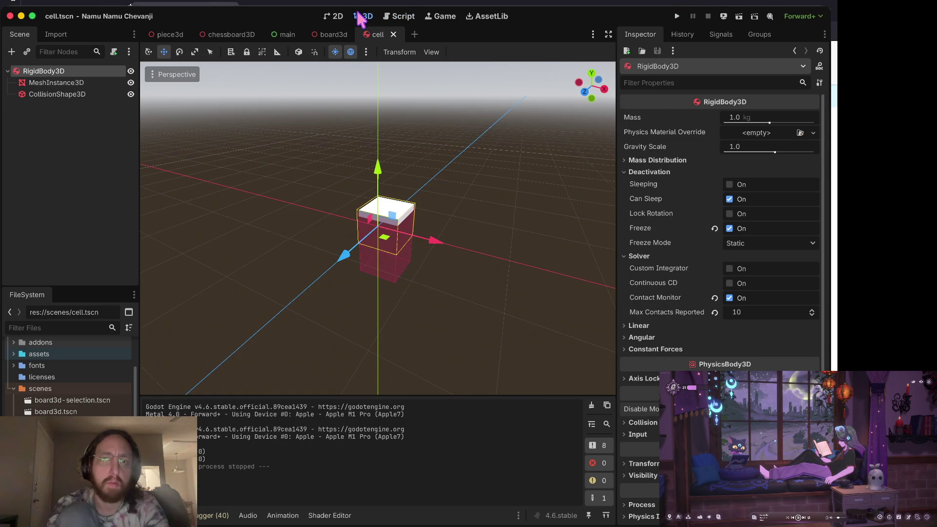
Step: Set the MeshInstance3D surface material's Transparency mode to Alpha
click(62, 83)
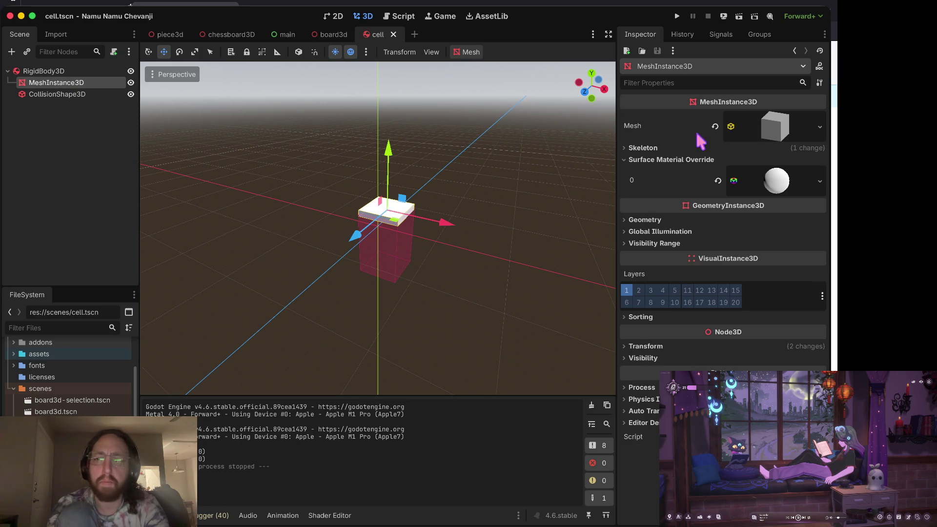
click(776, 181)
scroll(710, 259, down, 5)
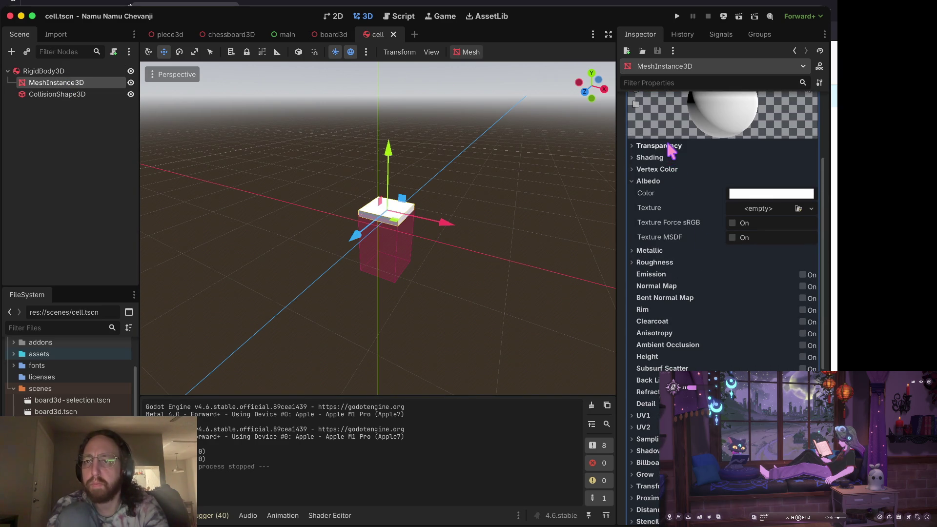
click(666, 146)
click(756, 158)
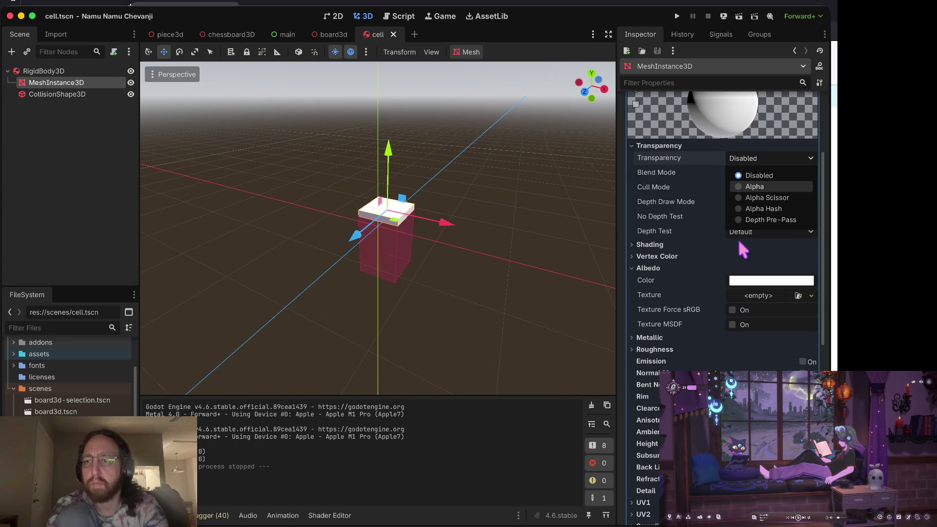
click(756, 187)
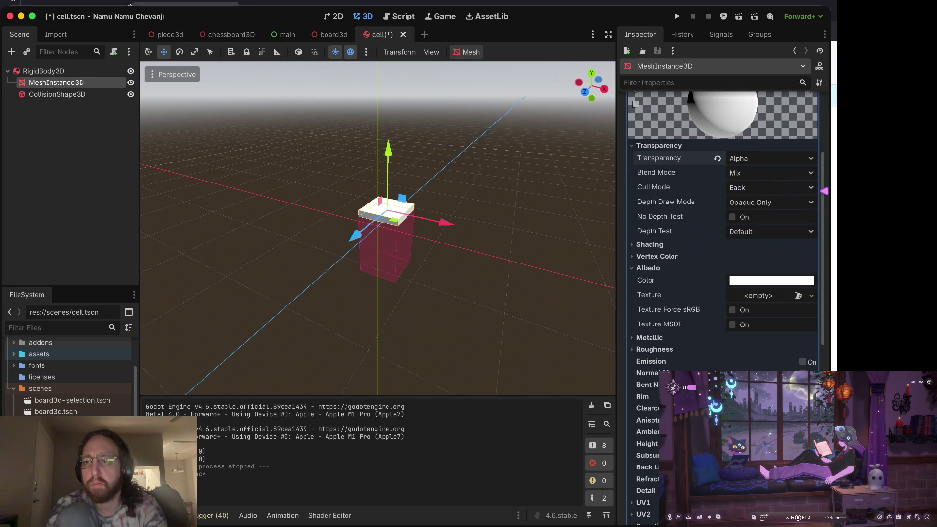
Step: Give the material a translucent pink albedo of ffb0b882 and launch the game
click(761, 281)
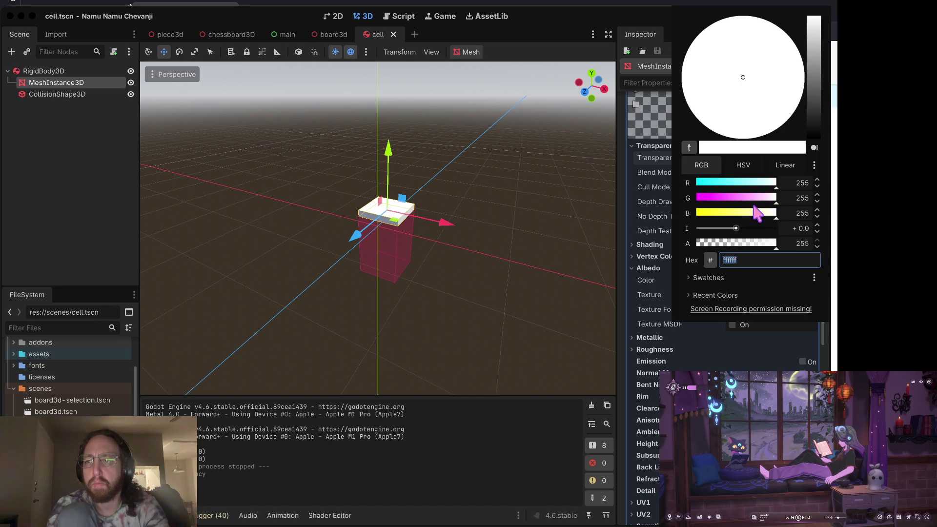
click(754, 213)
click(747, 197)
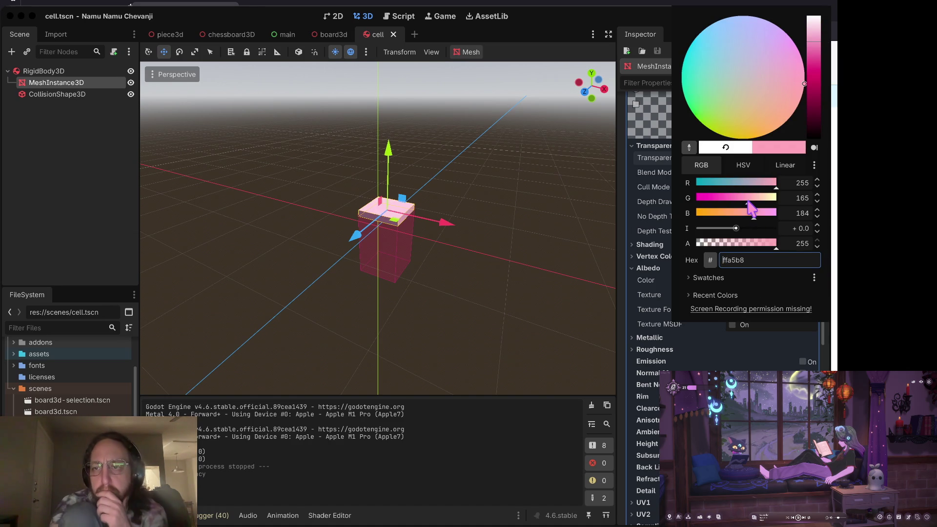
drag(757, 243, 740, 244)
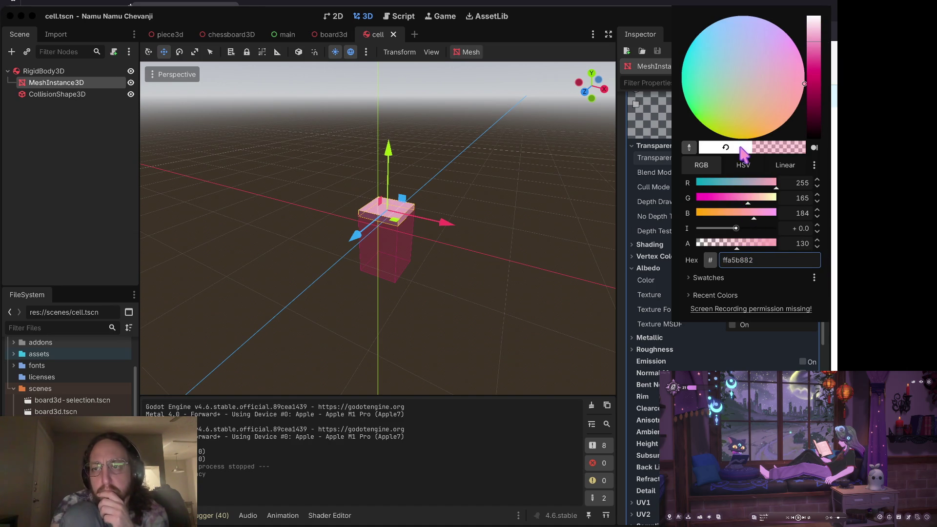
click(747, 183)
click(755, 197)
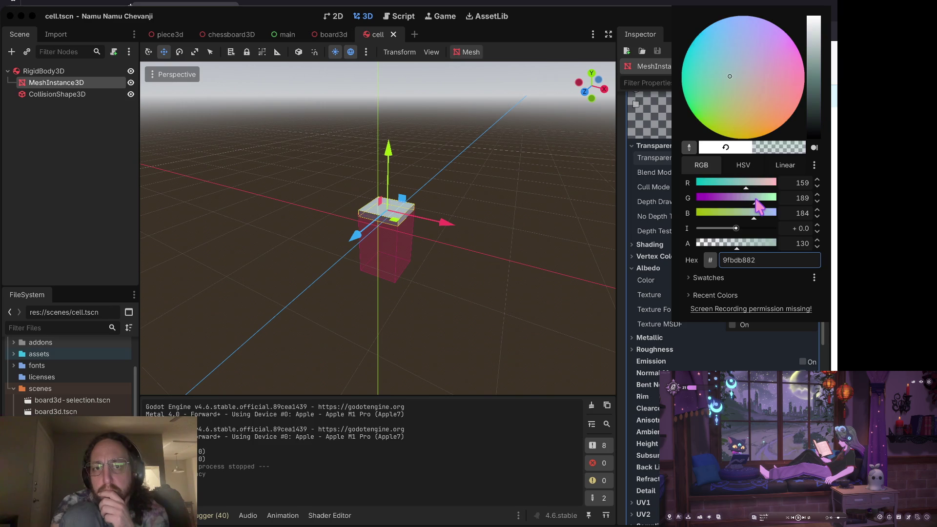
click(765, 182)
mouse_move(768, 182)
mouse_down()
mouse_move(781, 183)
mouse_move(751, 198)
mouse_up()
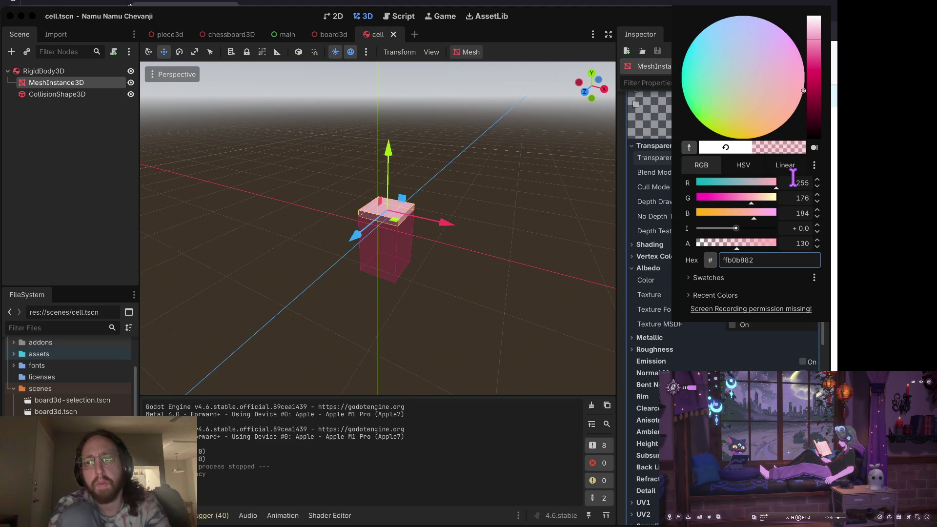
click(536, 246)
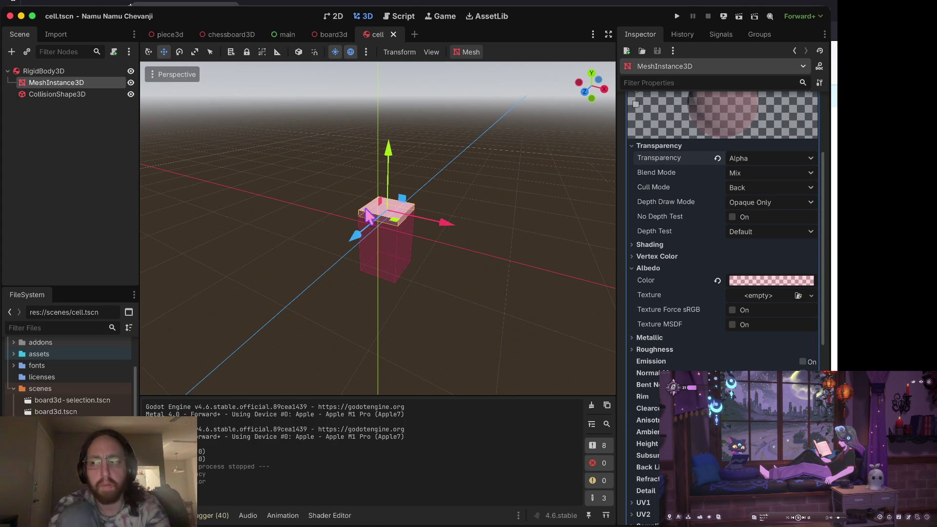
key(super+b)
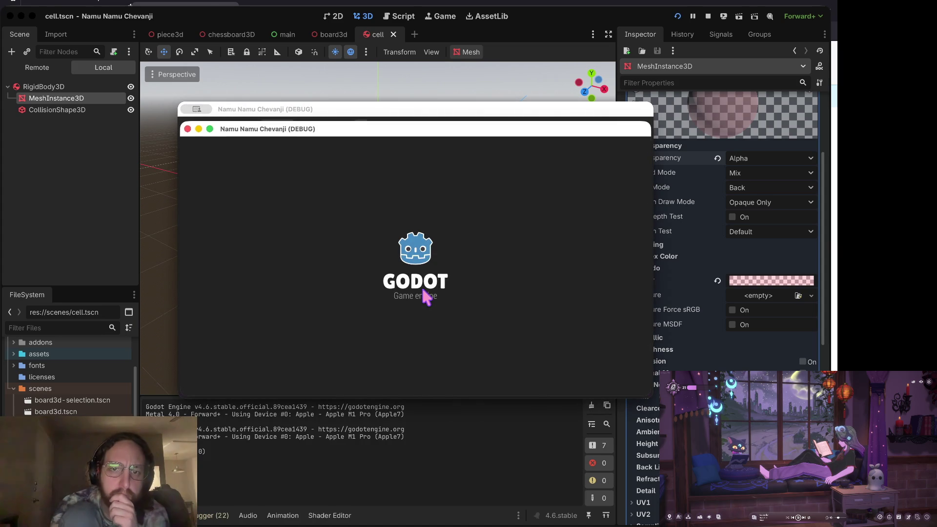
Step: Log in, view the right-hand chessboard up close to check the pink translucent cells, then stop
click(421, 280)
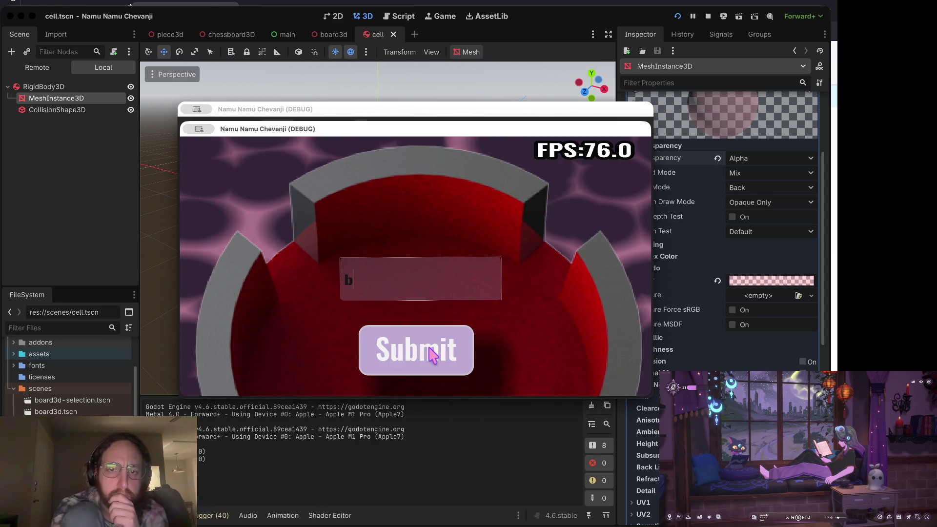
click(430, 350)
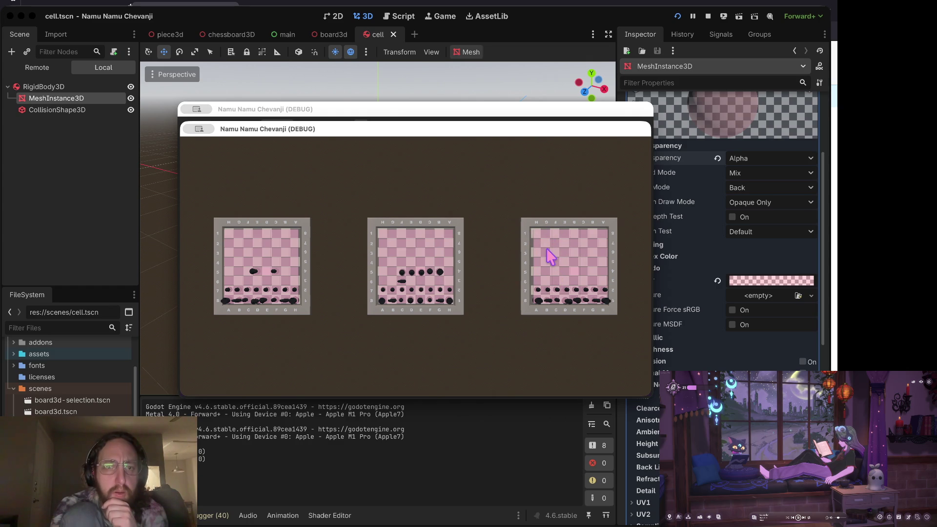
click(532, 231)
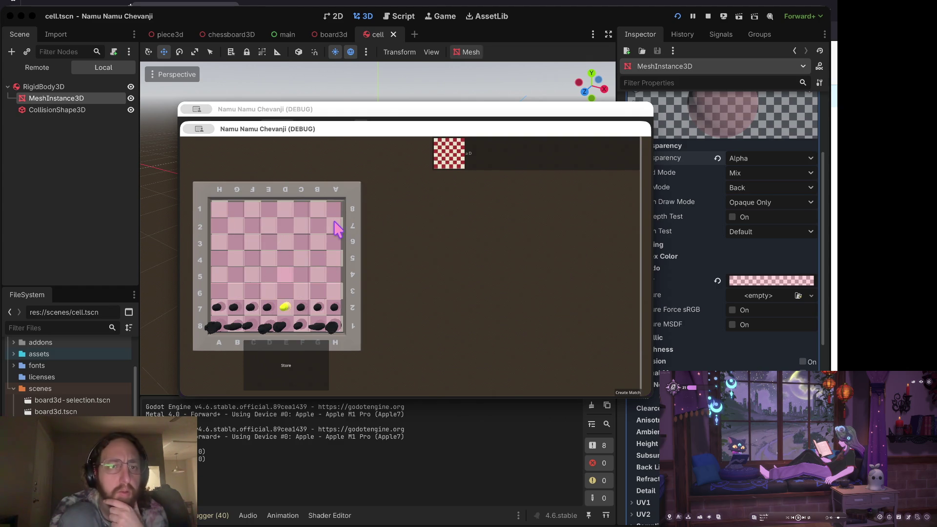
click(708, 16)
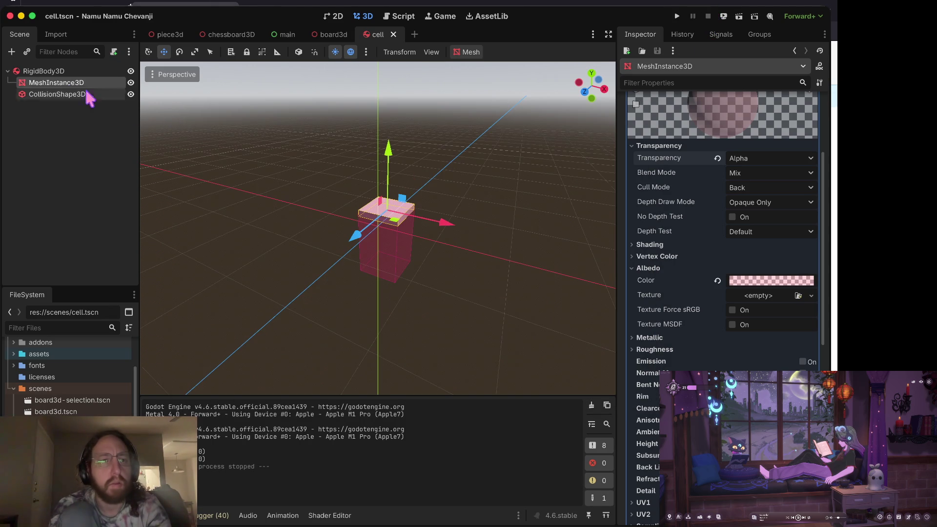
Step: Select CollisionShape3D, try shrinking it vertically with the scale gizmo, then undo the scaling
click(58, 95)
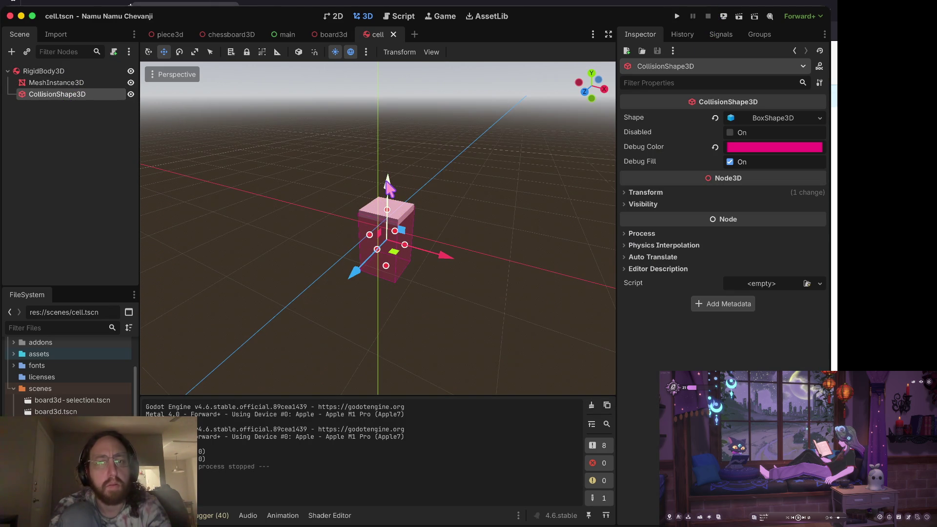
click(73, 83)
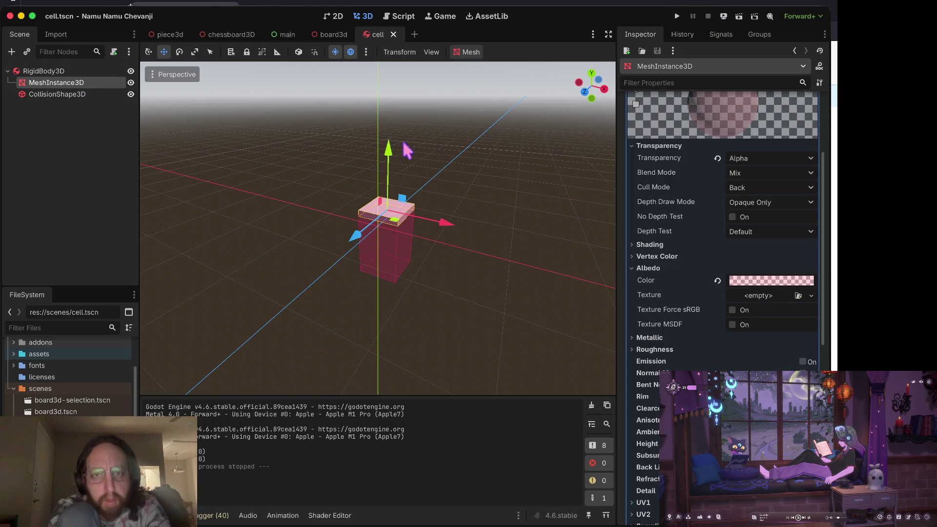
drag(388, 148, 389, 152)
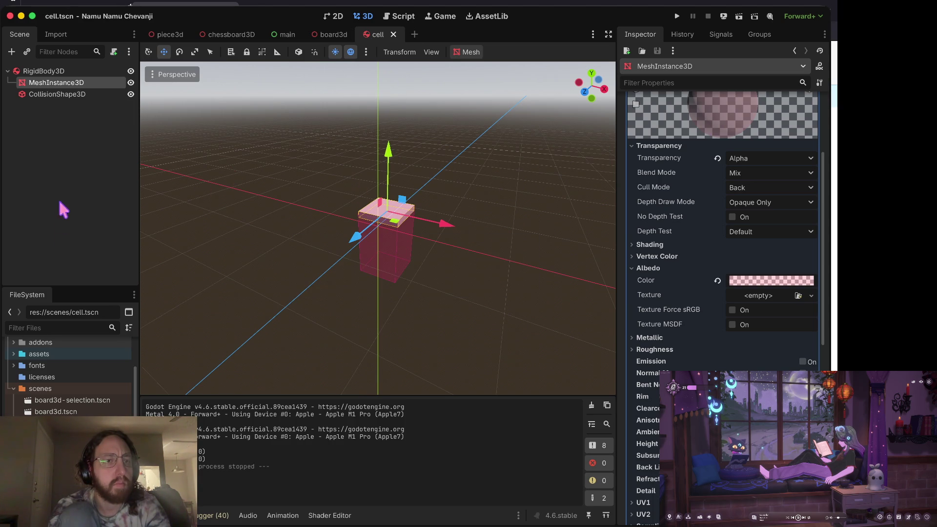
click(71, 94)
key(r)
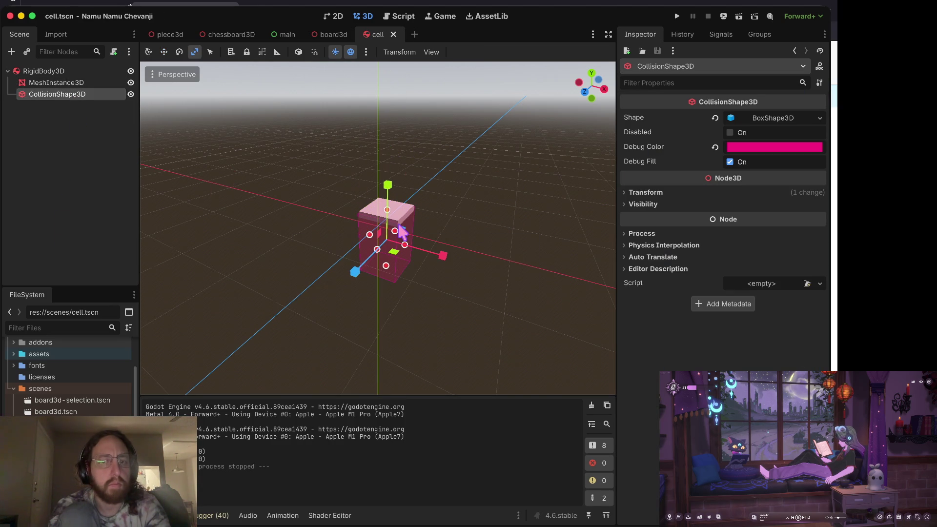
mouse_move(388, 185)
mouse_down()
mouse_move(388, 209)
mouse_move(389, 189)
mouse_move(389, 200)
mouse_up()
key(w)
key(super+z)
key(super+z)
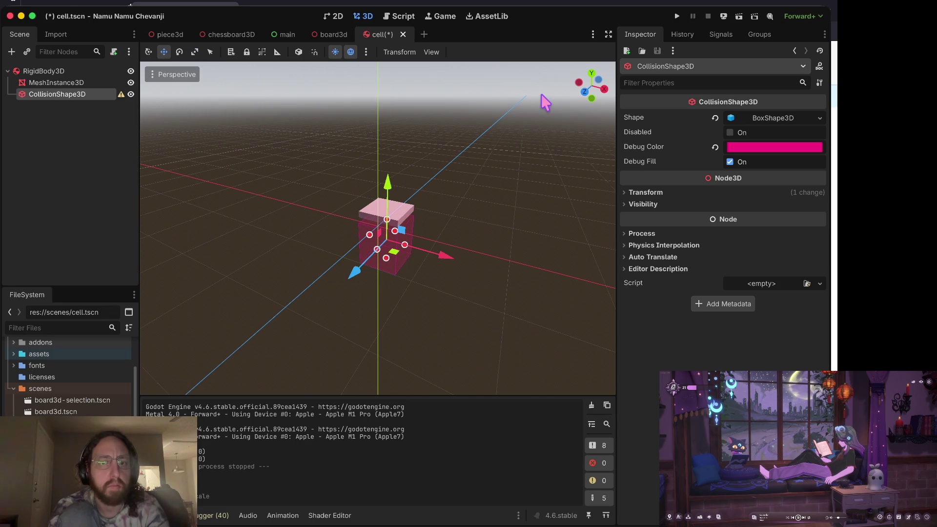
Step: Set the BoxShape3D size y to 0.6, raise the box upward, and save cell.tscn
click(779, 119)
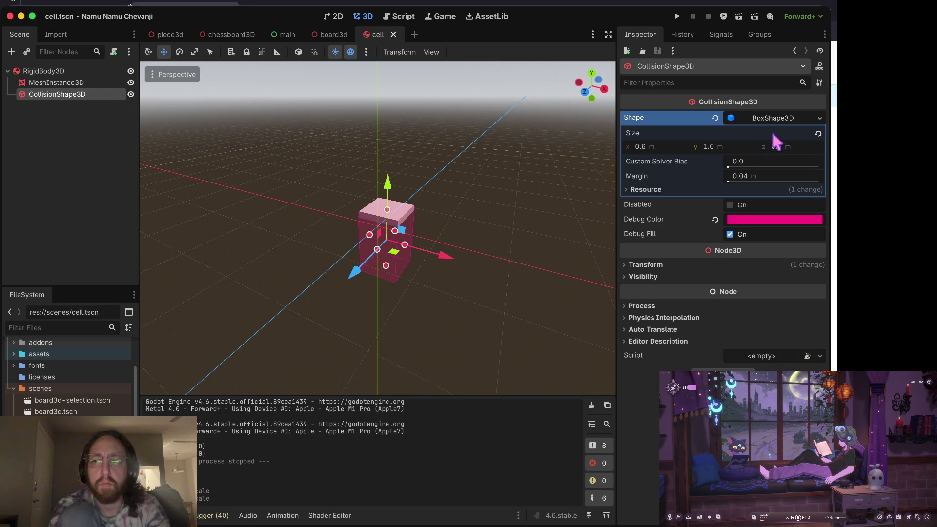
click(721, 148)
text(0.6)
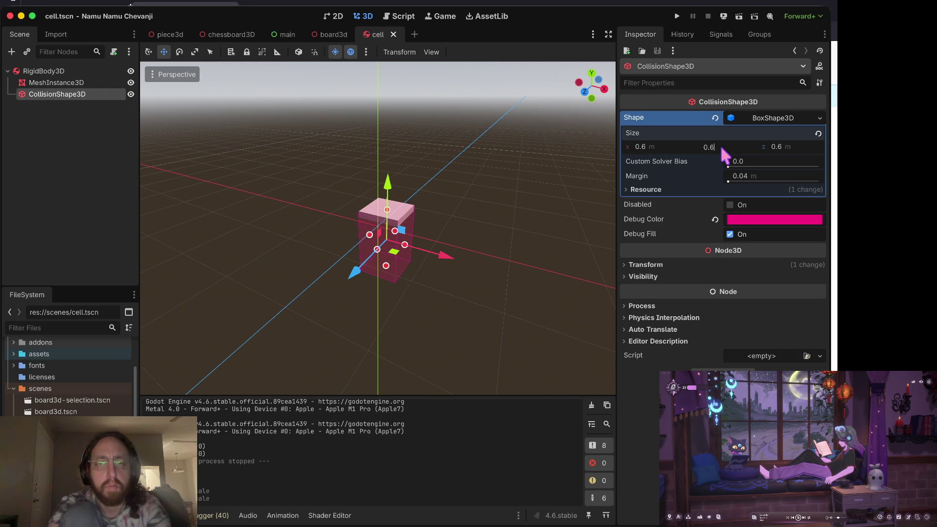
key(Tab)
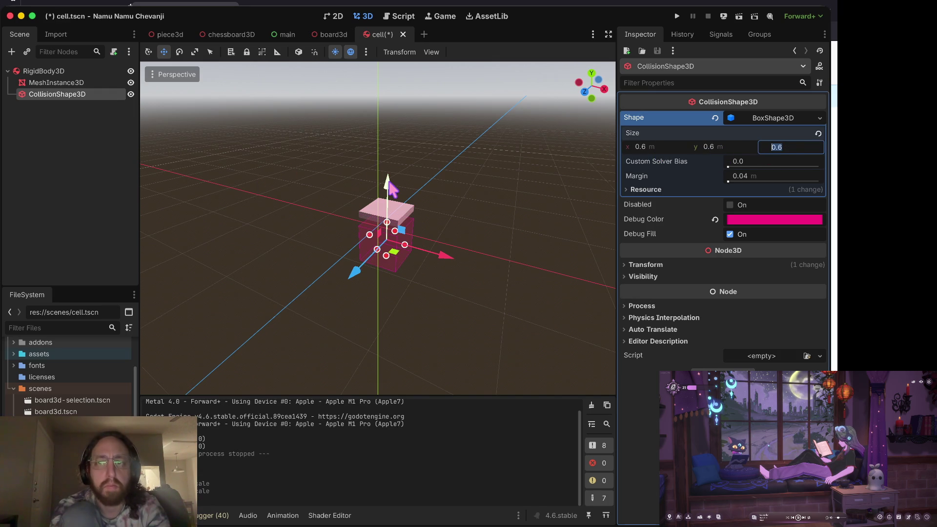
drag(390, 182, 388, 167)
key(ctrl+s)
click(454, 185)
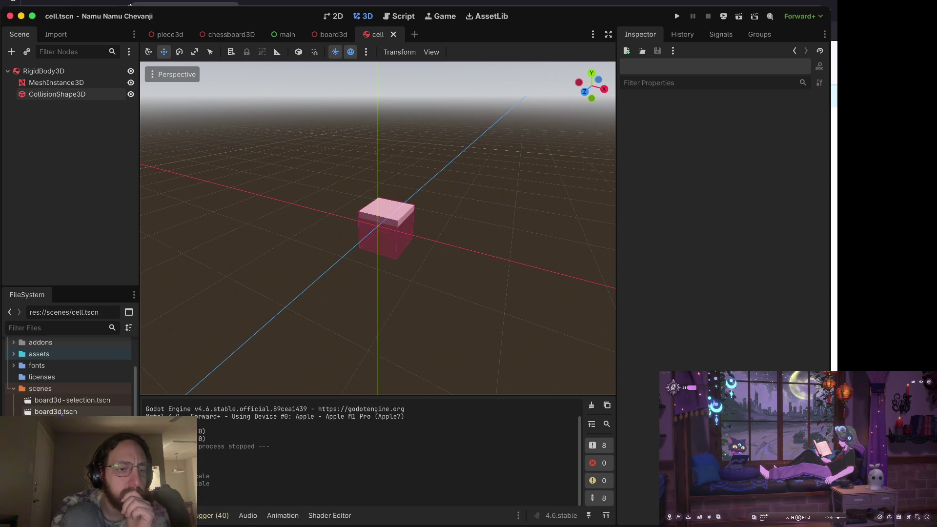
Step: In chessboard3D.tscn, delete the placeholder Cell instance under Cells and confirm
click(227, 34)
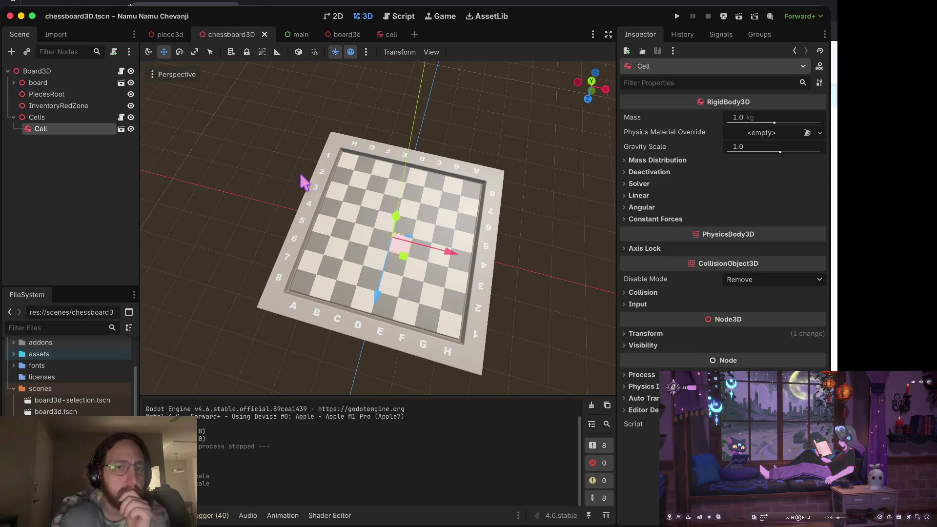
right_click(77, 131)
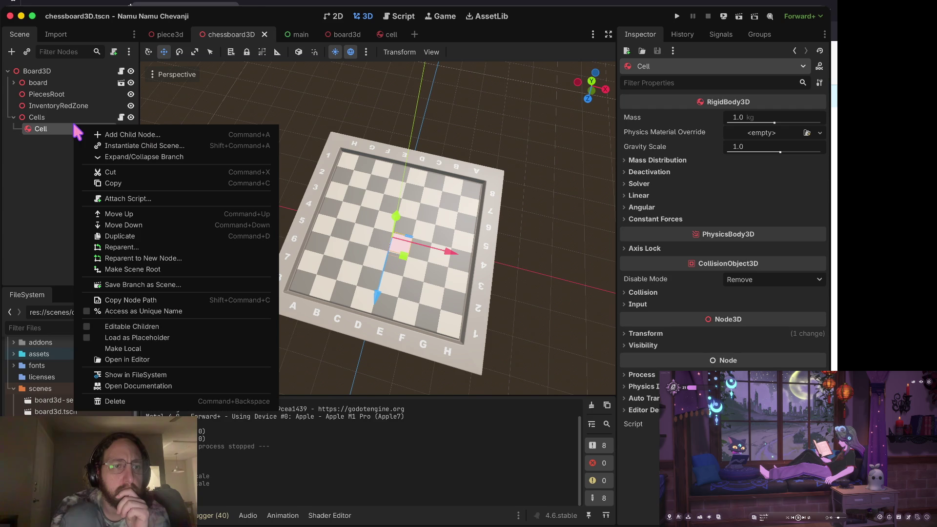
click(147, 406)
click(427, 268)
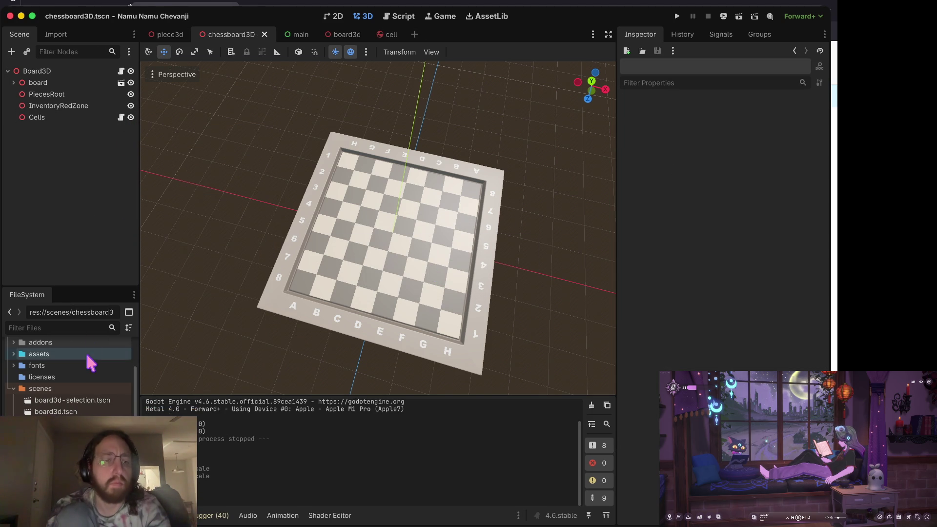
Step: Stage all changed files in Terminal and commit them as wip
key(super+Tab)
text(a)
key(Return)
text(s)
key(Return)
text(x)
Step: Push the commit to the inventory-in-3D branch and clear the terminal
key(Return)
text(git push)
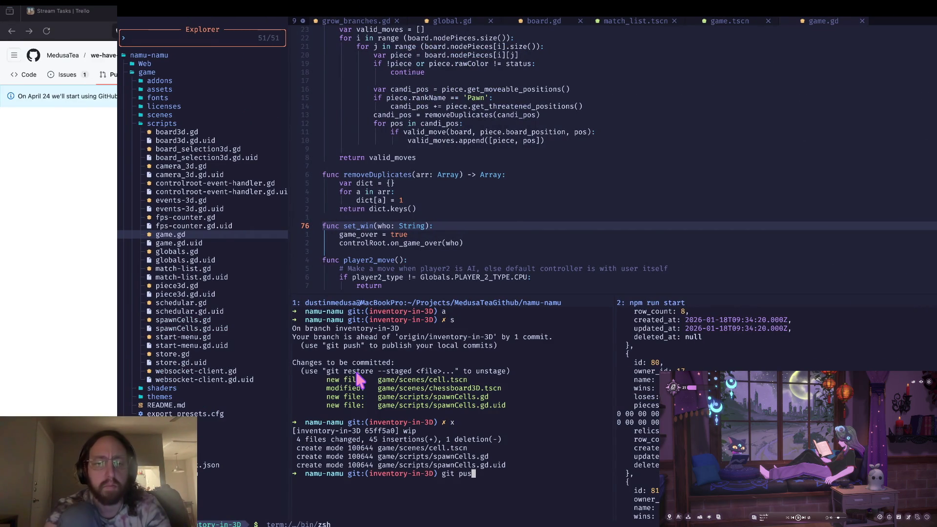
key(Return)
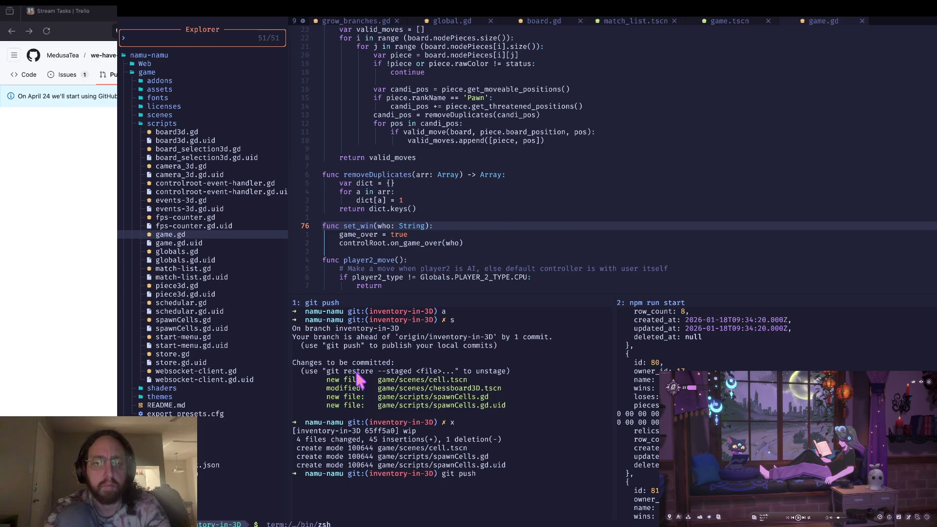
text(cl)
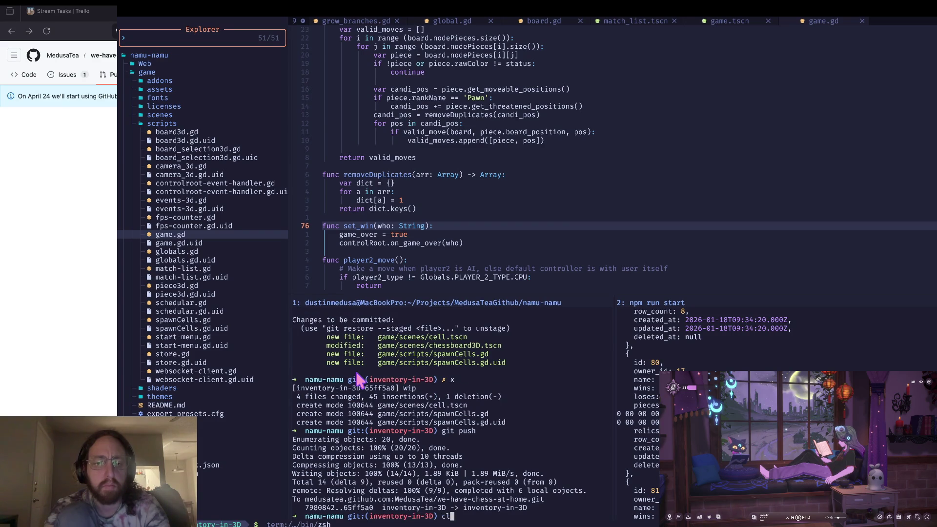
text(ear)
key(Return)
key(super+Tab)
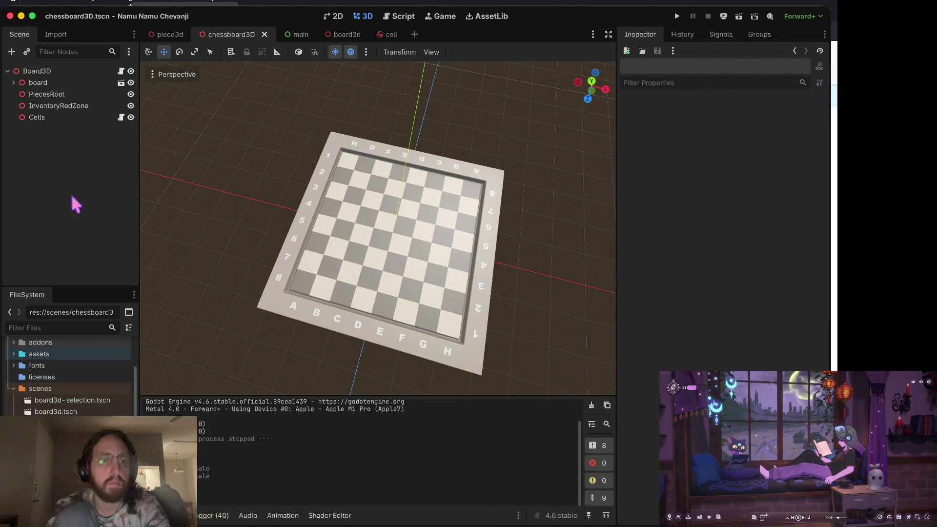
Step: Open the events-3d.gd script from the FileSystem panel
scroll(73, 373, down, 5)
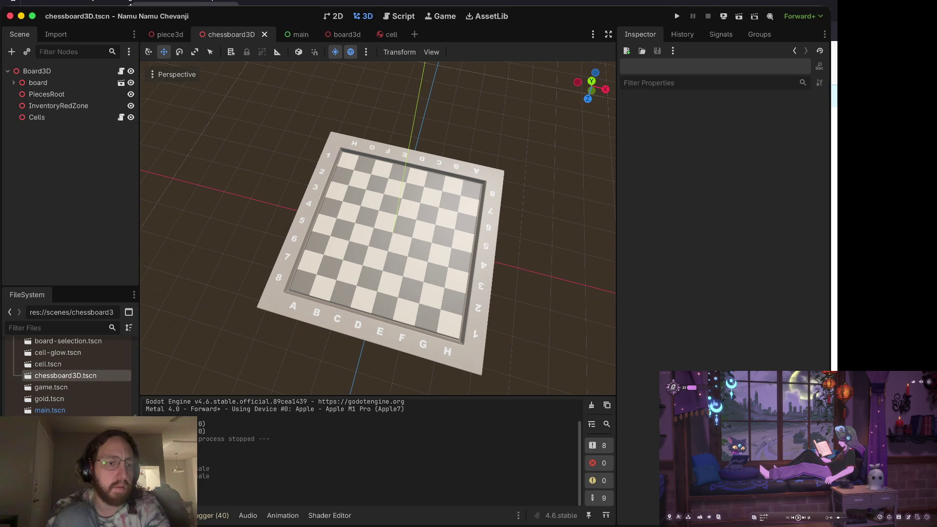
scroll(71, 410, down, 5)
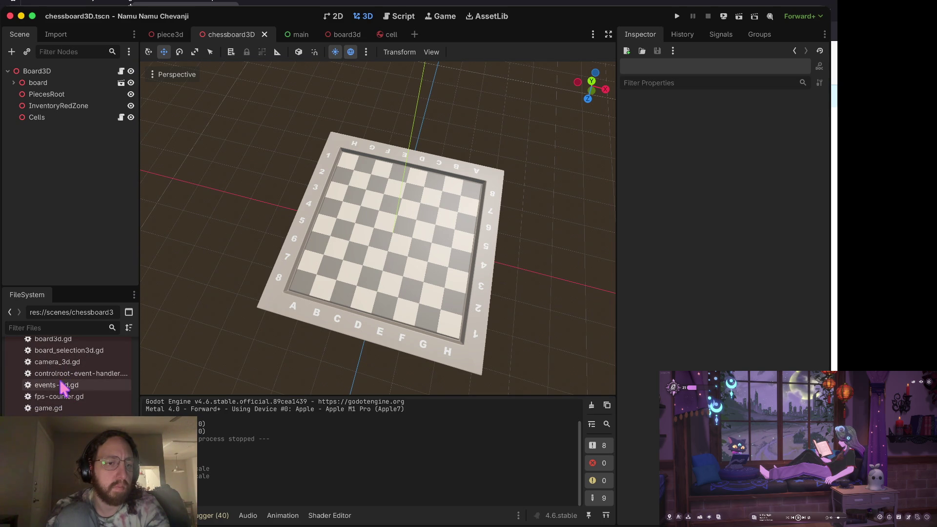
double_click(59, 385)
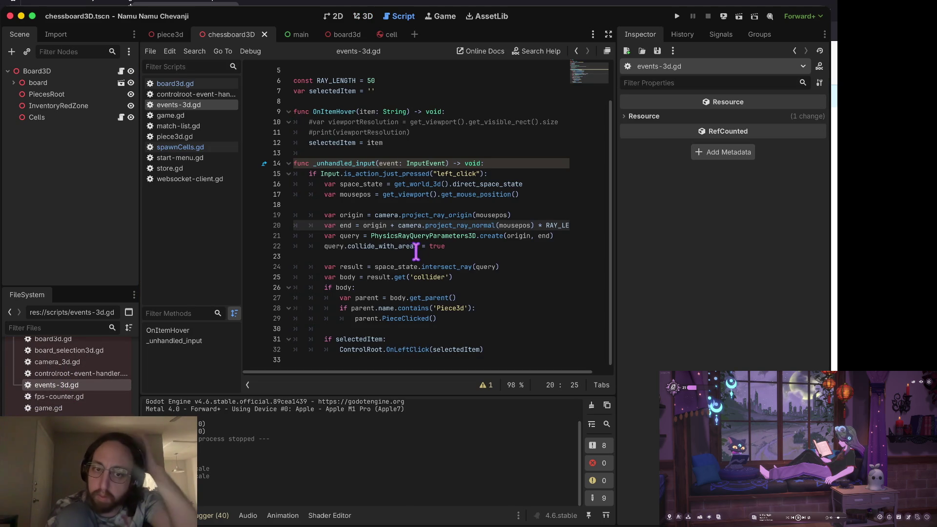
Step: Add a Cell name check calling parent.Clicked() after the Piece3d check, and save
click(386, 308)
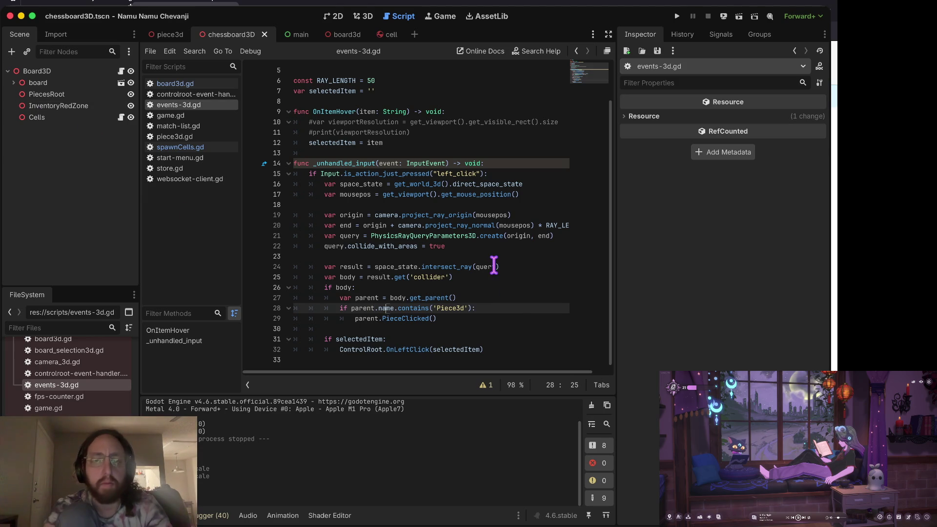
key(Down)
key(Home)
key(Home)
key(super+v)
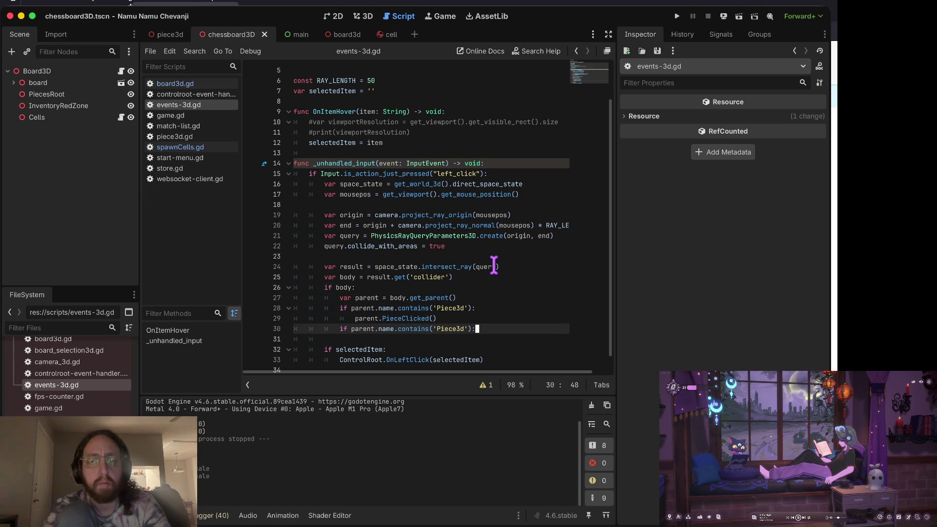
key(alt+Left)
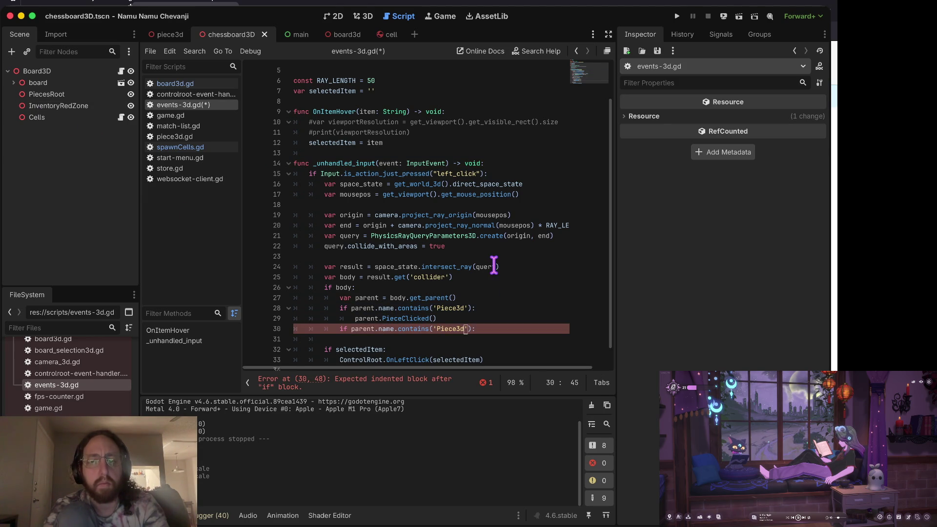
key(Home)
key(Return)
key(Up)
key(Up)
key(Down)
key(Down)
key(Down)
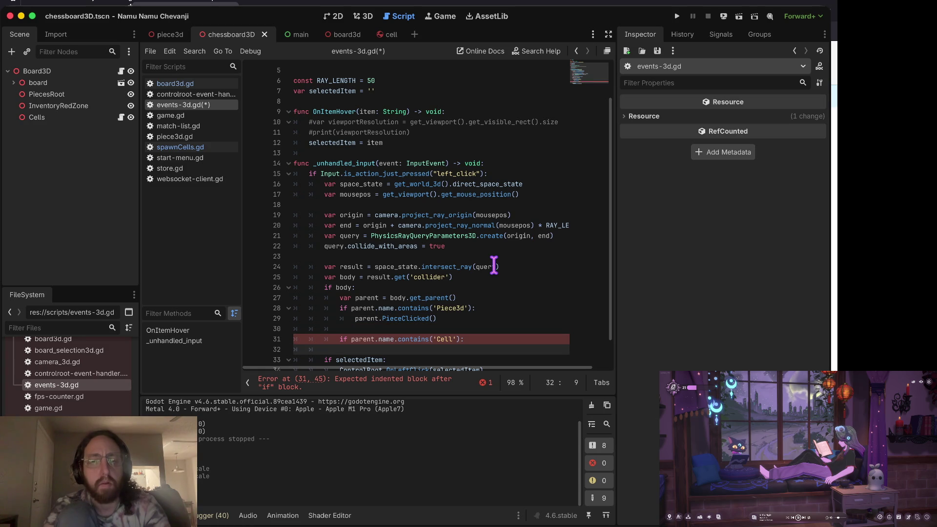
text(.Click())
key(Return)
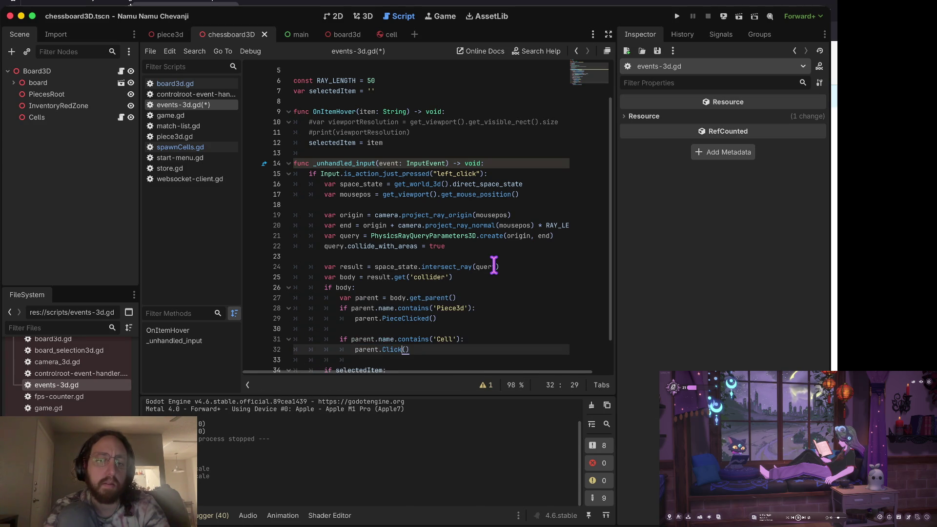
key(super+s)
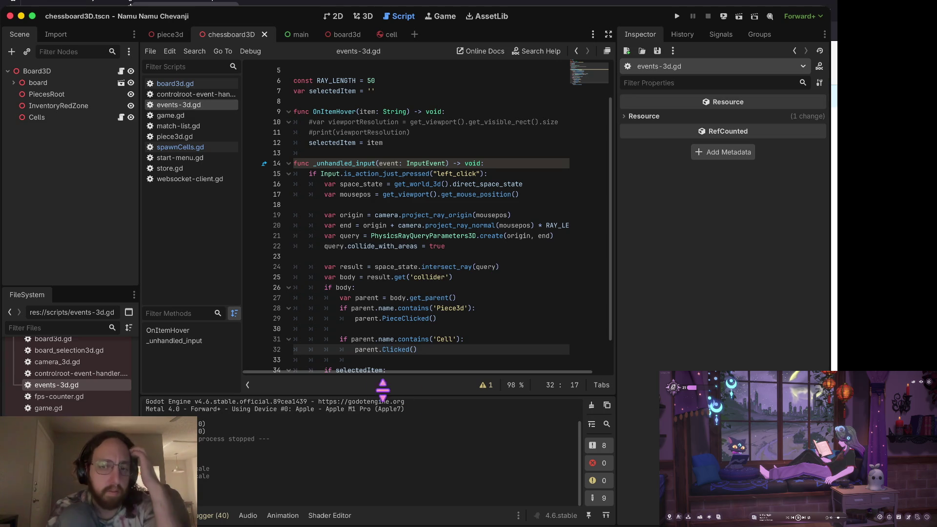
Step: Delete the Cell check lines, restore them with undo, and save again
click(399, 349)
key(Up)
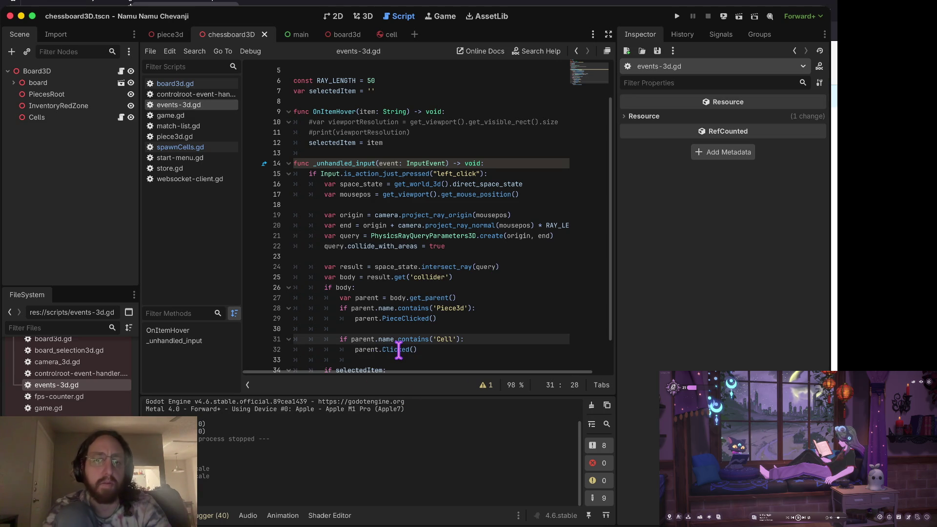
key(shift+Down)
key(shift+Down)
key(shift+Down)
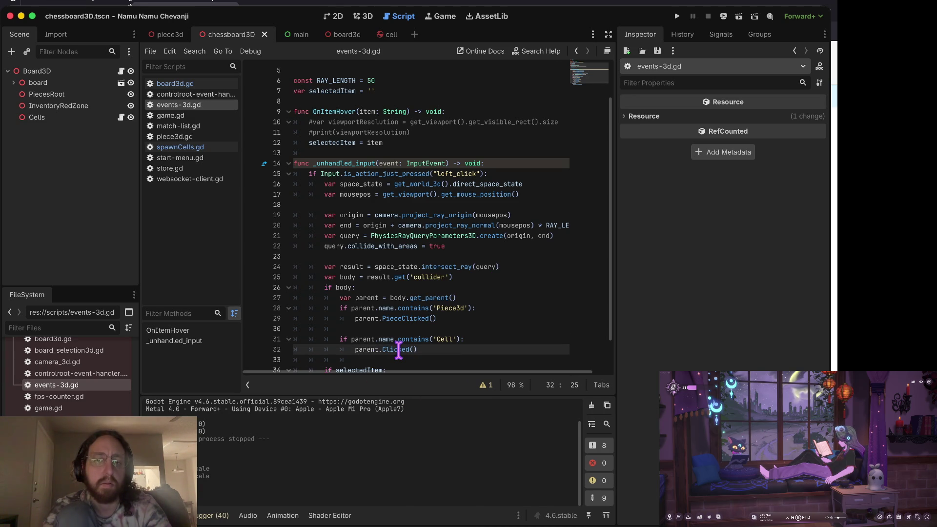
key(BackSpace)
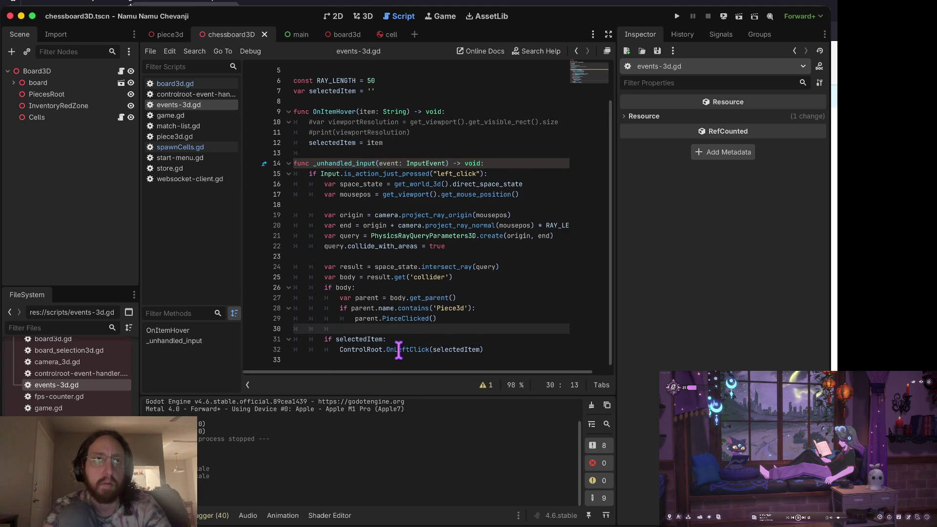
key(super+z)
key(super+s)
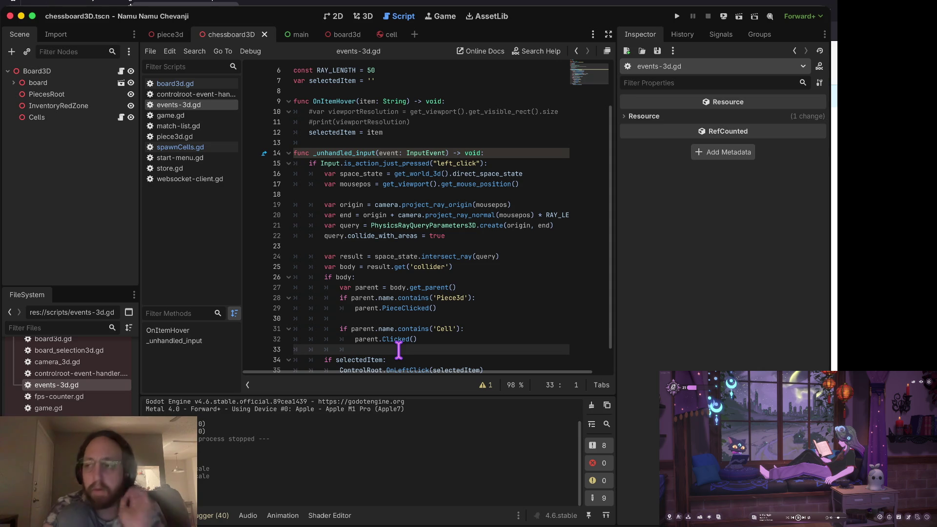
Step: Duplicate the left-click condition line at the top of _unhandled_input and add a pass body
click(420, 319)
triple_click(355, 164)
key(Escape)
key(Left)
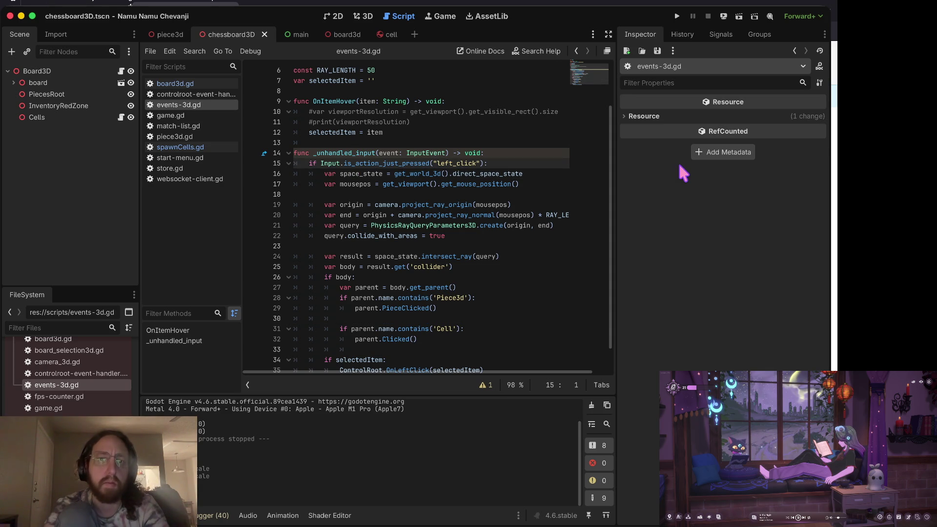
key(ctrl+shift+d)
key(Return)
text(pass)
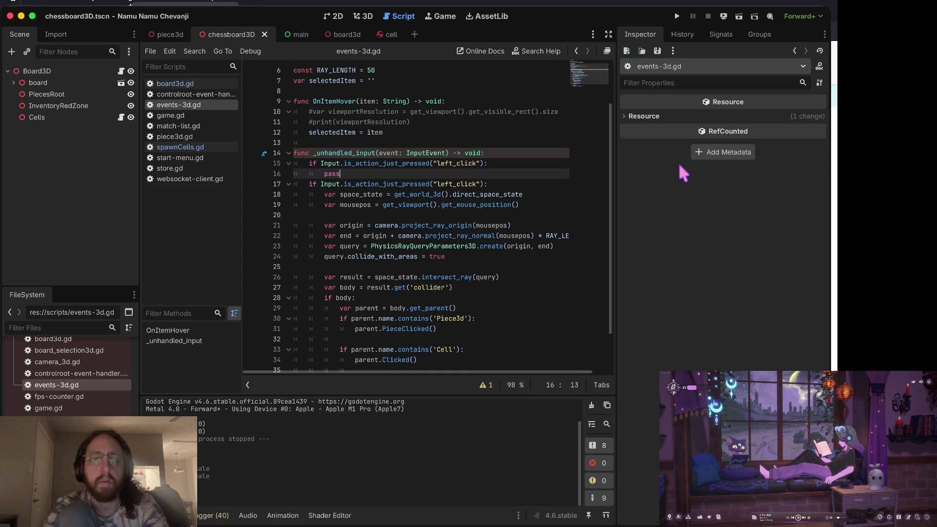
key(Return)
key(Up)
key(Up)
key(Home)
Step: Replace the copied condition text with a new one starting Input.ismou
key(shift+End)
key(BackSpace)
text(se)
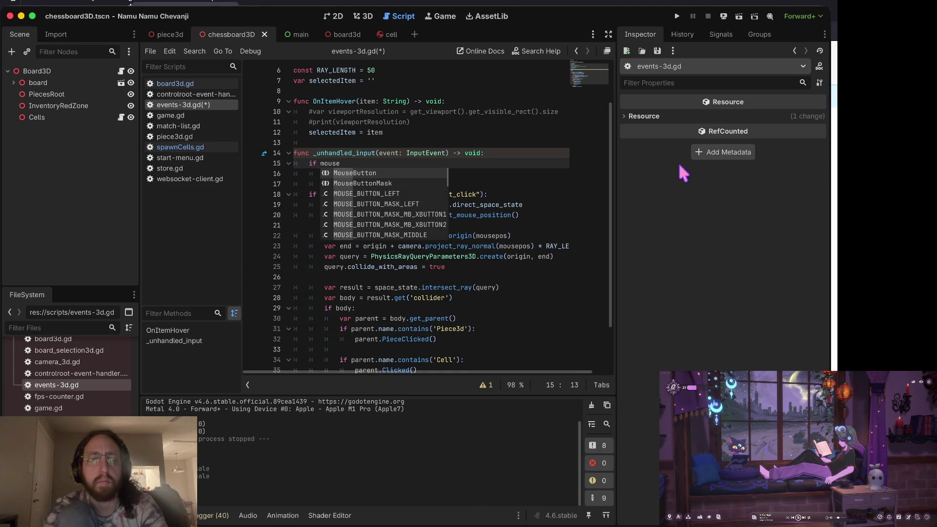
key(Escape)
key(BackSpace)
key(BackSpace)
key(BackSpace)
text(I)
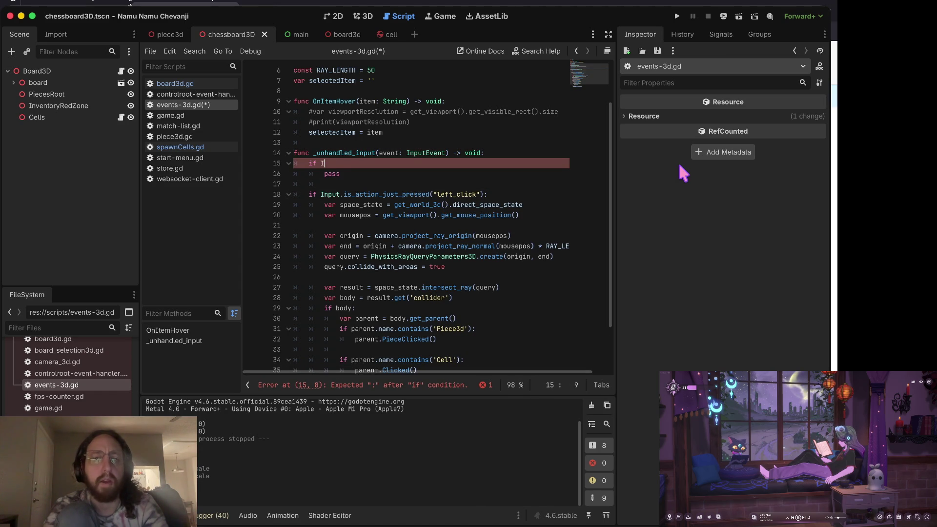
text(.m)
key(BackSpace)
text(ismou)
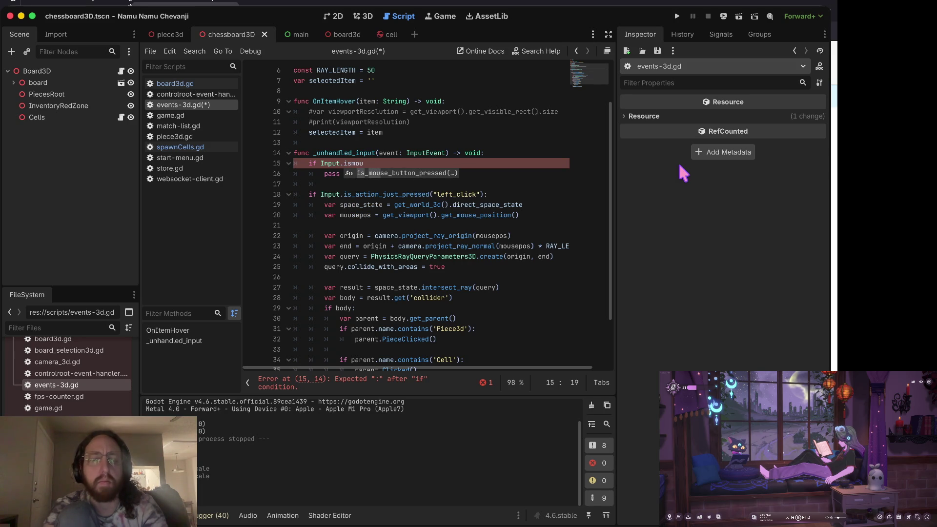
key(BackSpace)
key(BackSpace)
key(BackSpace)
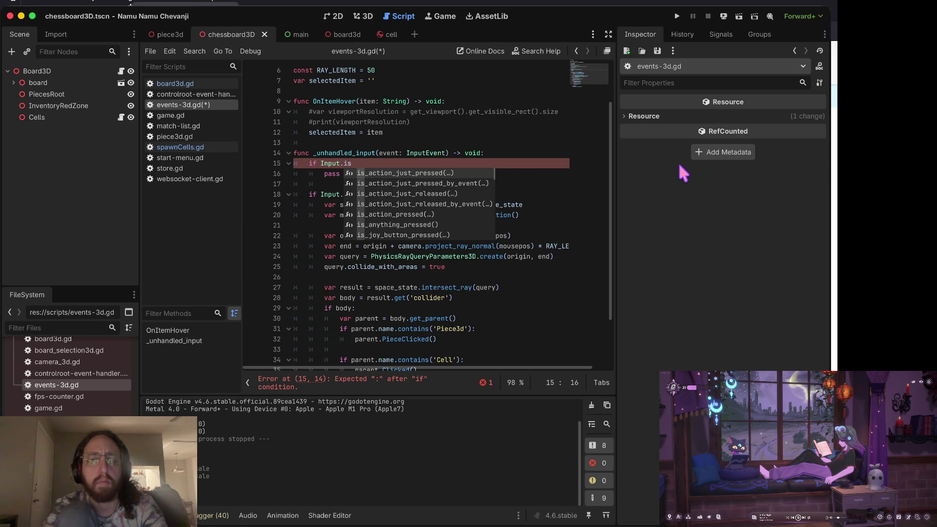
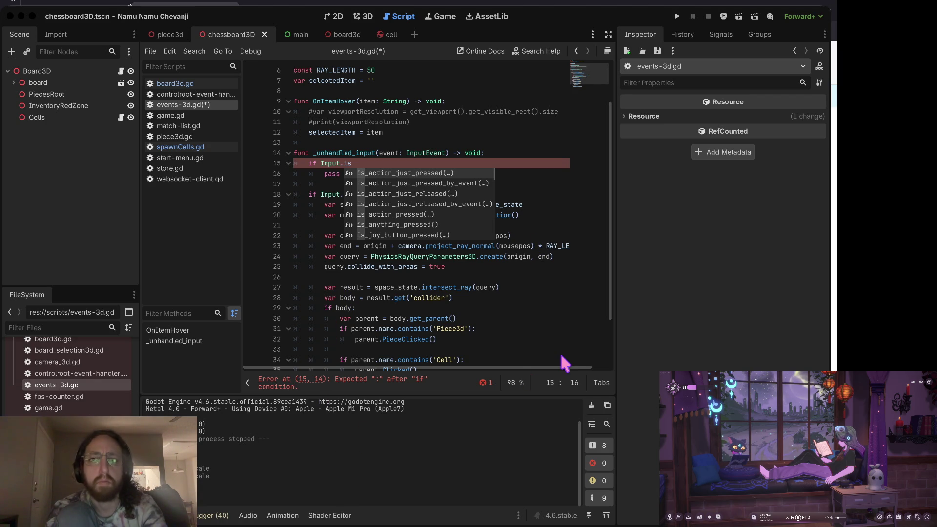
Step: Correct line 15 to 'if event is InputEventMouseMotion:' and save the script
key(ctrl+z)
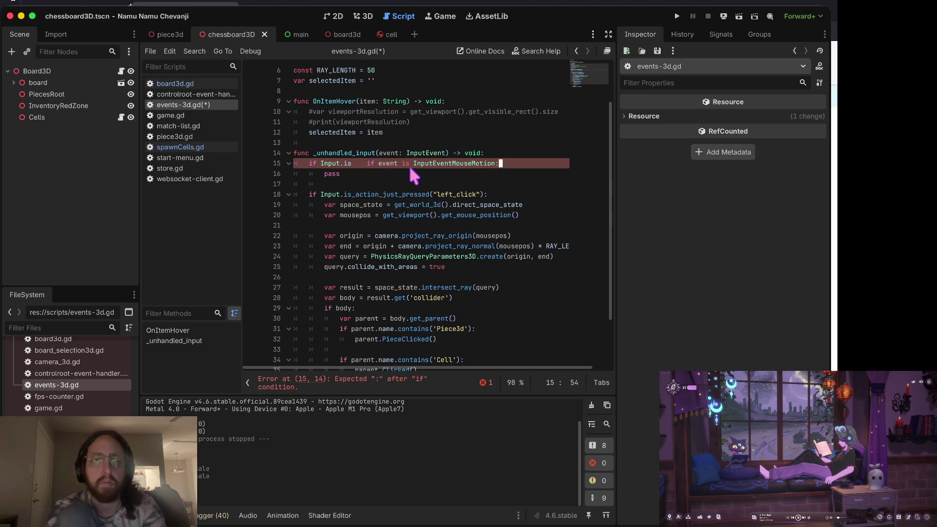
key(ctrl+z)
key(ctrl+z)
key(ctrl+z)
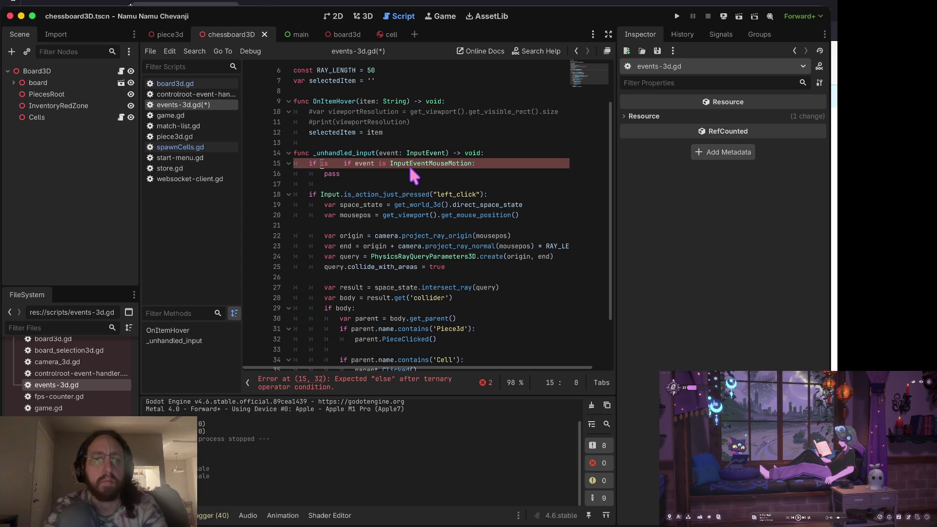
key(ctrl+z)
key(ctrl+z)
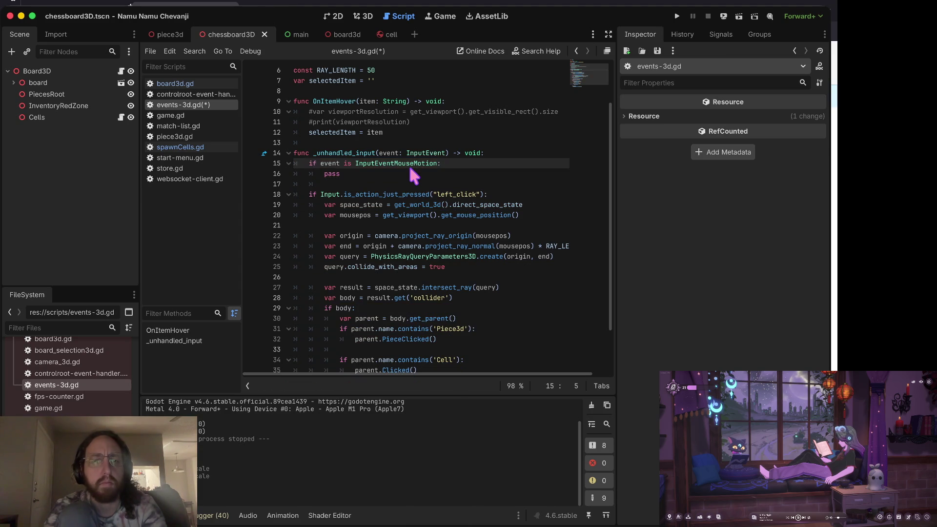
key(ctrl+z)
key(ctrl+z)
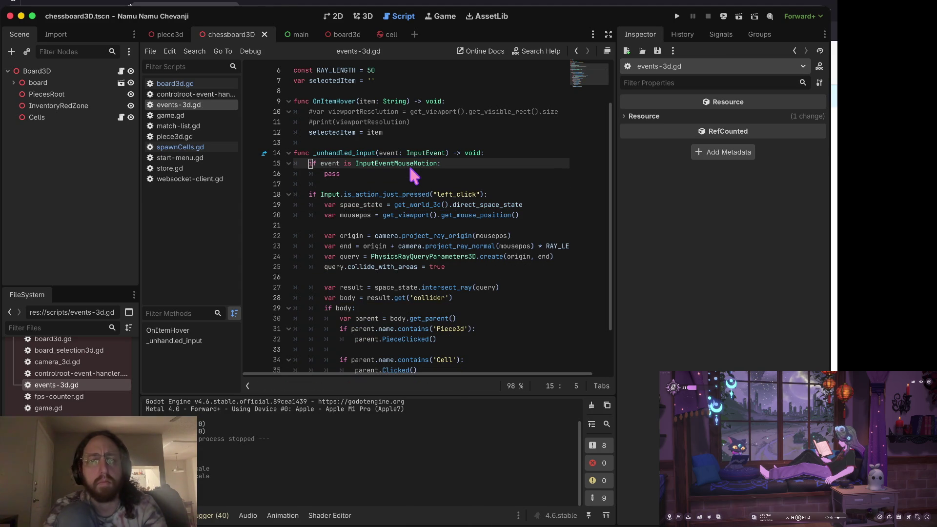
Step: Add the comment '# handle tile highlights on hover' above the mouse-motion check and save
key(End)
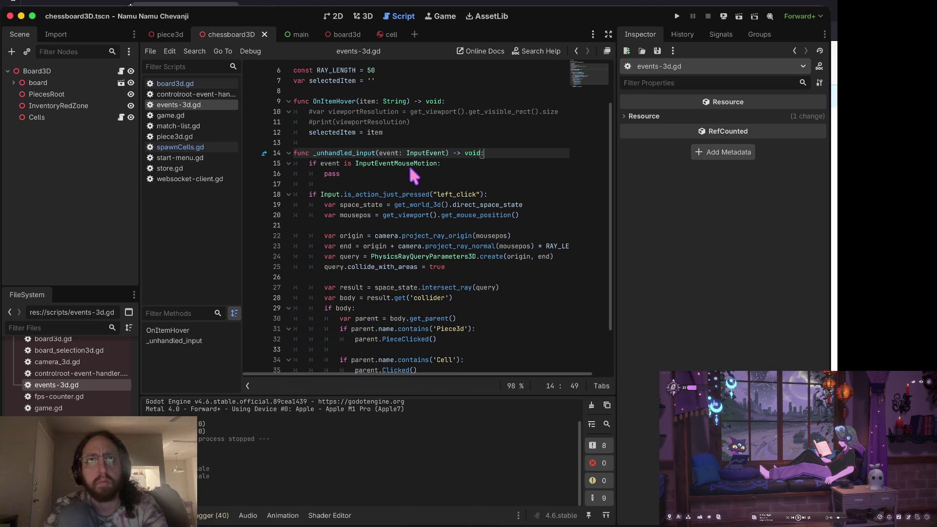
key(Return)
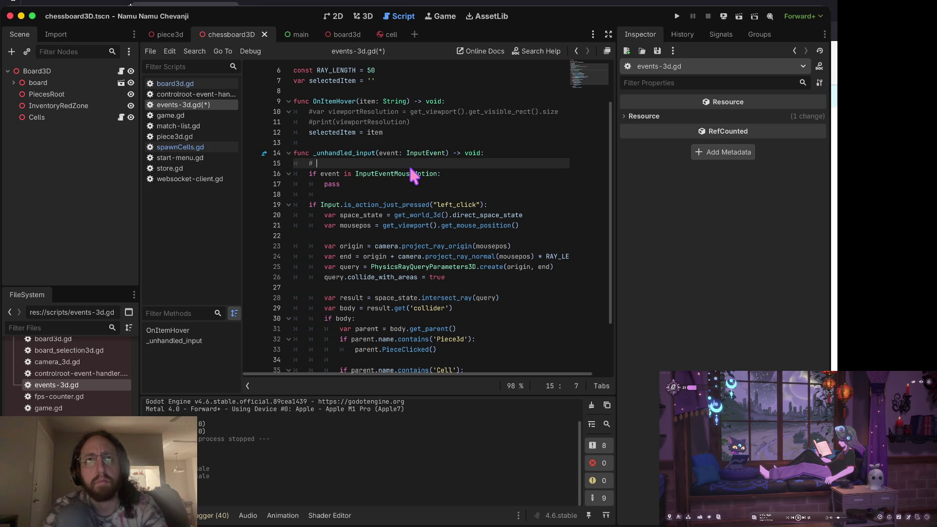
text(handle tile highlig)
text(hts on ho)
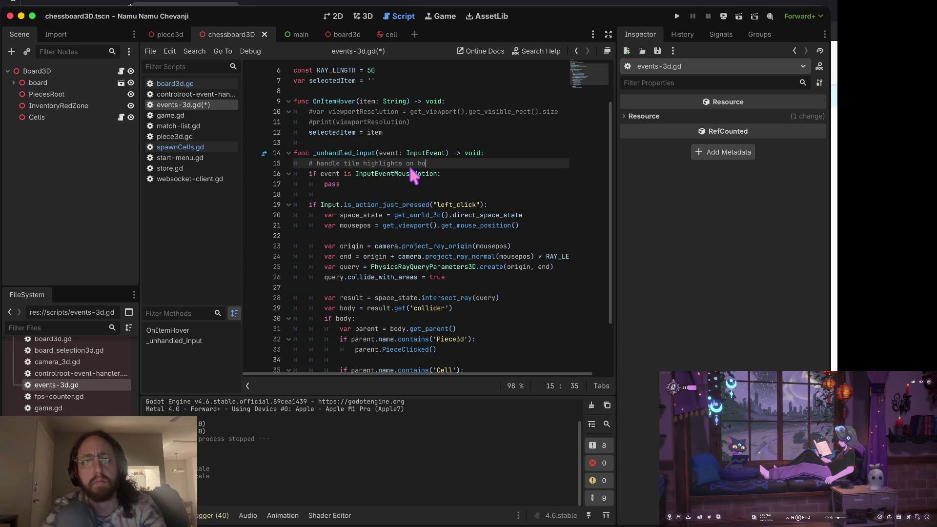
key(ctrl+s)
Step: Move through events-3d.gd to the parent.Clicked() call in the cell branch
key(Down)
key(Down)
key(Down)
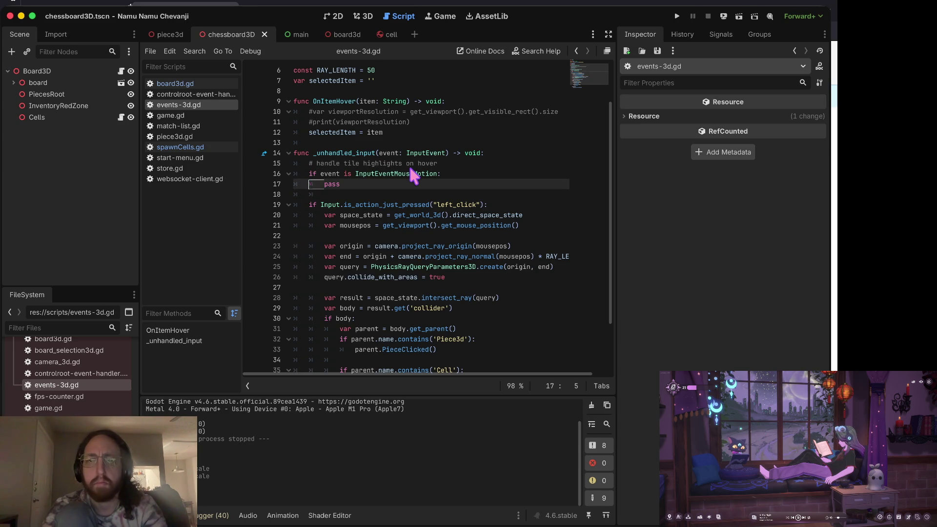
key(Down)
key(Down)
key(Down)
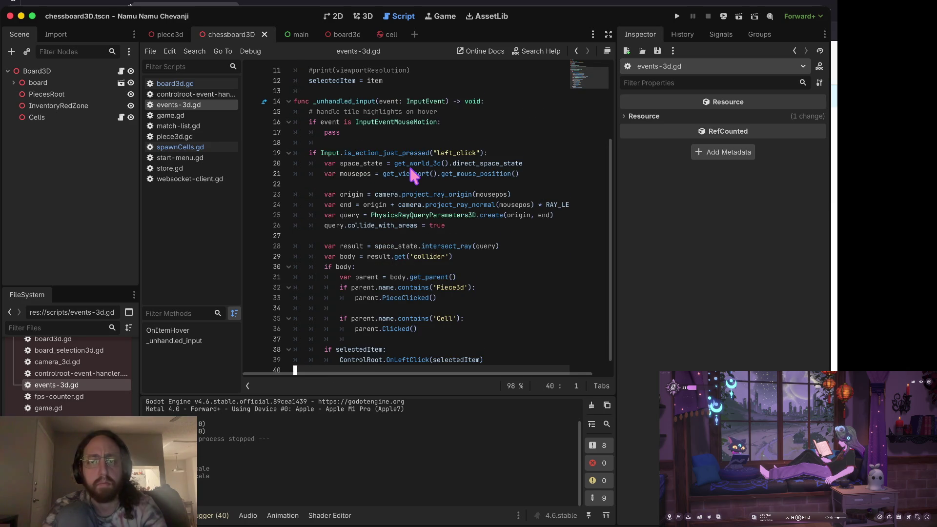
key(Up)
key(Down)
key(Up)
key(Up)
key(Up)
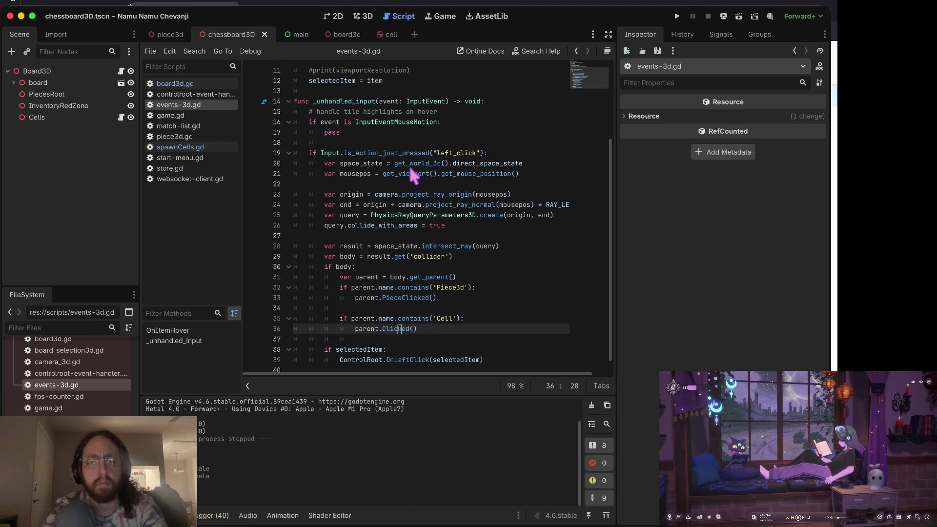
Step: Open cell.tscn and attach a new script res://scripts/cell.gd to its RigidBody3D
click(43, 122)
scroll(54, 364, up, 5)
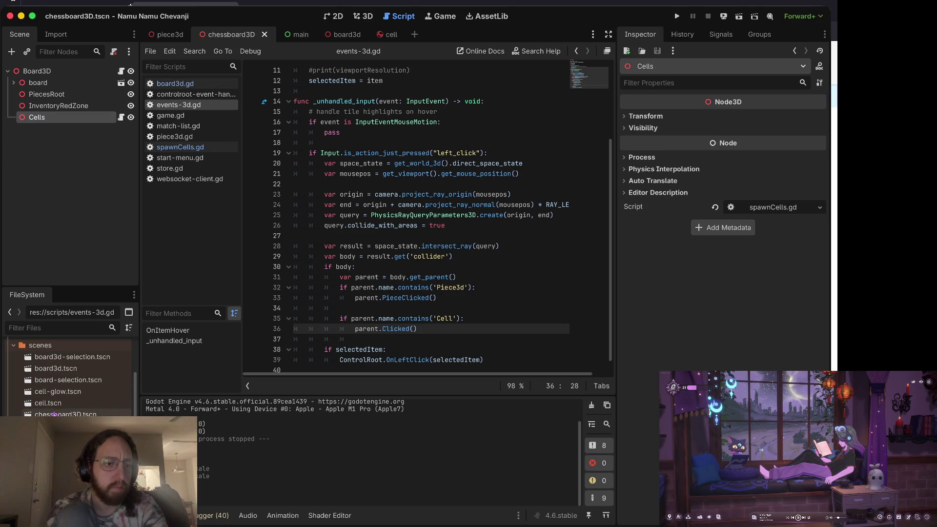
double_click(48, 404)
right_click(61, 71)
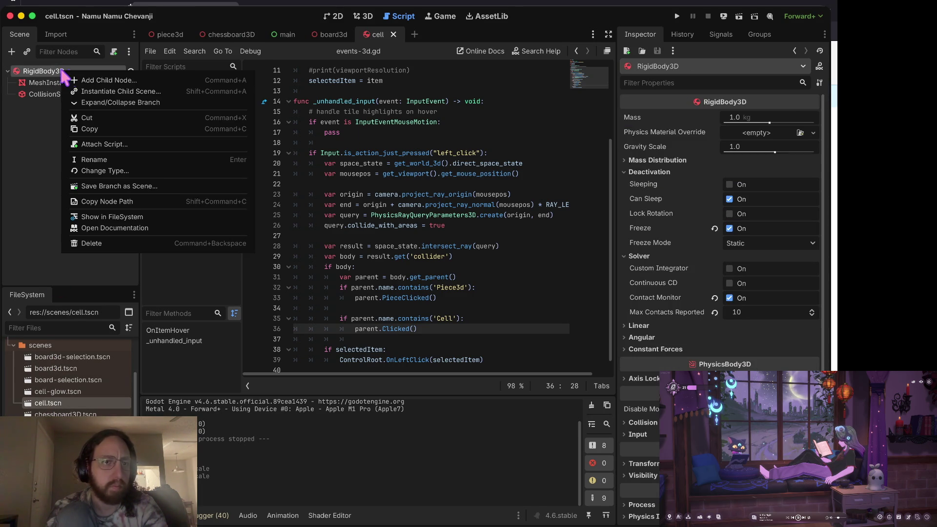
click(119, 144)
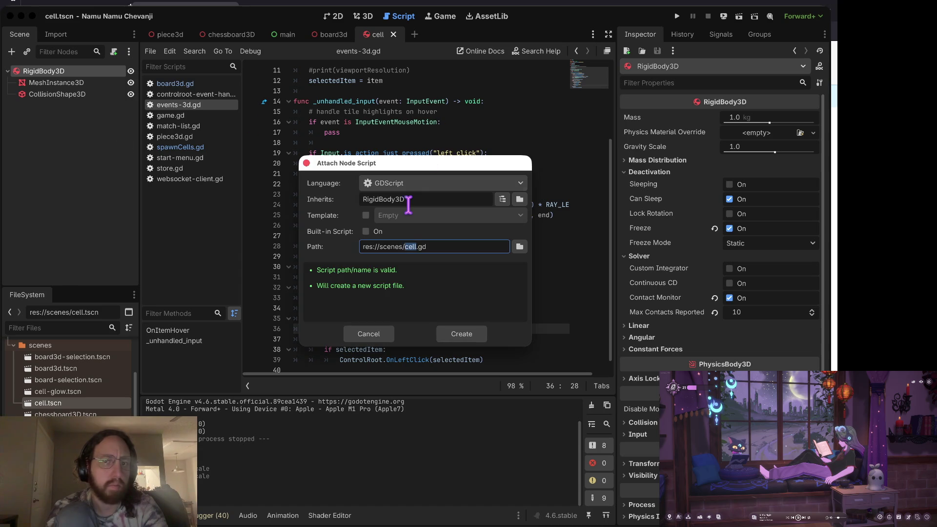
key(BackSpace)
key(BackSpace)
key(BackSpace)
text(scripts/c)
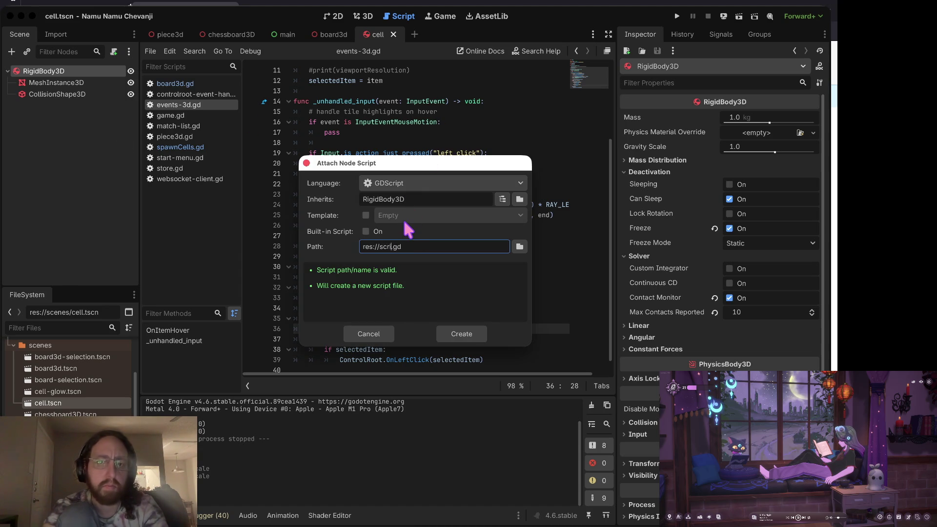
text(ell)
click(459, 334)
Step: Declare a new func Clicked() below extends in cell.gd
click(357, 122)
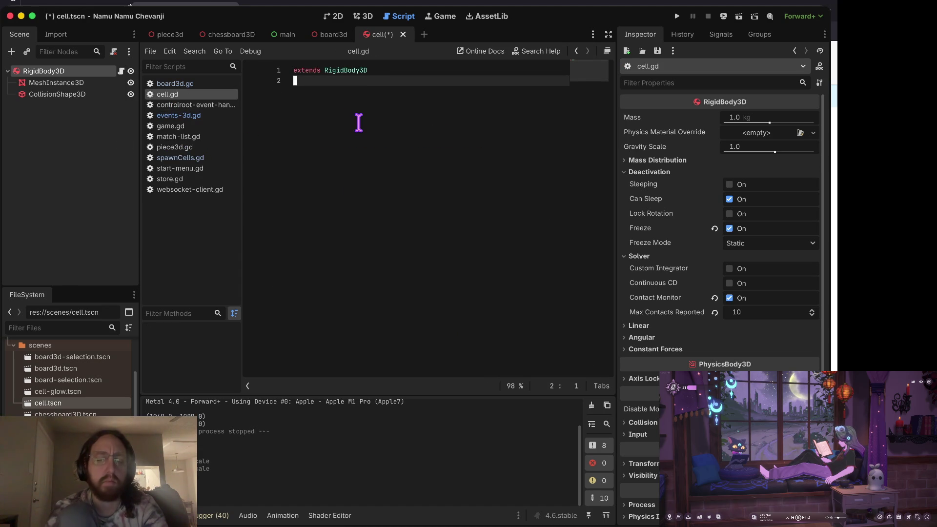
key(Return)
key(Return)
text(func on)
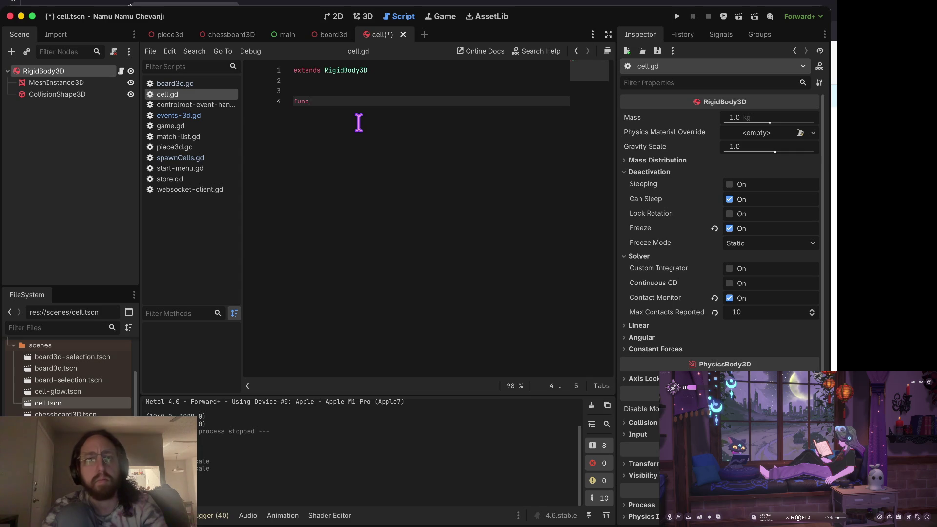
key(BackSpace)
key(BackSpace)
text(Clicked() -> void:)
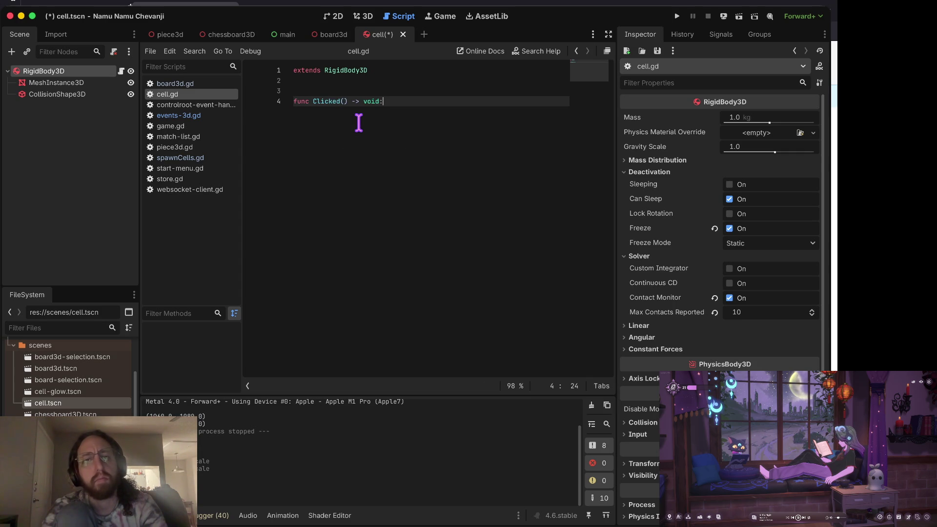
key(Return)
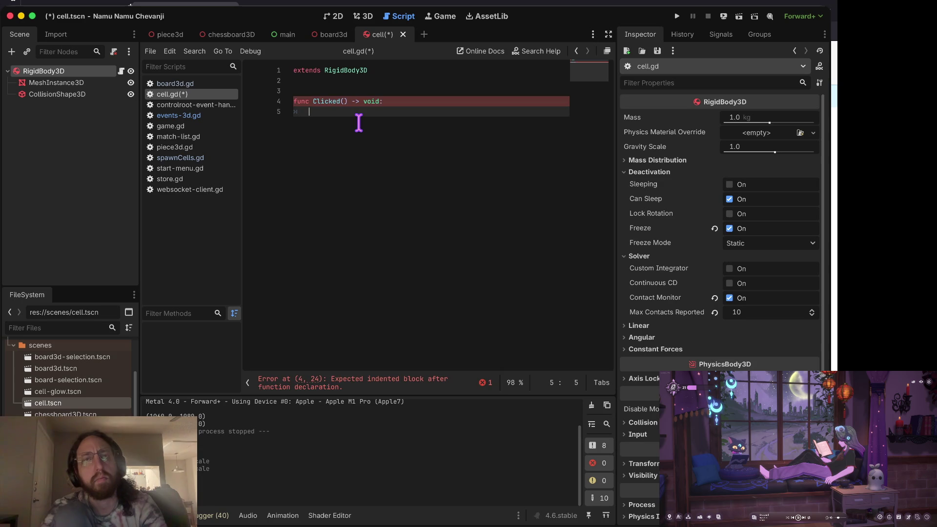
Step: Begin the Clicked body with $MeshInstance3D.mesh.get_sur and search all scripts for 'surface'
key(BackSpace)
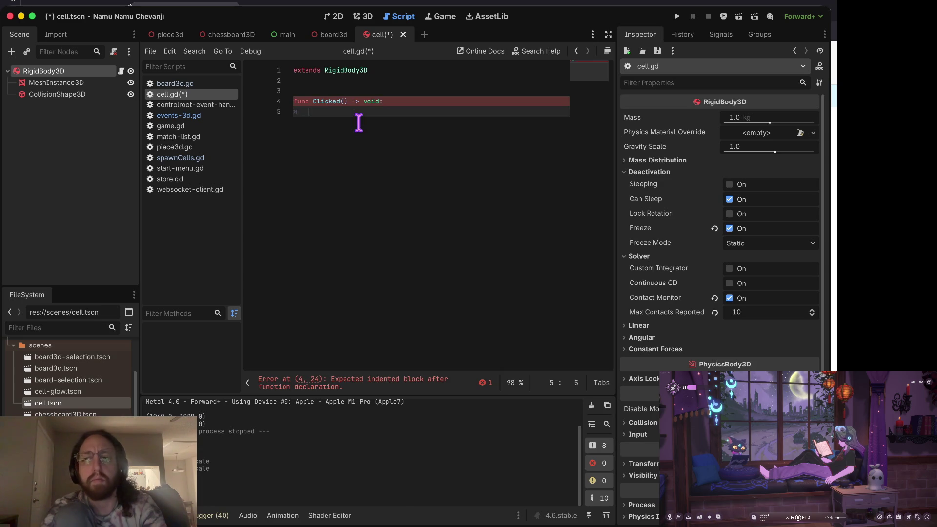
key(Tab)
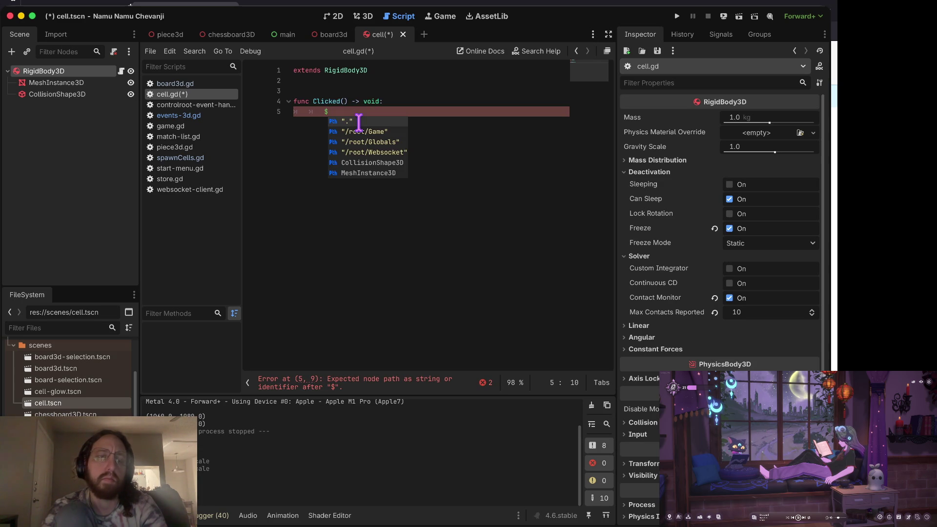
text(Mesh)
key(Return)
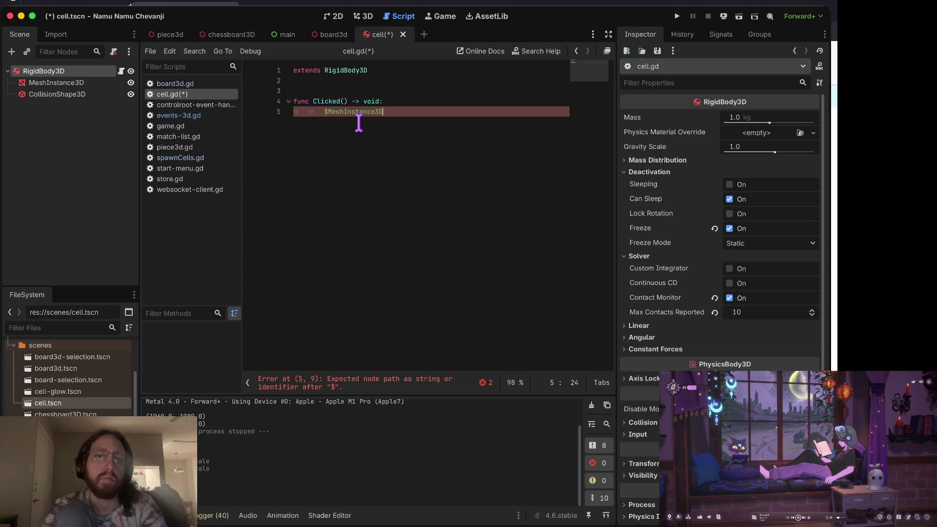
text(mesh.)
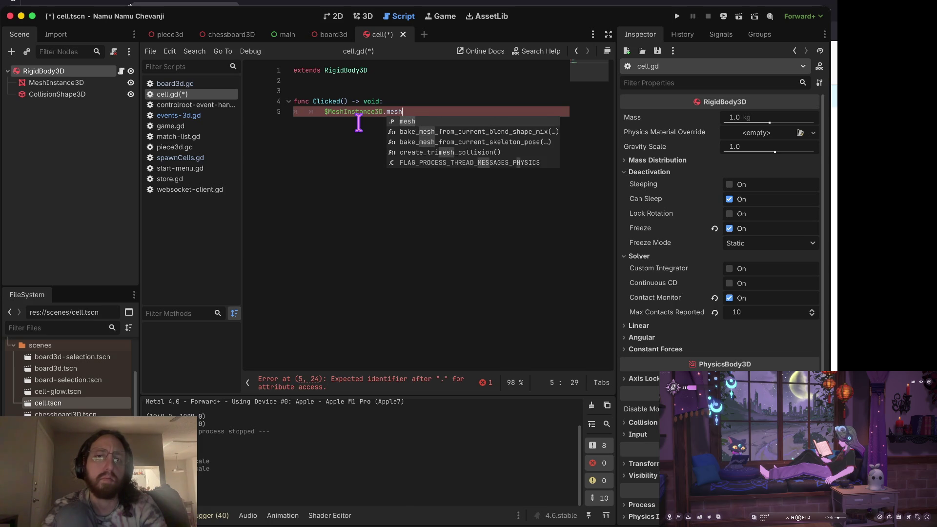
key(Escape)
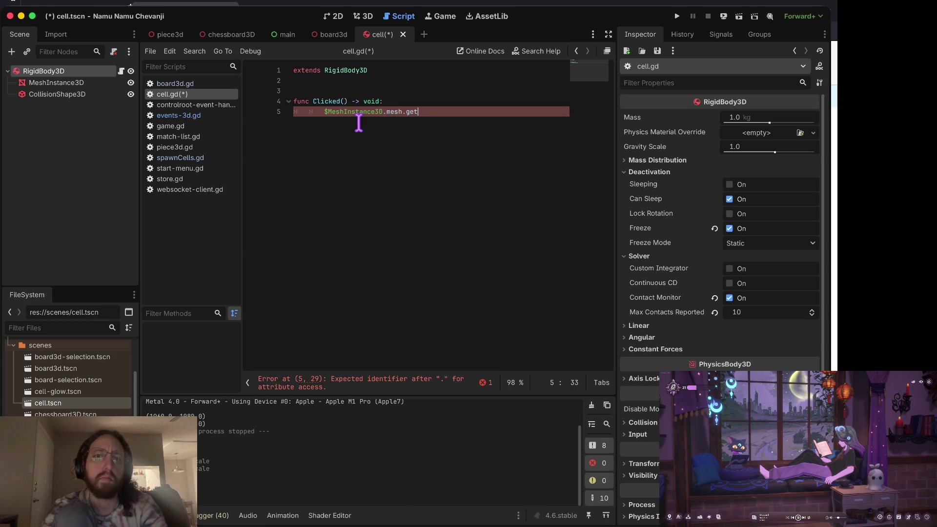
text(_us)
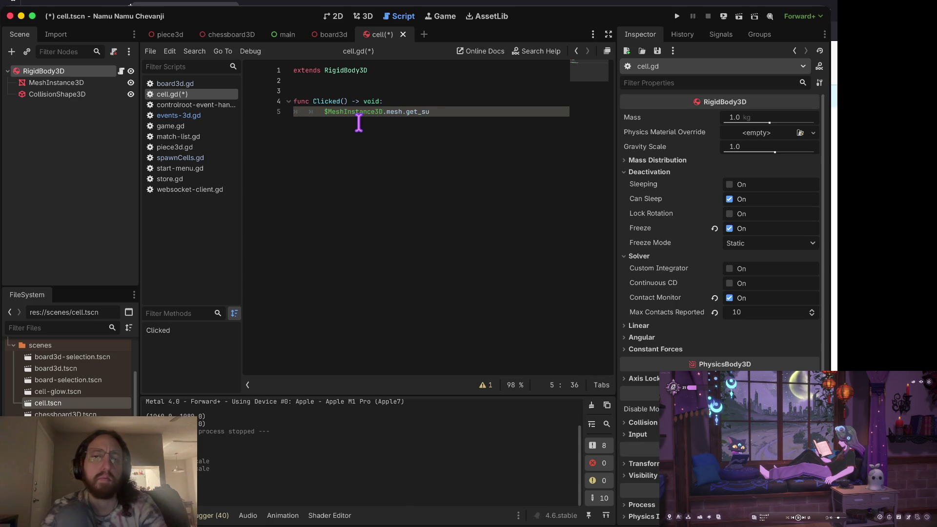
key(super+shift+f)
Step: Find 'surface' in files and copy the surface override material line from piece3d.gd
text(surface)
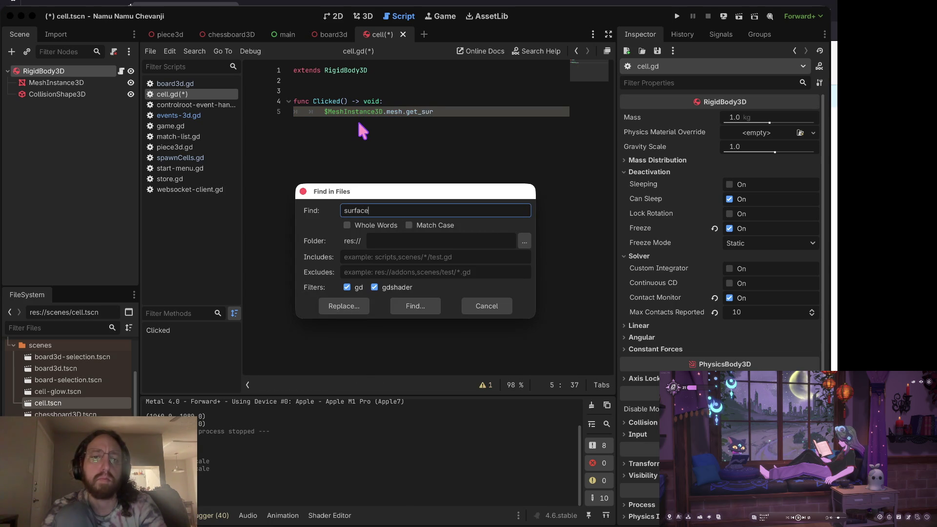
key(Return)
click(296, 415)
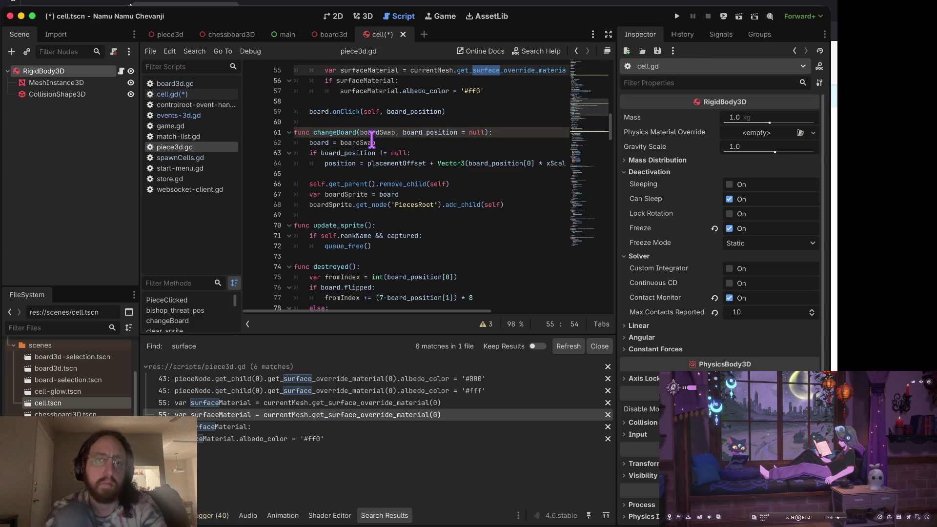
click(301, 80)
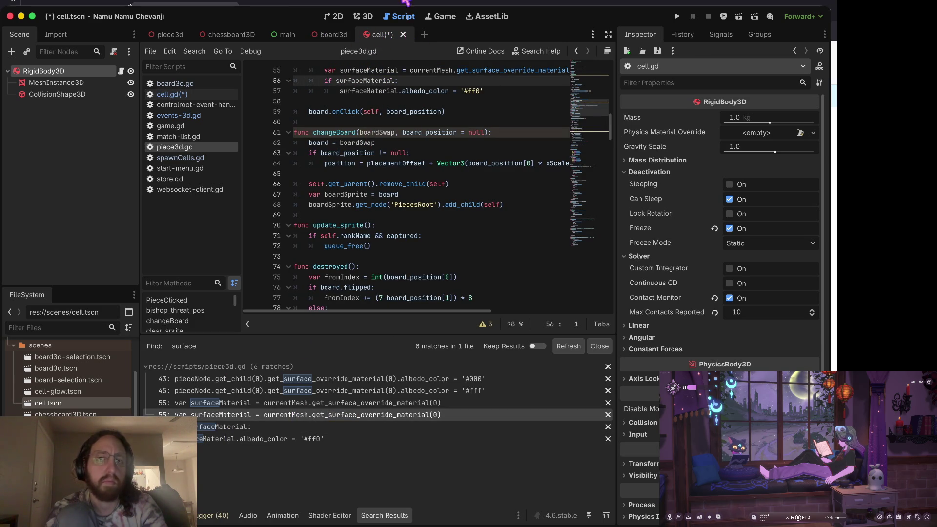
scroll(419, 118, up, 3)
scroll(419, 118, up, 2)
click(332, 34)
click(381, 35)
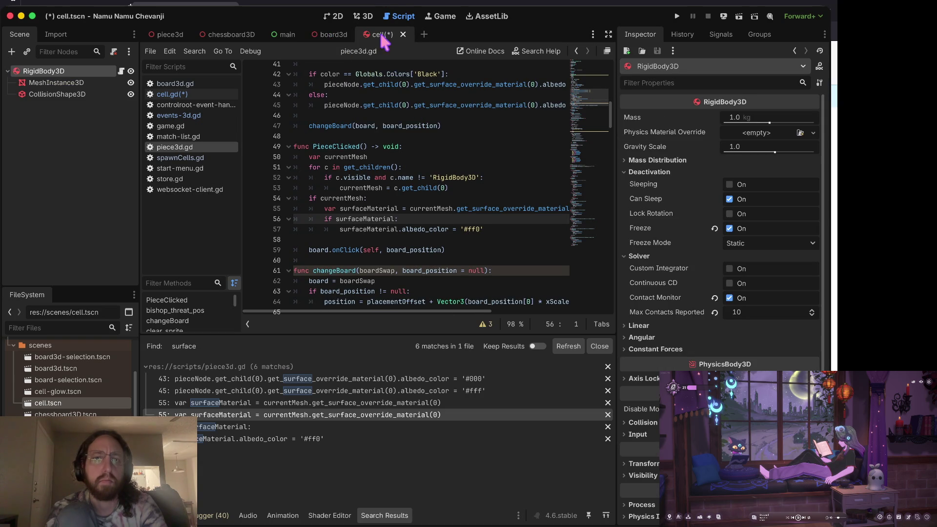
Step: Complete line 5 as $MeshInstance3D.mesh.get_surface_override_material(0), removing the broken currentMesh line and extra indentation
click(121, 71)
text(a)
key(Return)
key(Return)
text(var surfaceMaterial = currentMesh.get_surface_override_material(0))
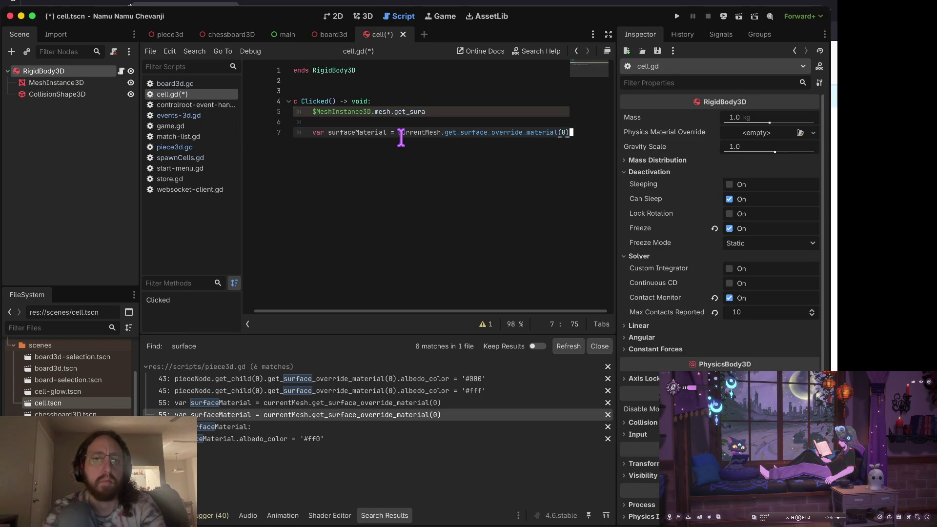
key(ctrl+shift+Left)
key(ctrl+shift+Left)
key(ctrl+shift+Left)
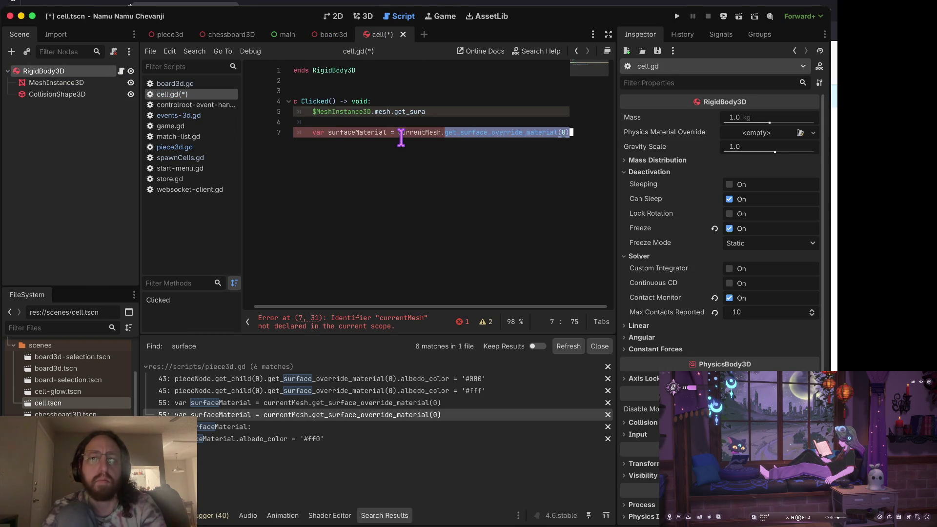
key(Up)
key(Up)
text(ce_override_material(0))
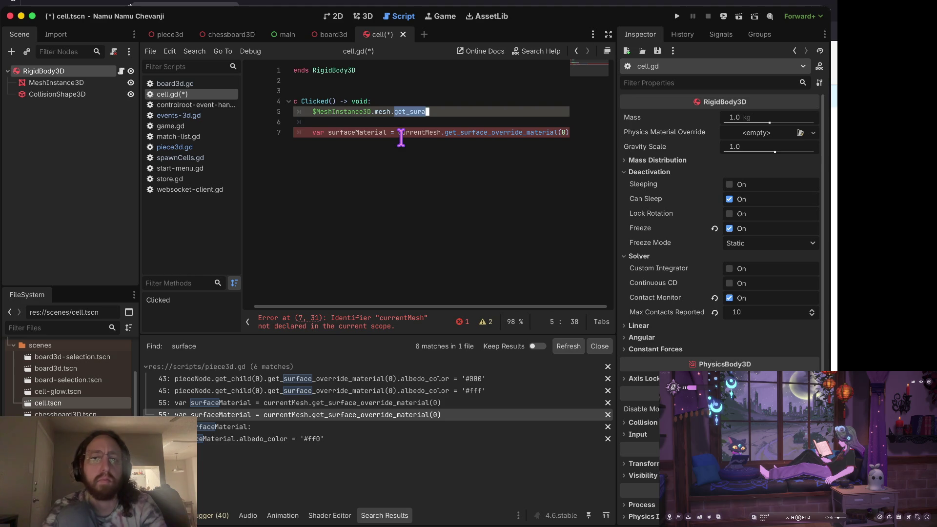
key(Down)
key(ctrl+z)
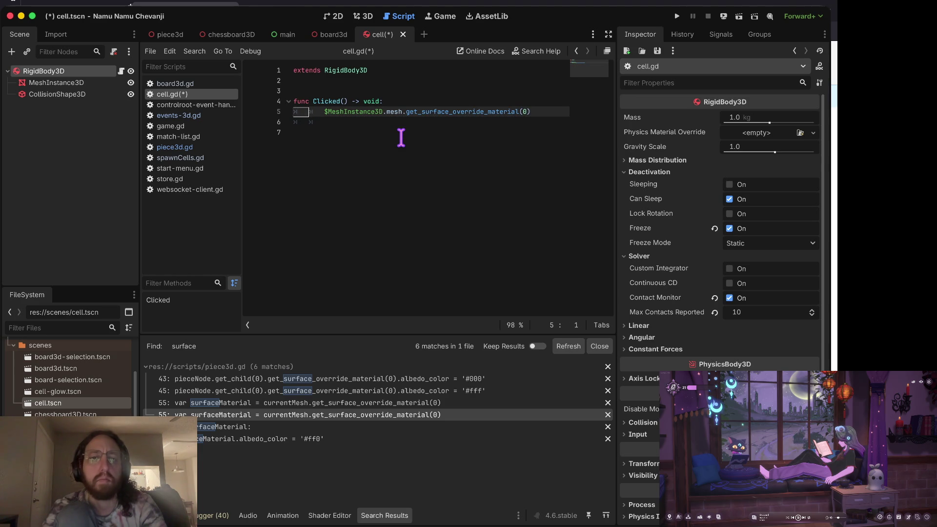
key(BackSpace)
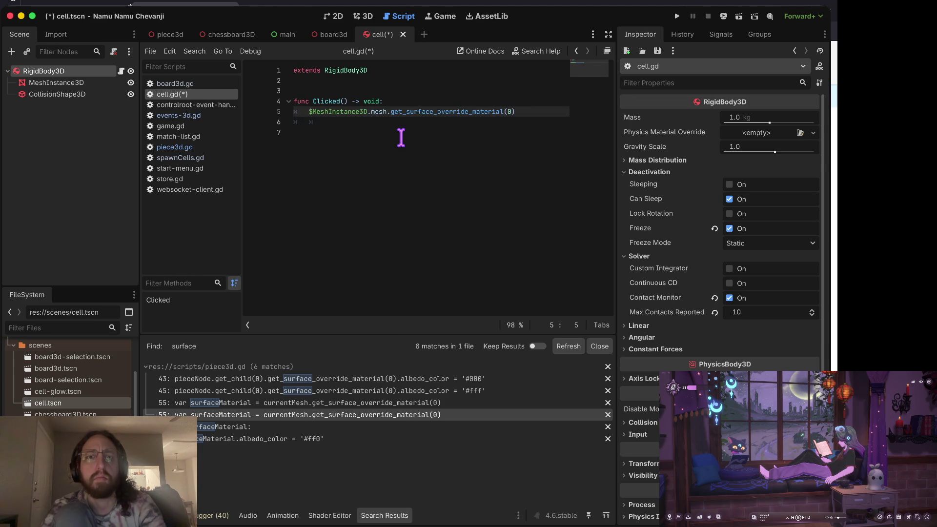
key(ctrl+z)
key(ctrl+z)
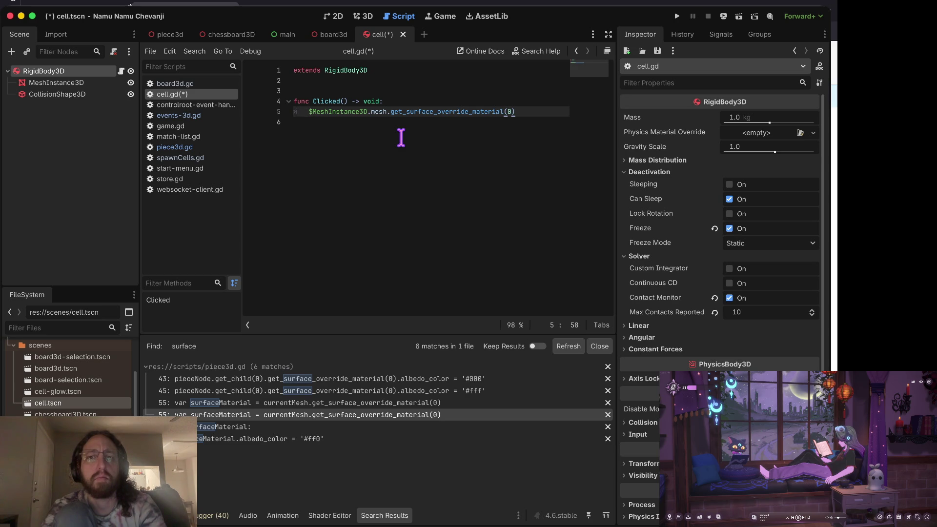
Step: Set albedo_color = '#00f' on that material, then save and run the game
text(albedo_color = #)
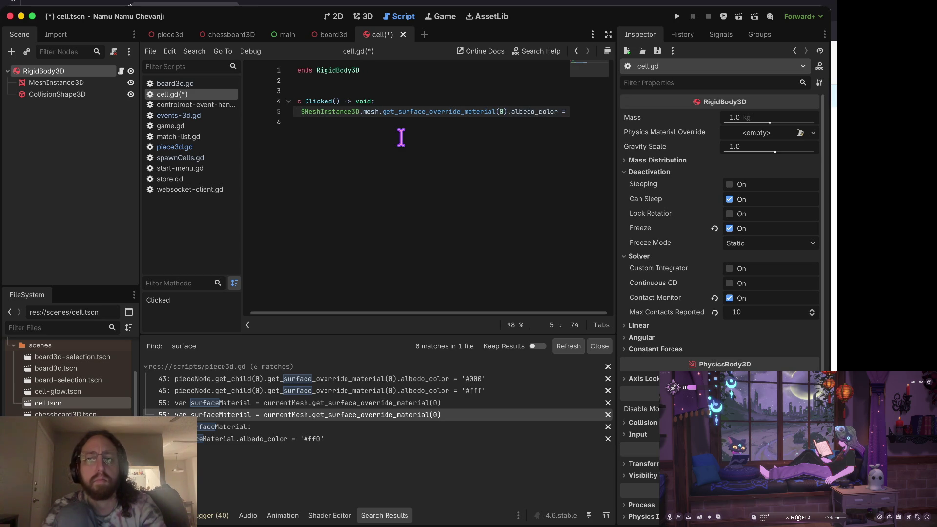
key(BackSpace)
text(')
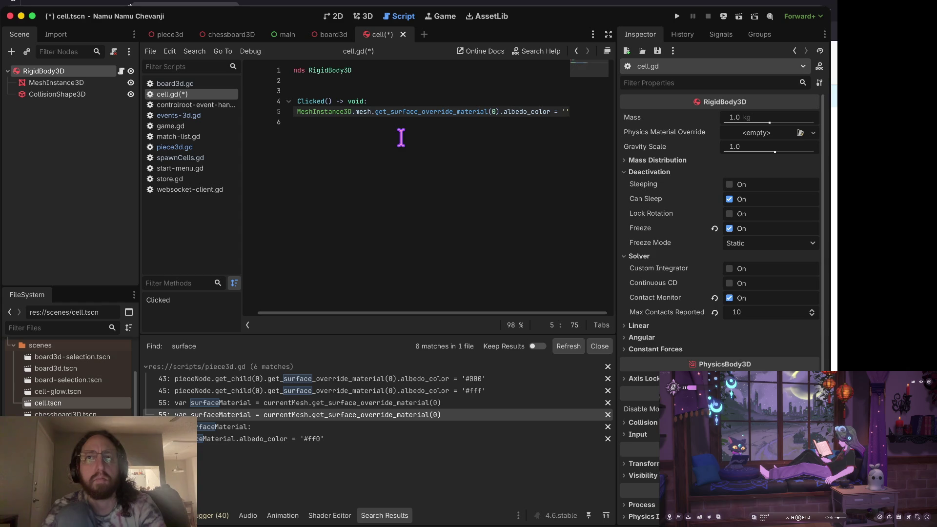
text(#00f)
key(super+r)
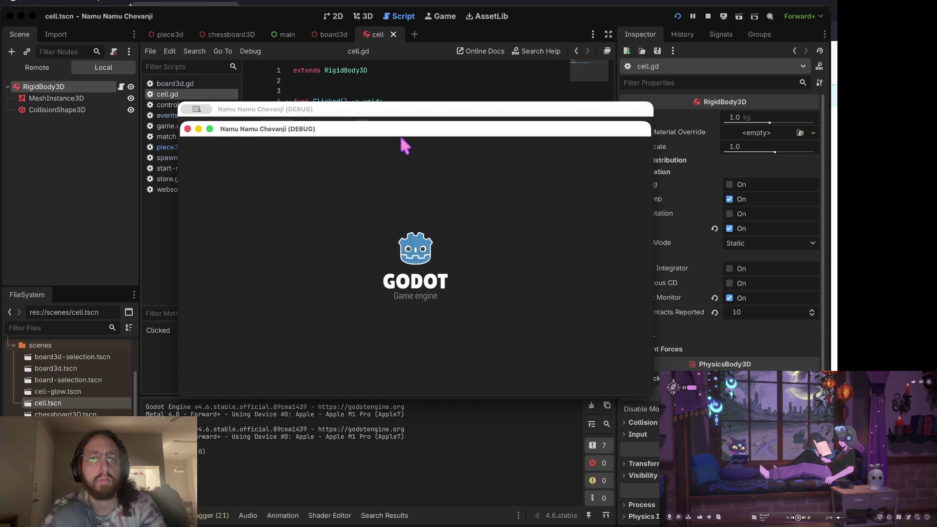
Step: Stop the game, rerun from events-3d.gd and log in, then stop and go to the parent.Clicked() line
click(707, 16)
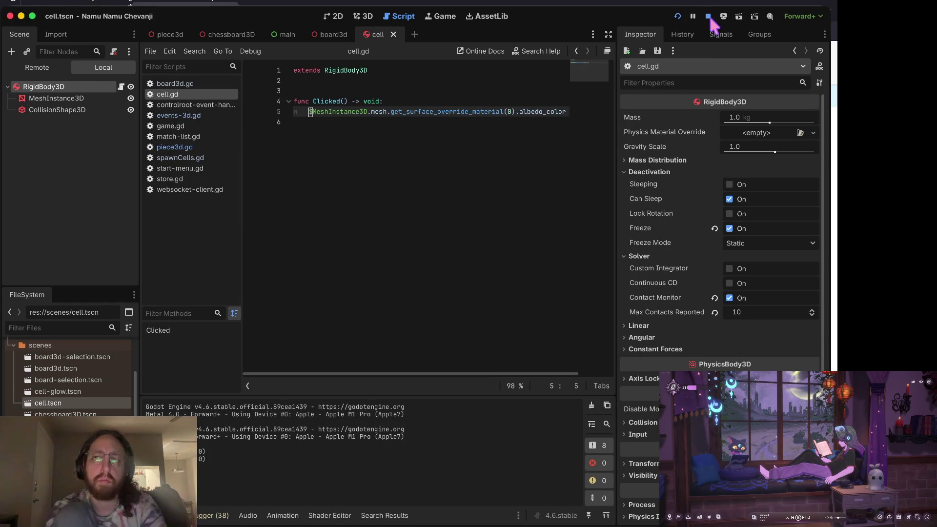
click(184, 115)
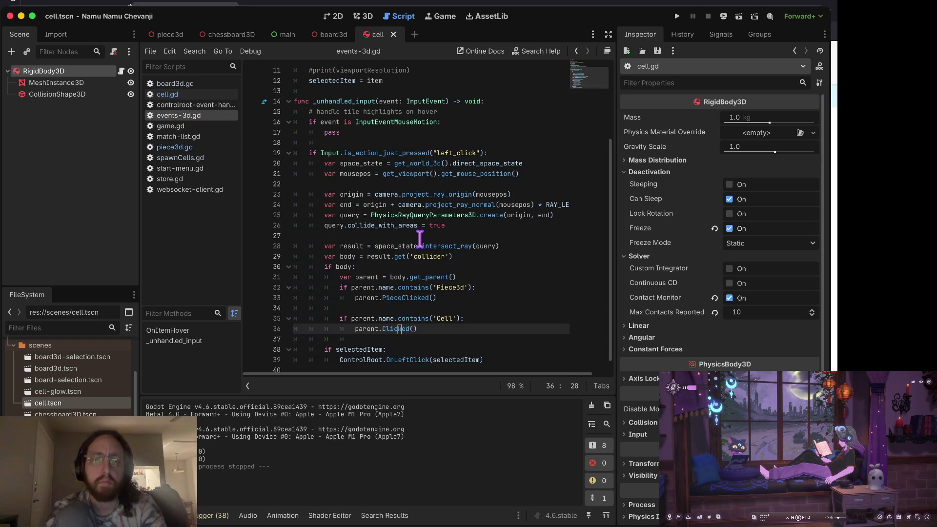
key(super+b)
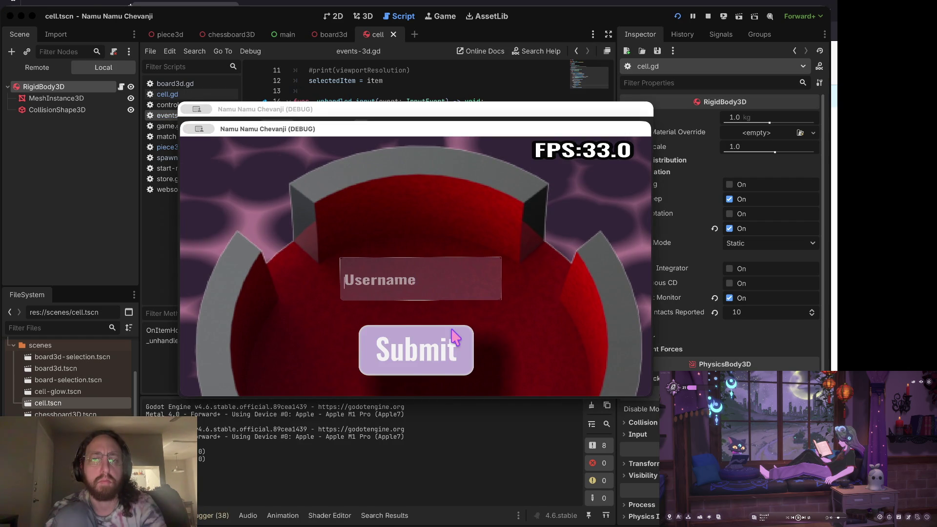
click(407, 355)
click(409, 253)
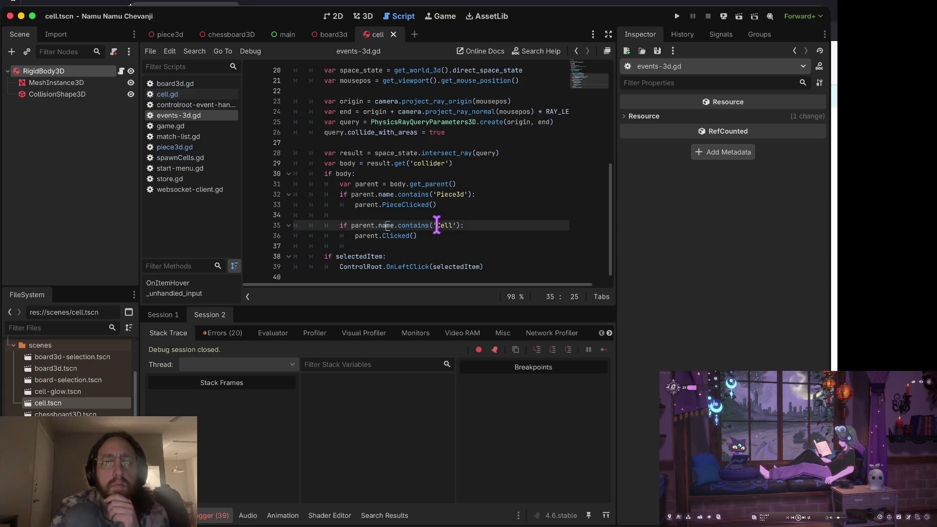
click(370, 239)
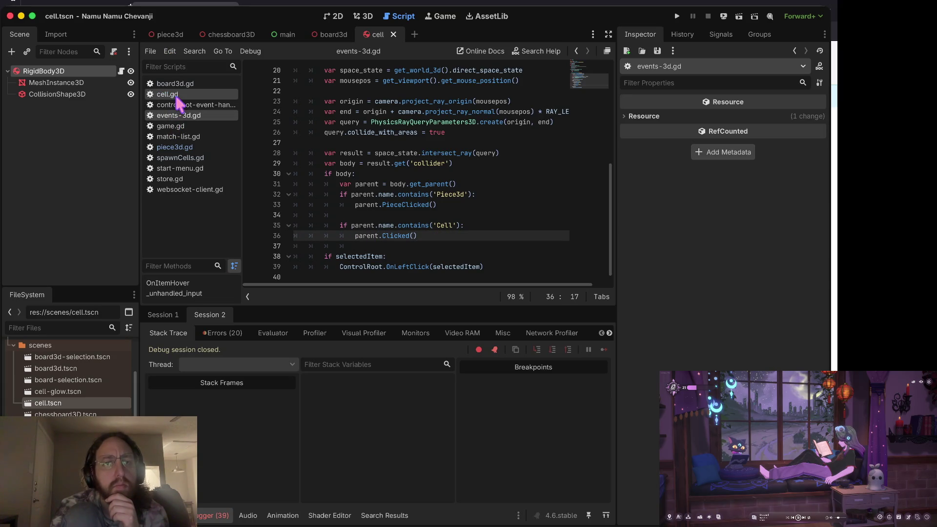
Step: In spawnCells.gd, add cell.name = 'Cell %d' % i + j * 8 after add_child and run
click(188, 158)
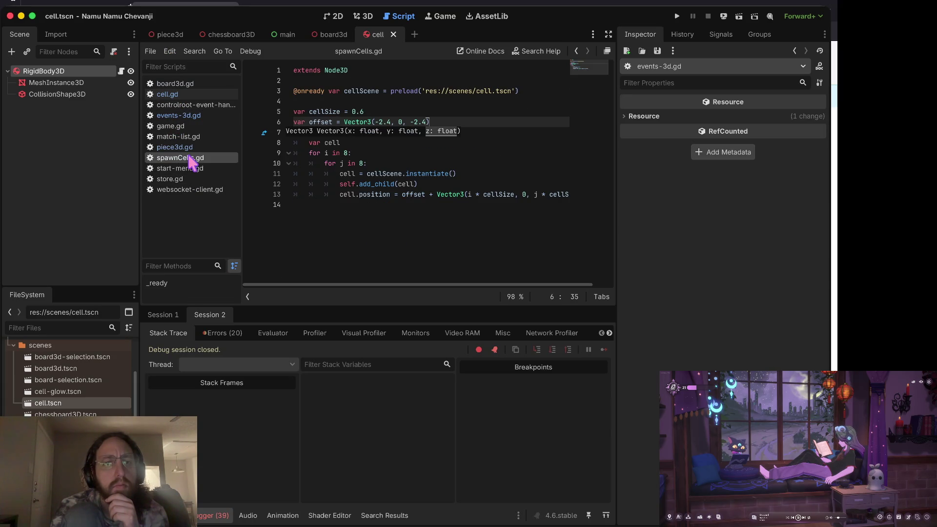
click(421, 184)
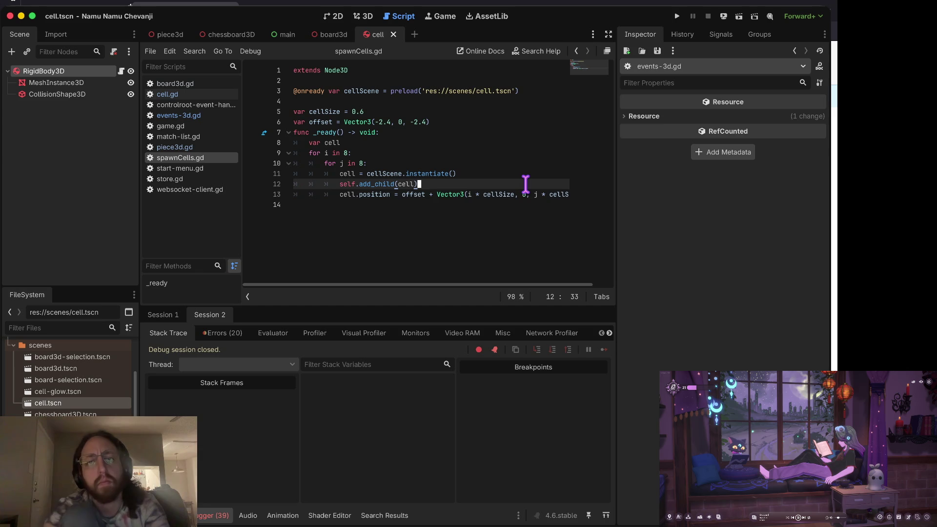
key(Return)
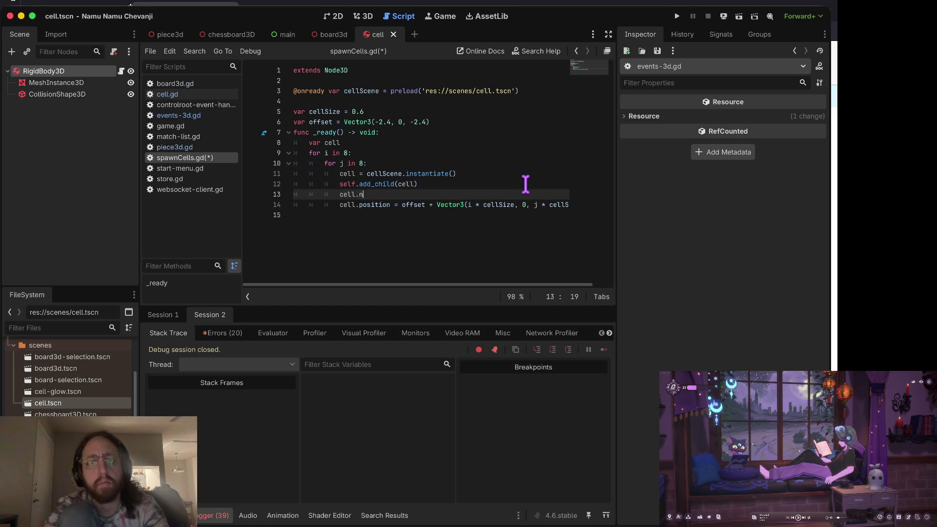
text(= )
text(')
text(%d' % i + j)
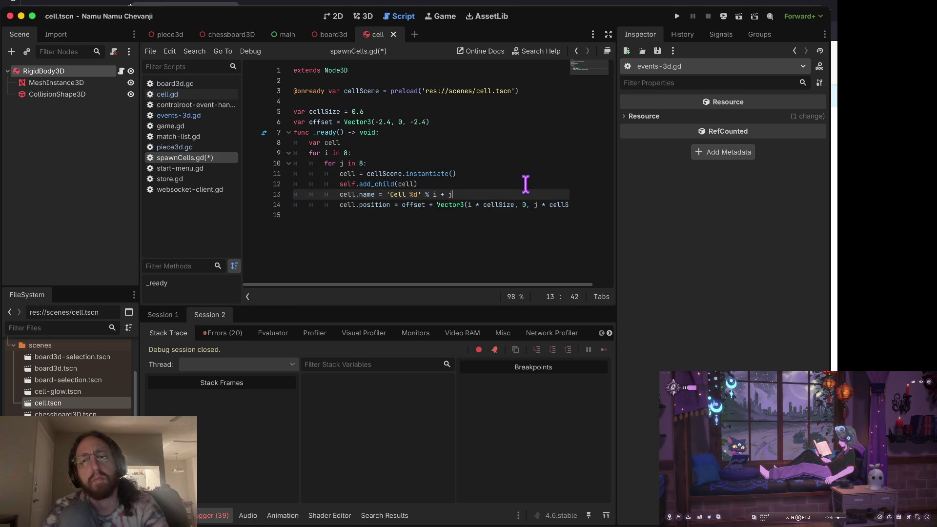
key(BackSpace)
key(super+b)
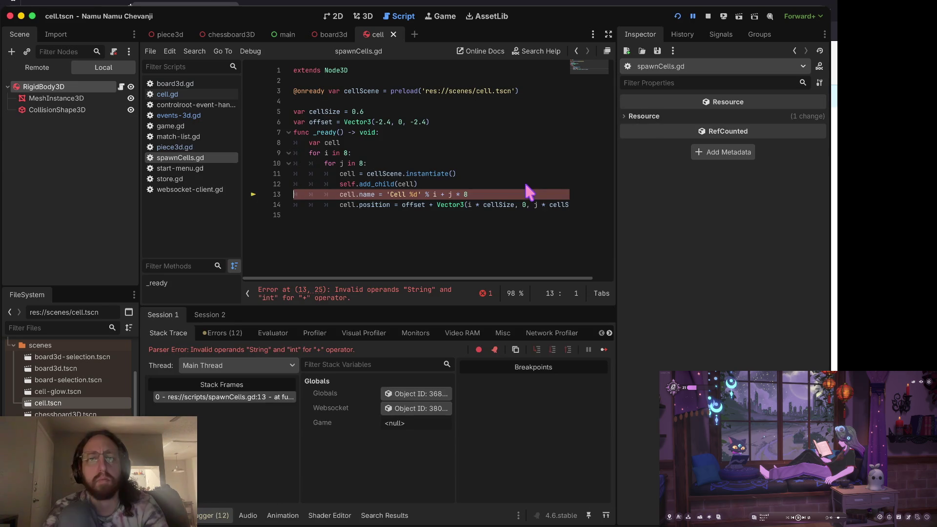
Step: Wrap the index as (i + j * 8) to fix the error and relaunch the game
click(428, 194)
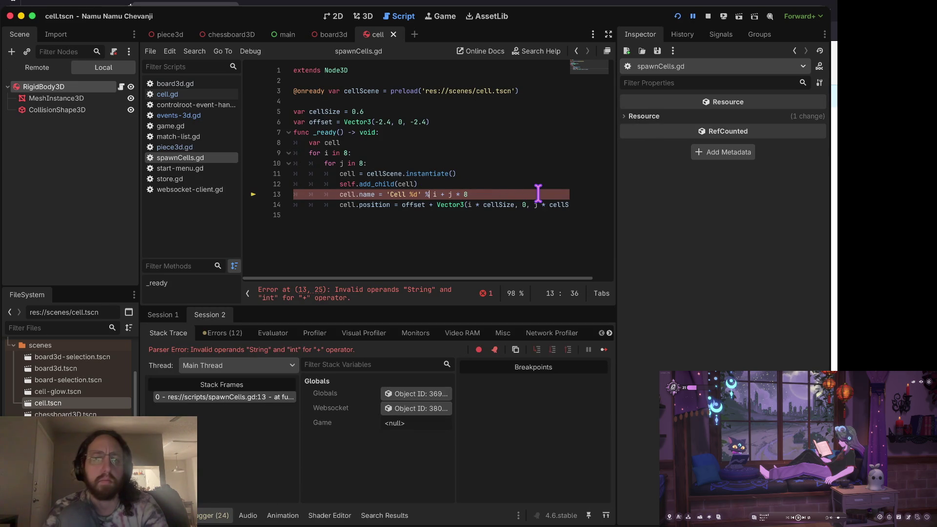
text(()
key(End)
text())
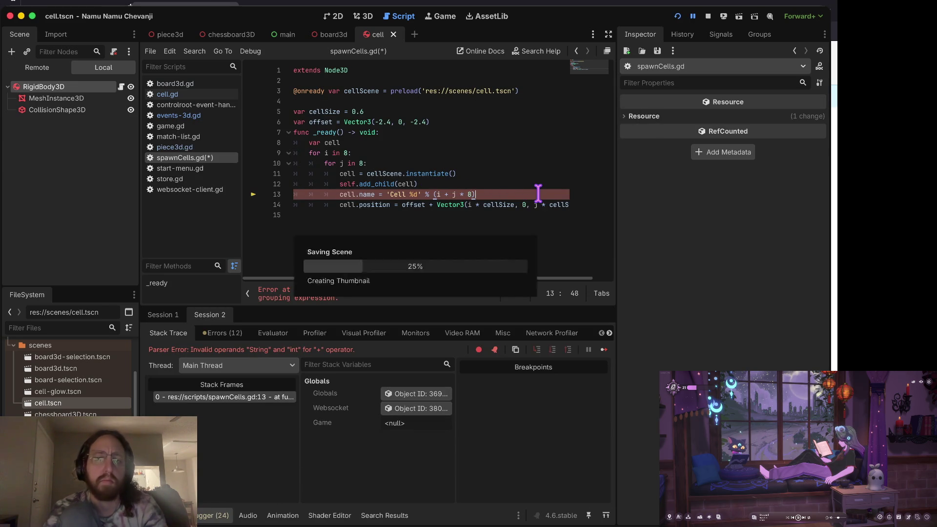
key(super+b)
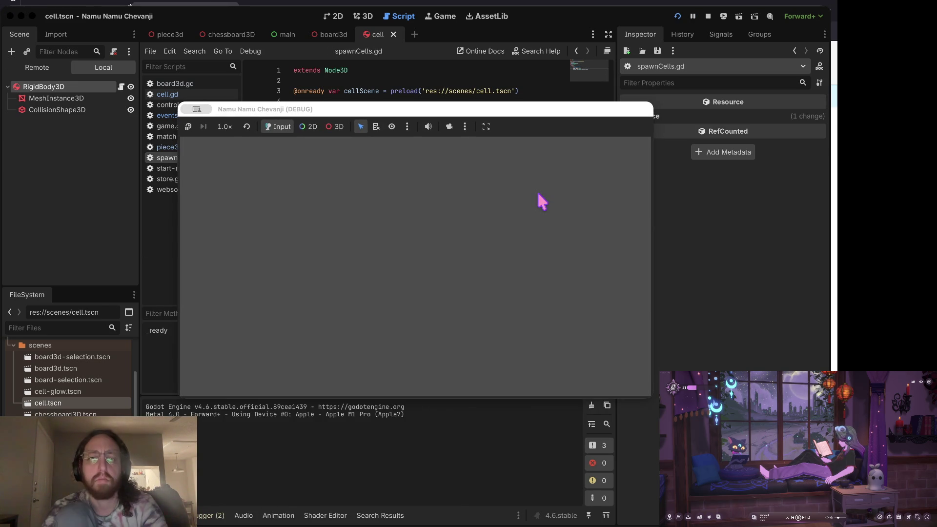
Step: Log in with a username and click a board cell to test recolouring
click(435, 272)
click(425, 334)
click(551, 240)
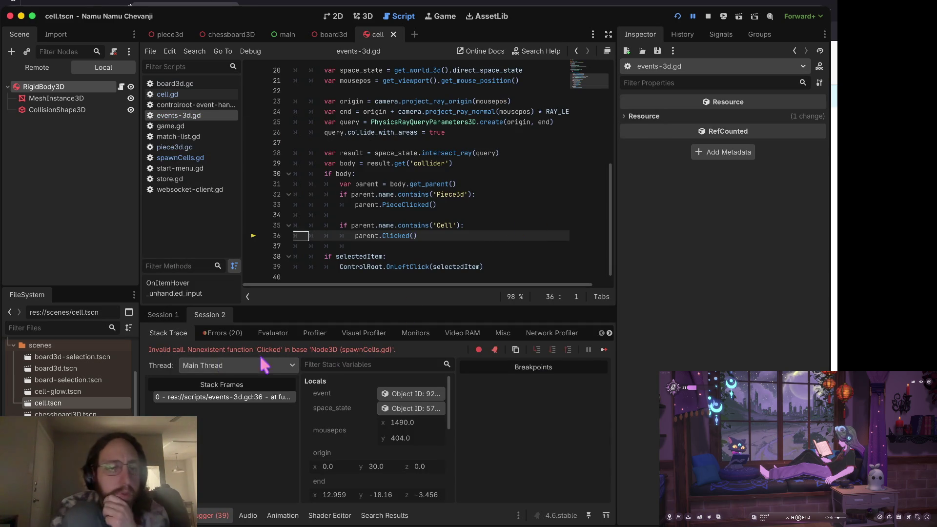
Step: Expand the Remote tree to ControlRoot > Node3D > BoardSelection3D > Board3D > Cells, review the error, and stop debugging
click(35, 68)
click(14, 133)
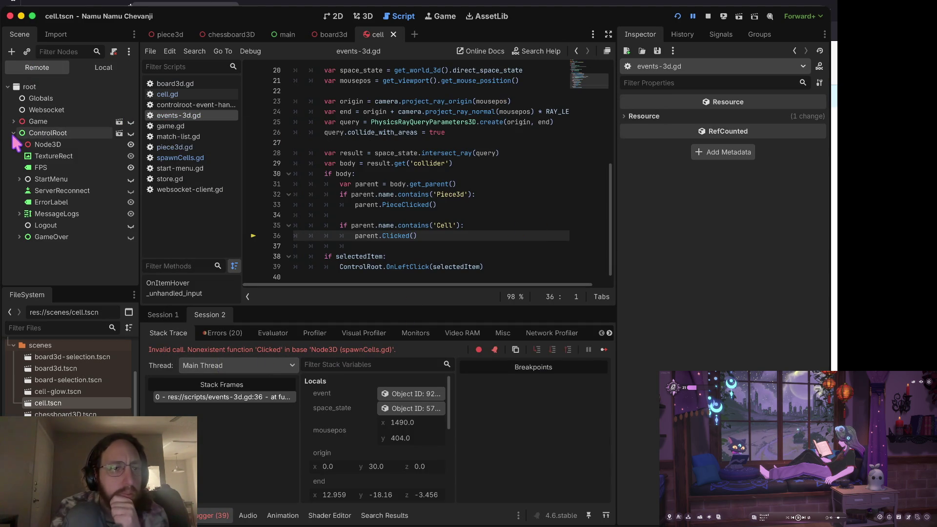
click(19, 145)
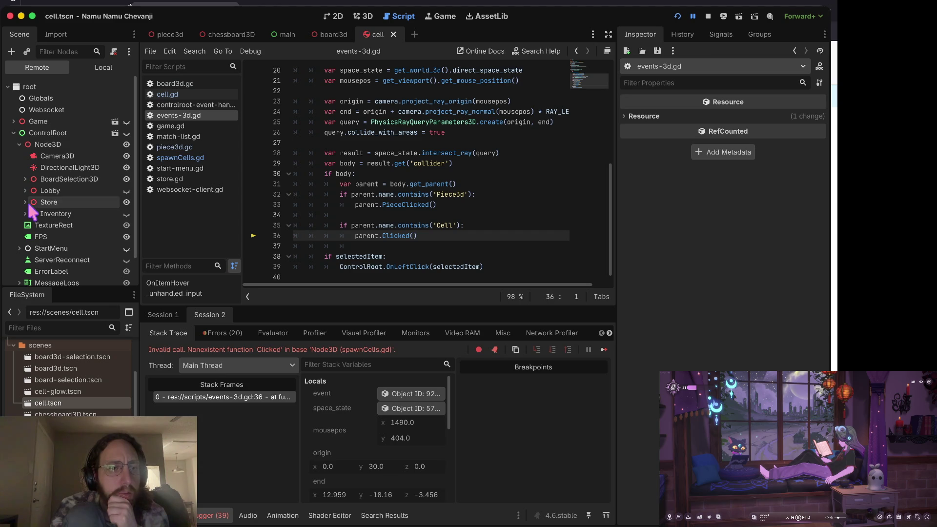
click(25, 179)
click(25, 179)
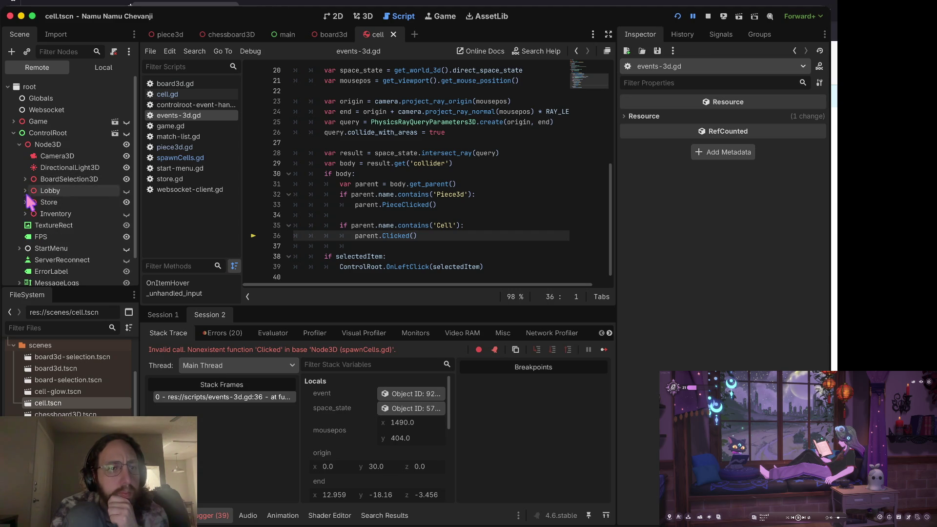
click(25, 180)
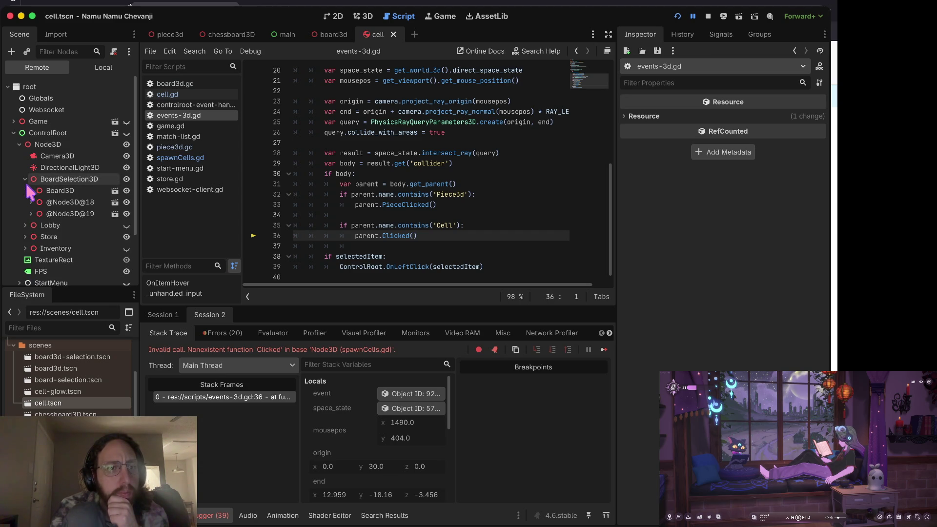
click(30, 190)
click(41, 236)
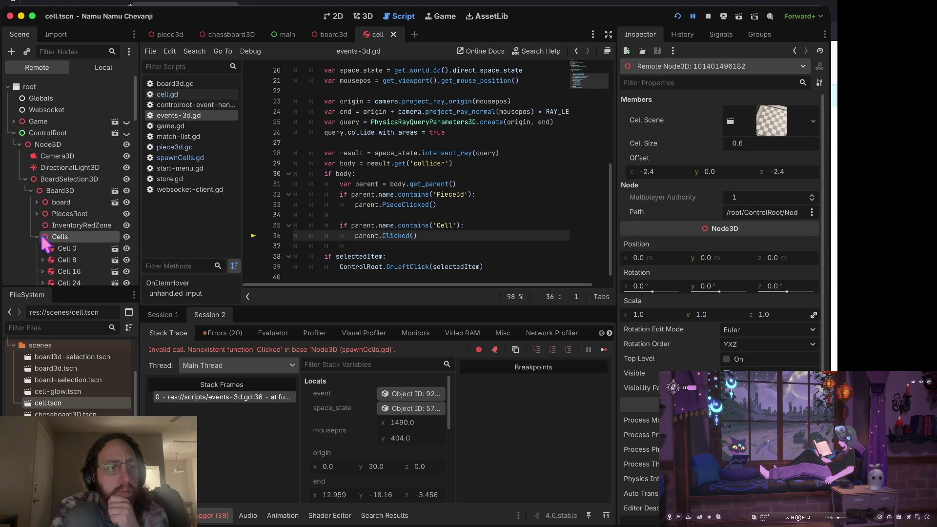
scroll(42, 237, down, 5)
scroll(44, 242, up, 3)
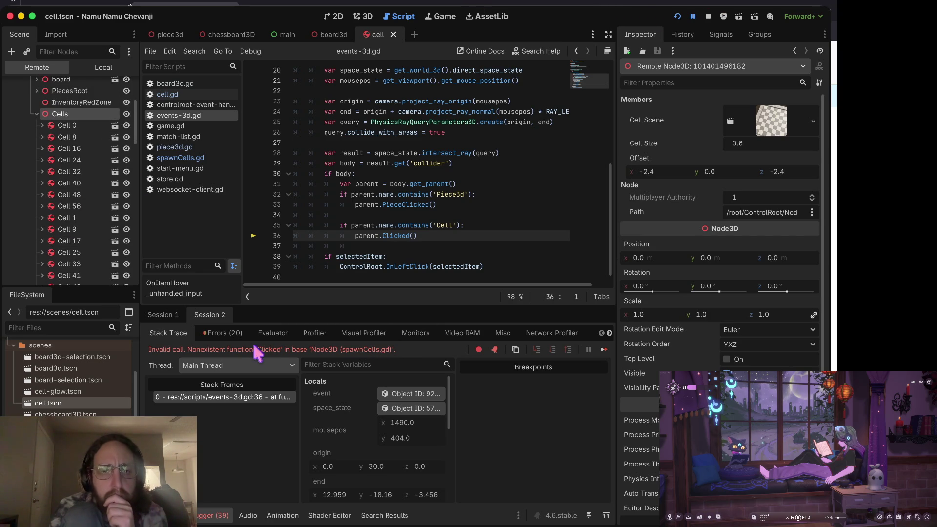
drag(249, 349, 345, 349)
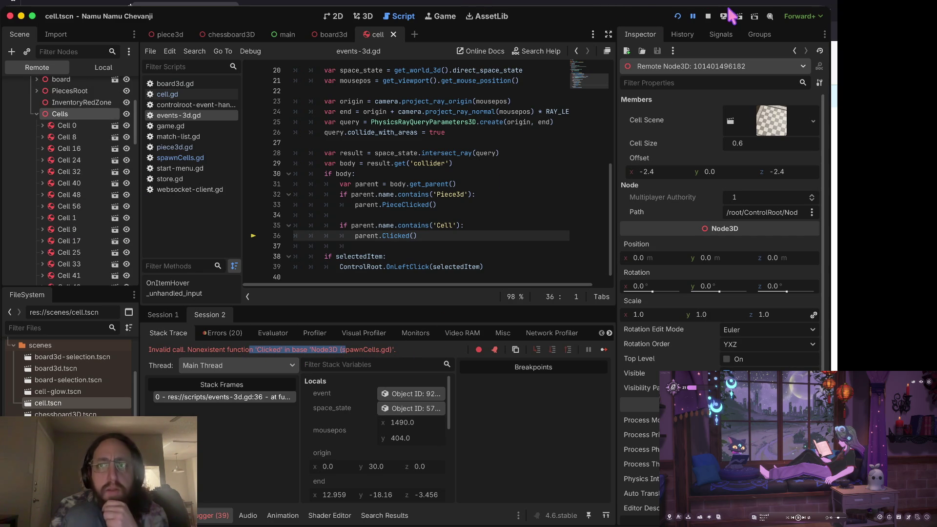
click(708, 16)
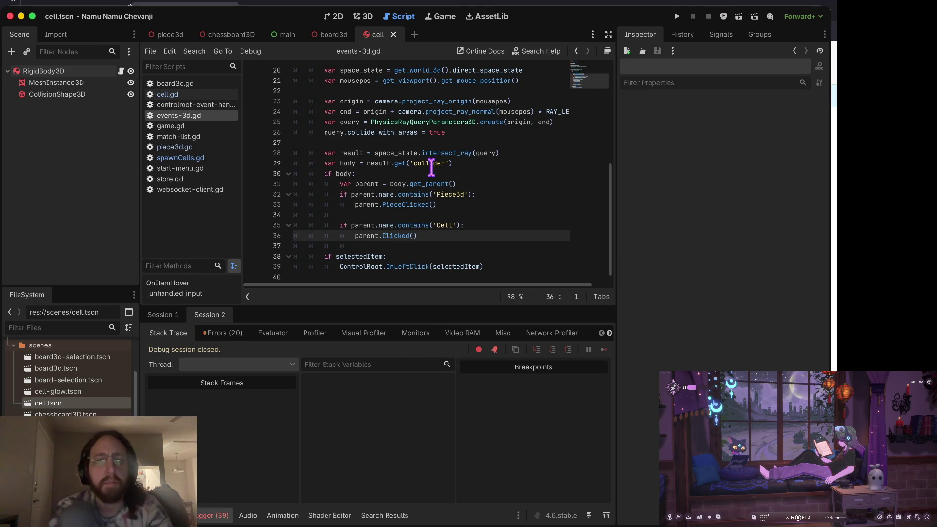
Step: Change the spawnCells.gd cell naming to 'Cell %d' % (i * 8 + j) and save
click(188, 94)
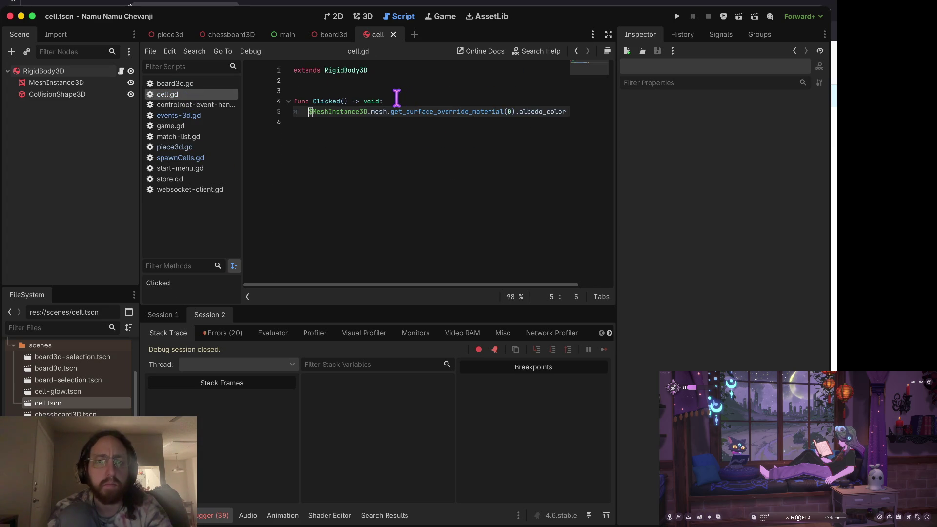
click(199, 115)
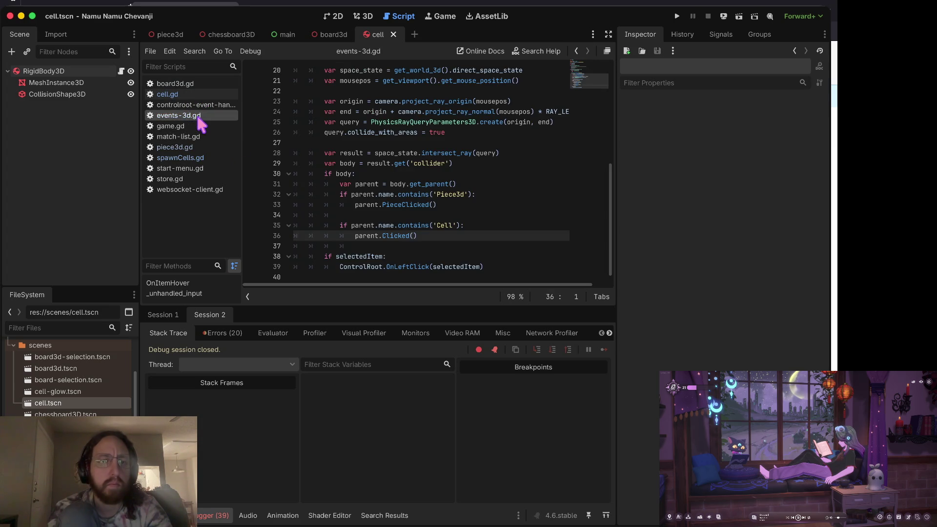
click(200, 157)
click(455, 195)
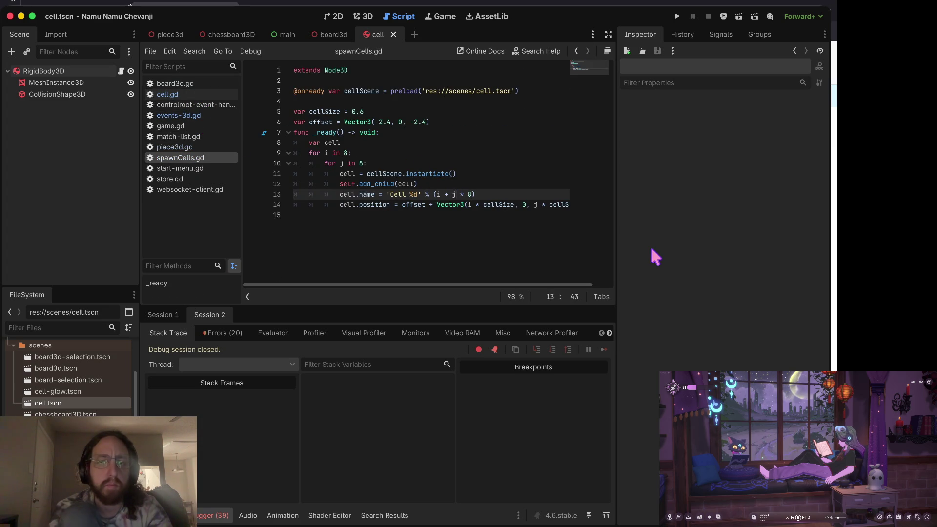
text(8)
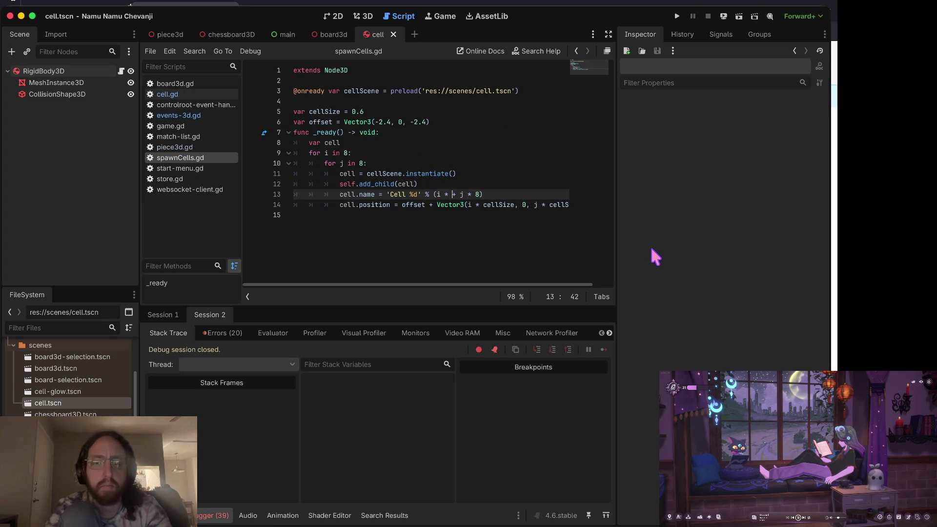
key(Delete)
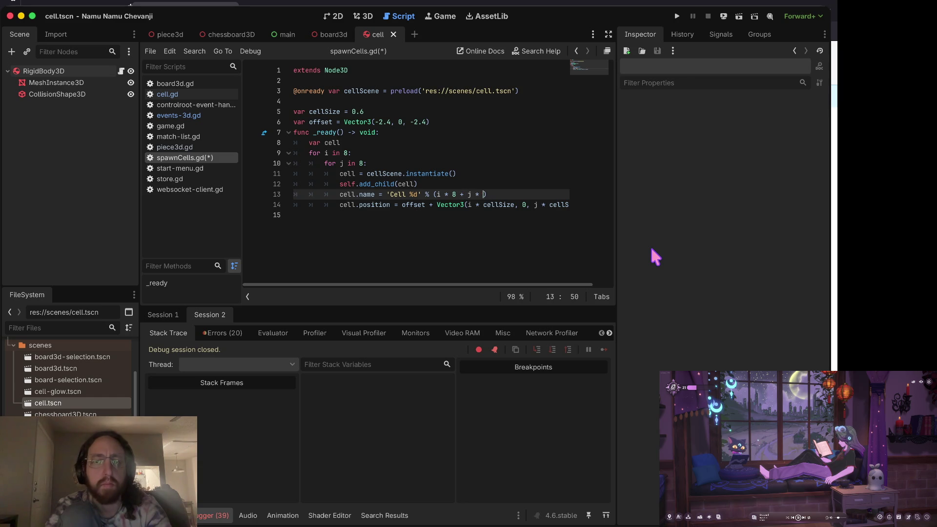
key(Home)
key(ctrl+s)
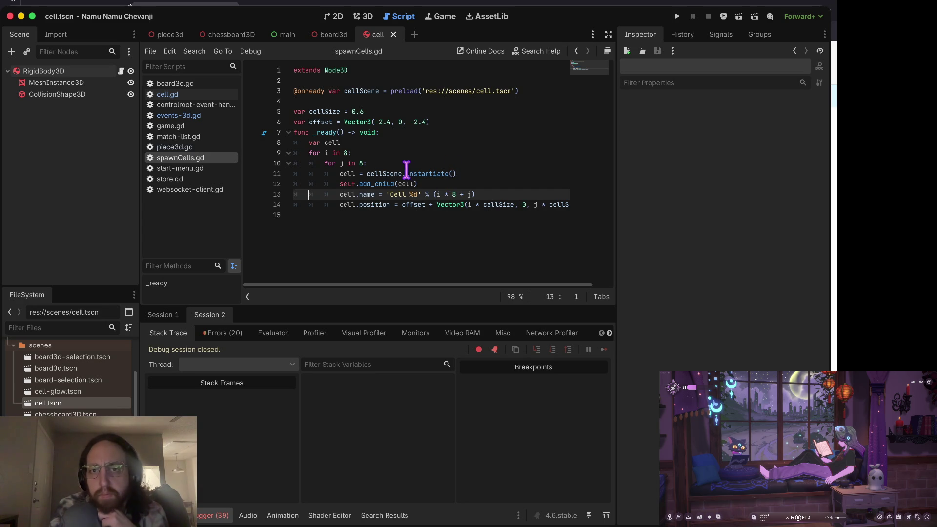
Step: Highlight the cell position line and its word 'position' for discussion
mouse_move(506, 200)
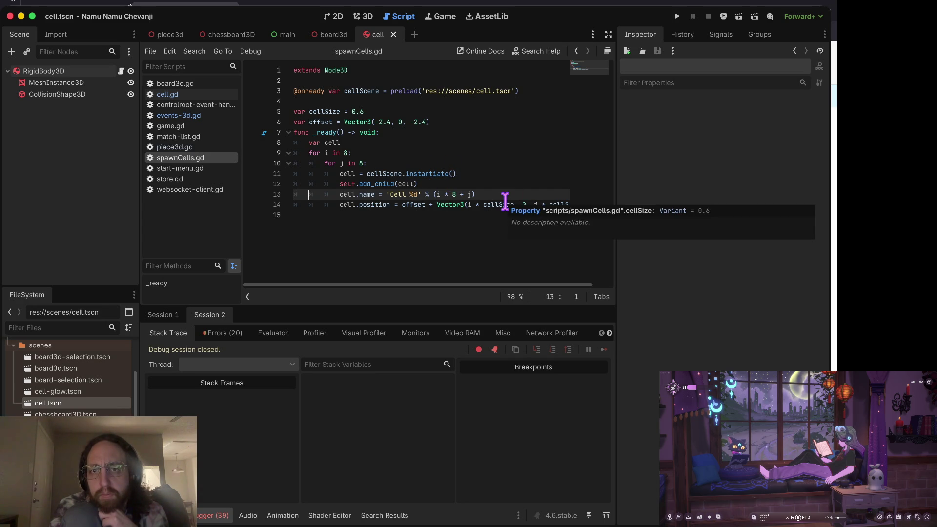
scroll(490, 203, right, 1)
scroll(428, 205, left, 1)
triple_click(351, 205)
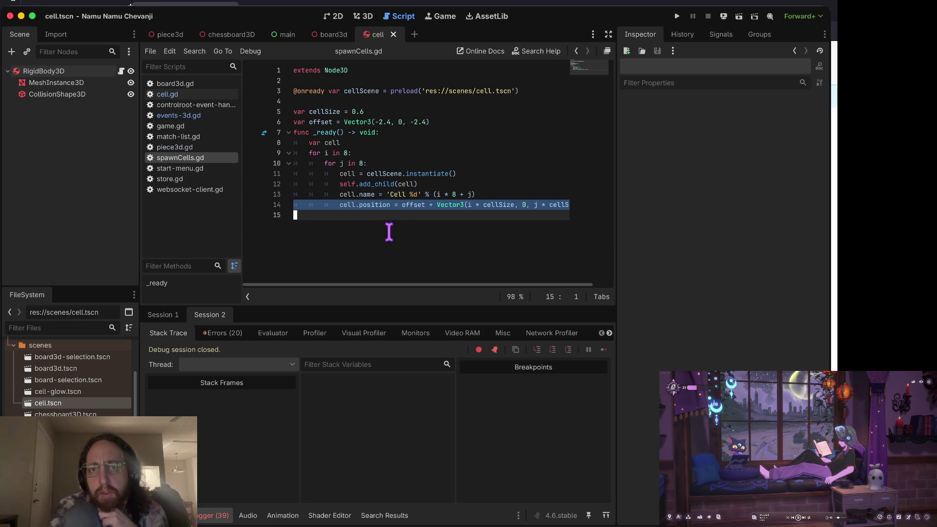
double_click(376, 205)
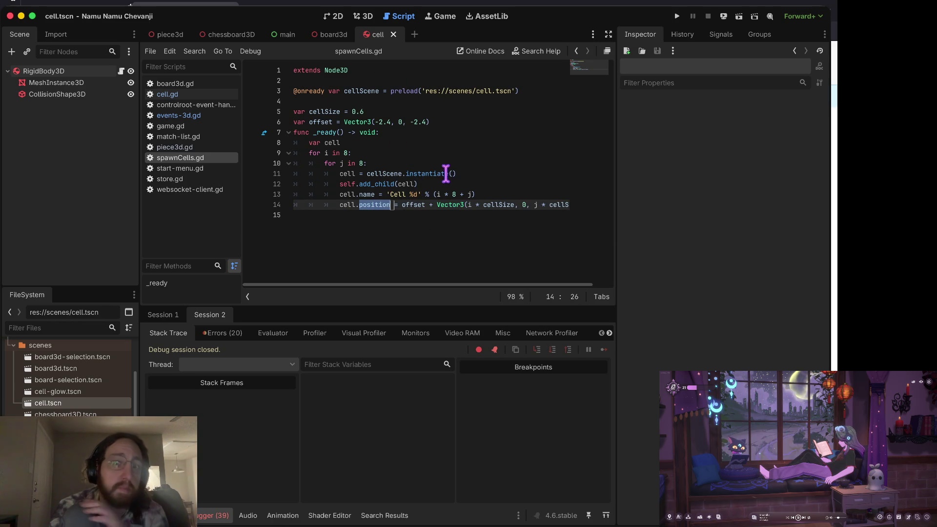
Step: Start a new line after add_child(cell) with cell.gridPos = Vector2(i * 8
click(493, 194)
key(Up)
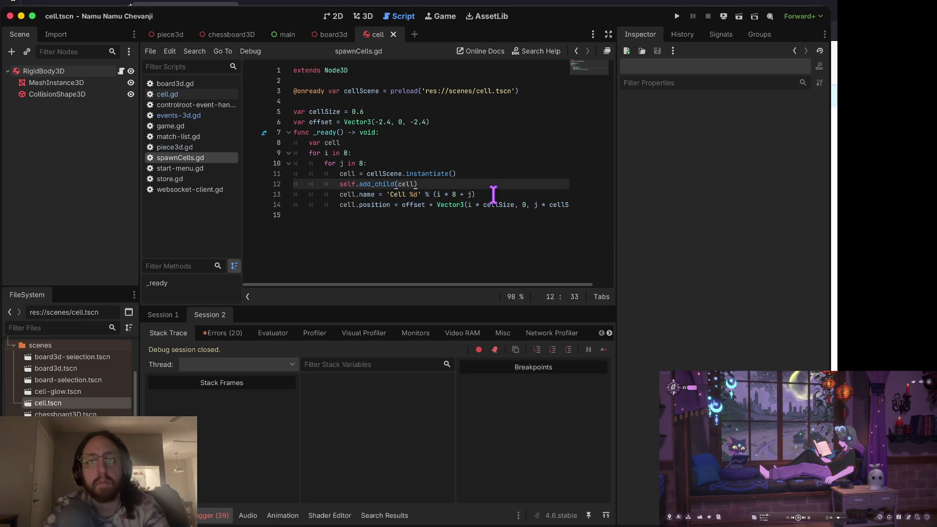
key(Return)
text(cell.)
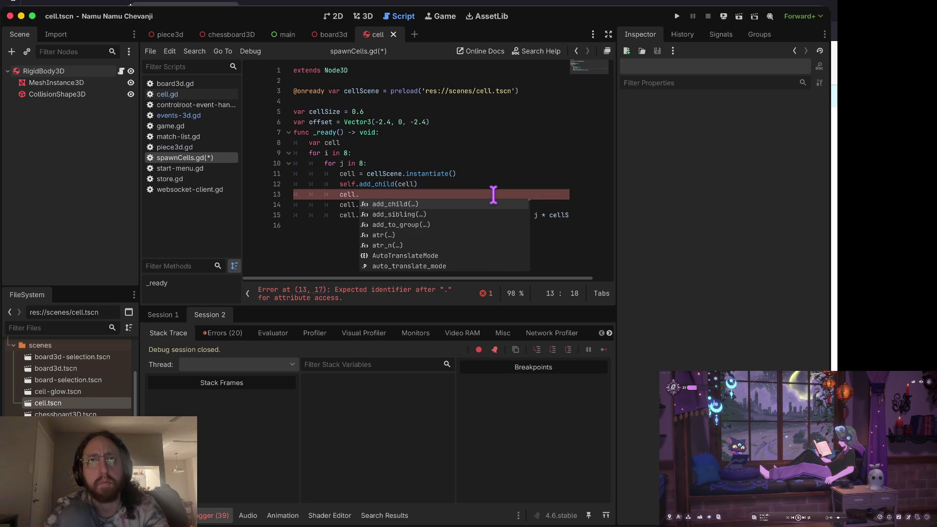
text(gridPos = )
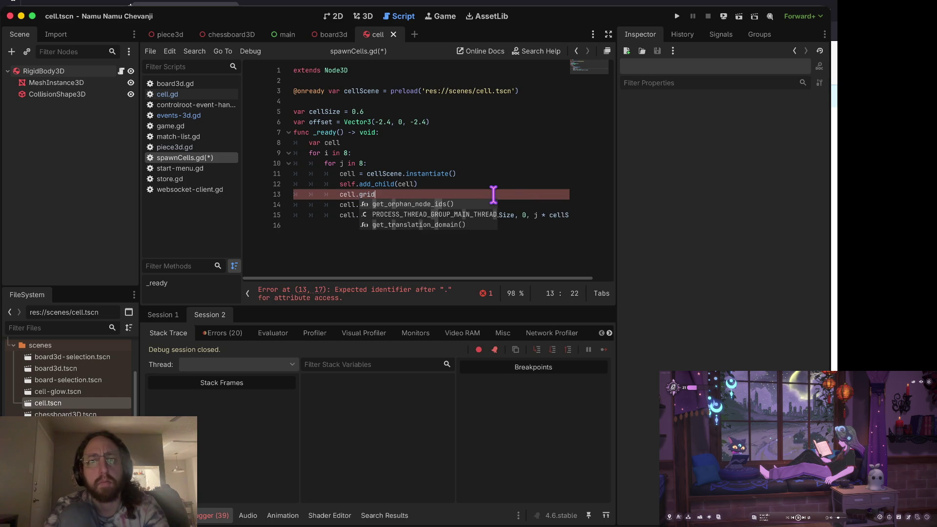
text(Vector2(i * )
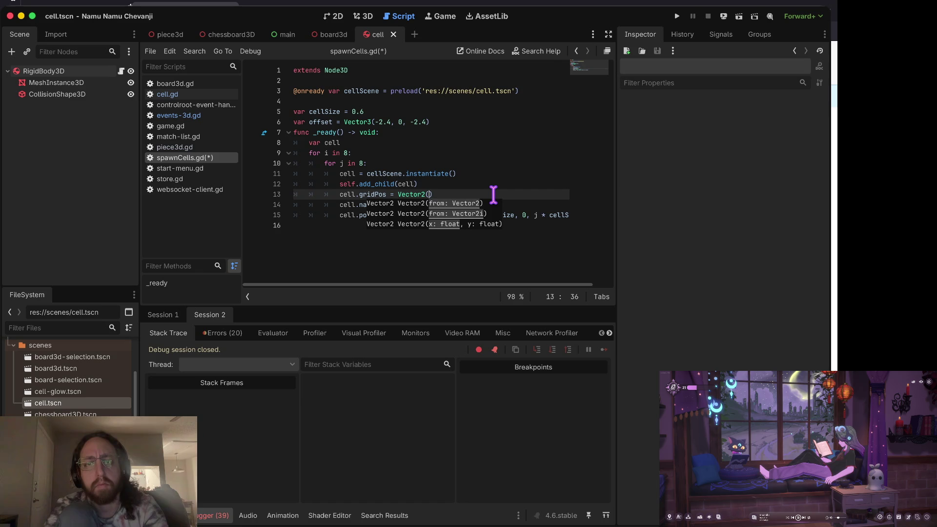
text(8)
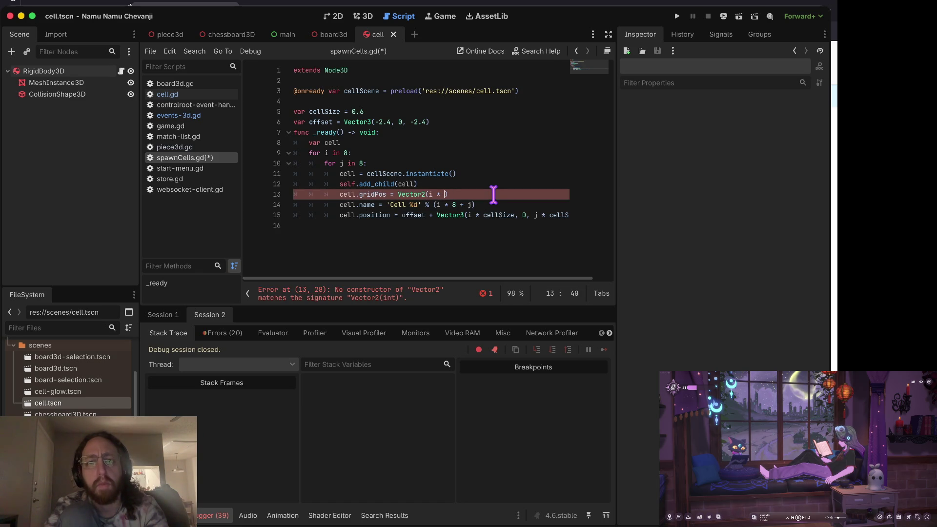
Step: Finish the line as cell.gridPos = Vector2(j, i * 8) and save spawnCells.gd
key(BackSpace)
key(BackSpace)
key(BackSpace)
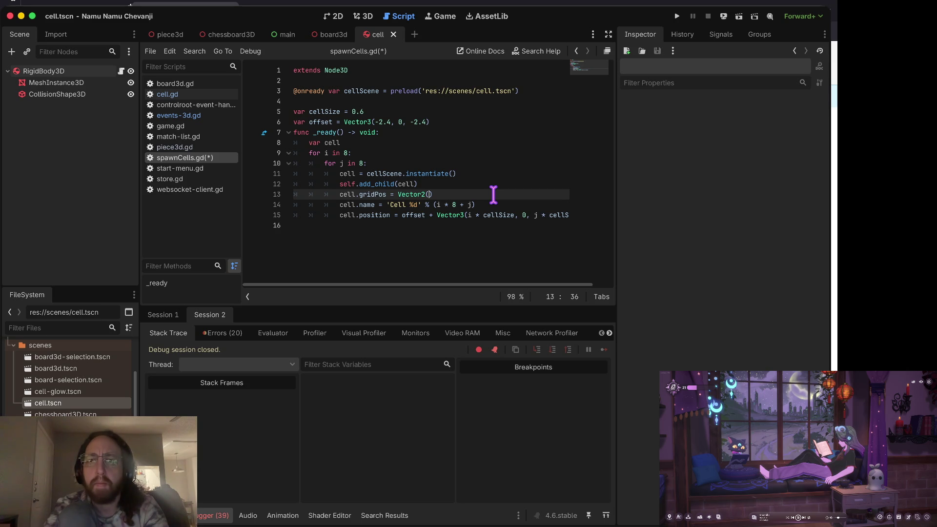
text(, i)
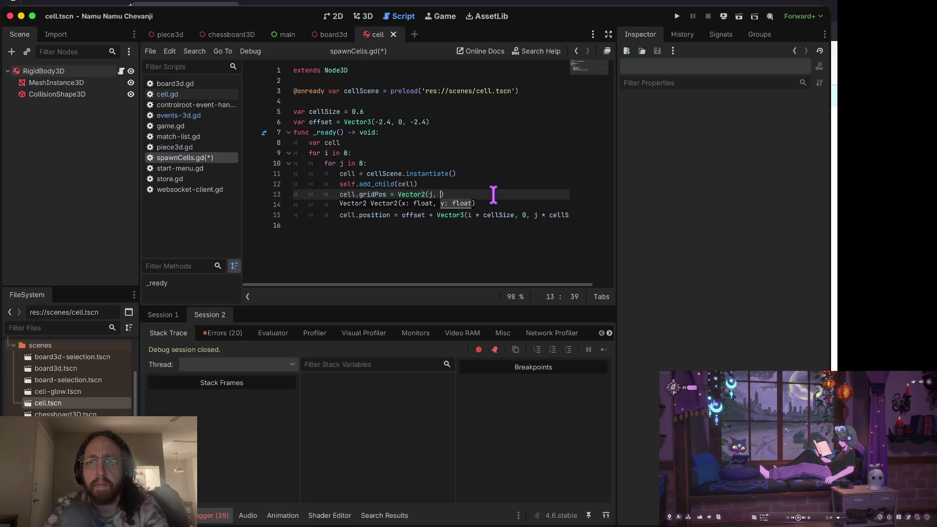
text( * *)
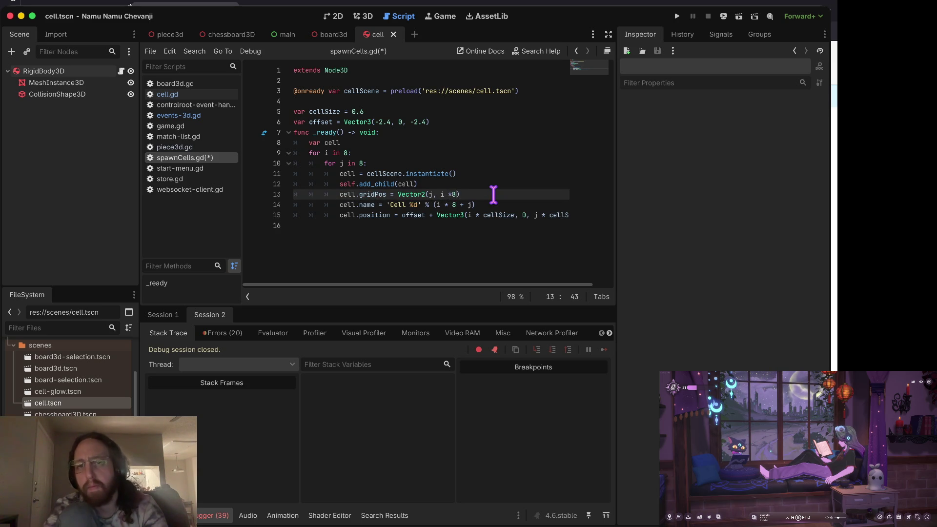
key(ctrl+s)
key(Up)
key(Up)
key(Up)
key(Up)
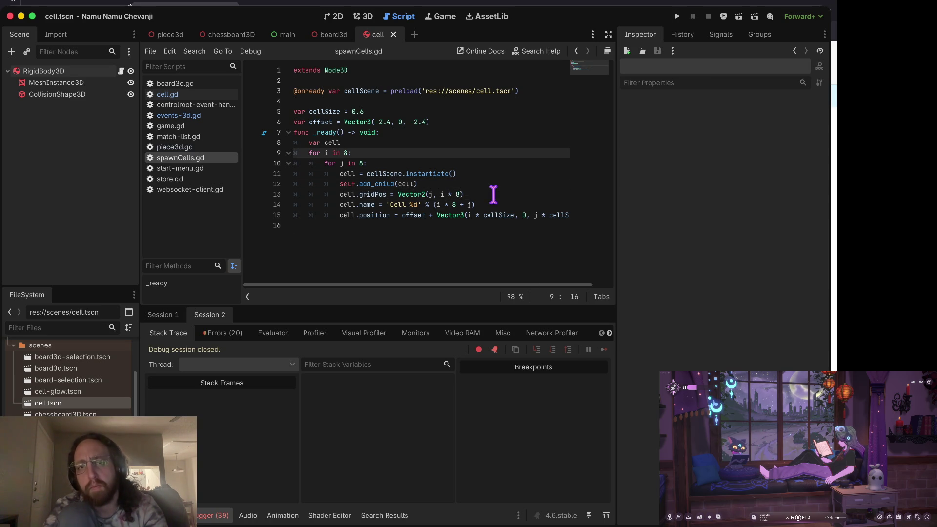
Step: Rename the outer spawn loop variable to y and the inner one to x
text(y)
key(Down)
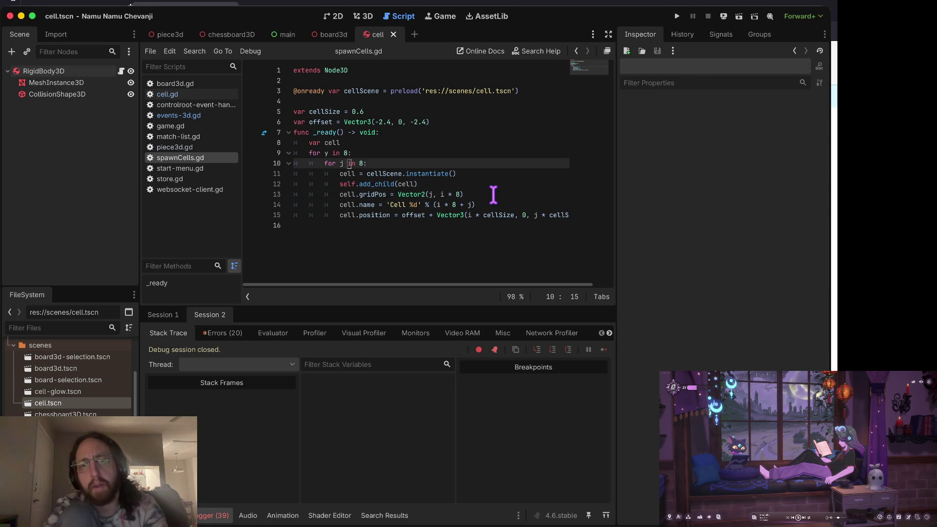
key(BackSpace)
text(j)
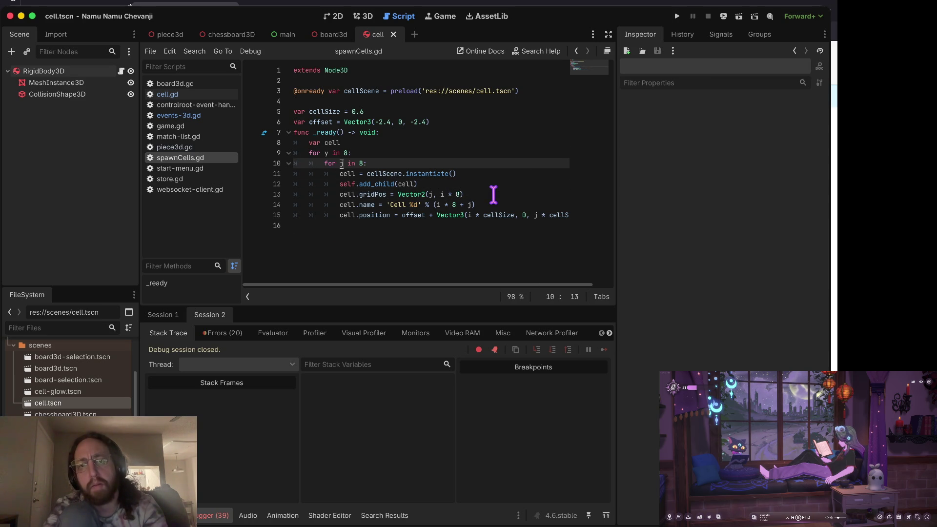
key(BackSpace)
text(x)
key(Down)
key(Down)
key(Down)
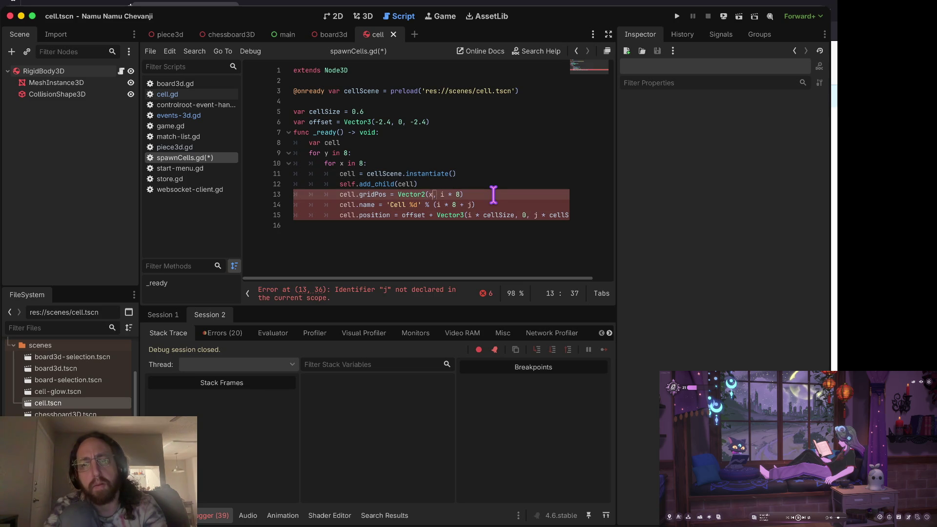
Step: Replace i with y in the gridPos assignment
key(Right)
key(Right)
key(Delete)
text(y)
key(Escape)
key(Home)
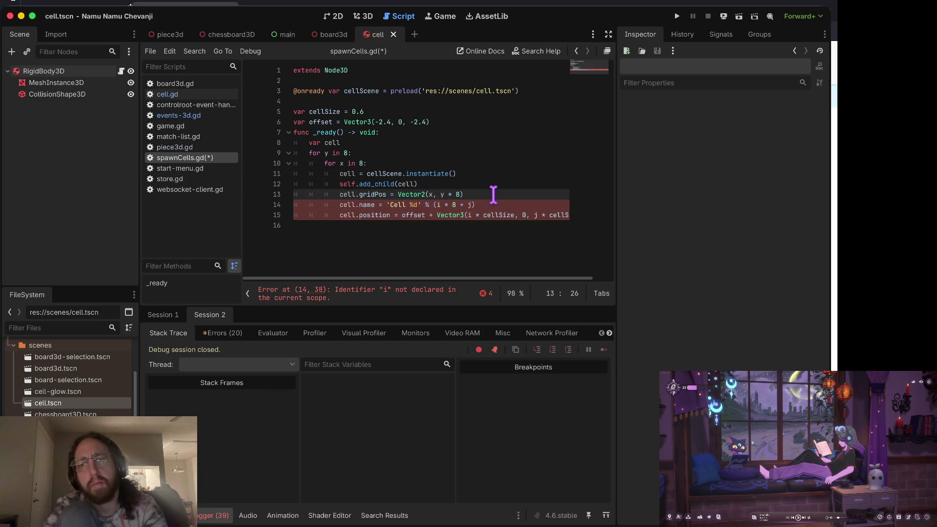
Step: Change the cell name line to use x and y instead of i and j
key(Down)
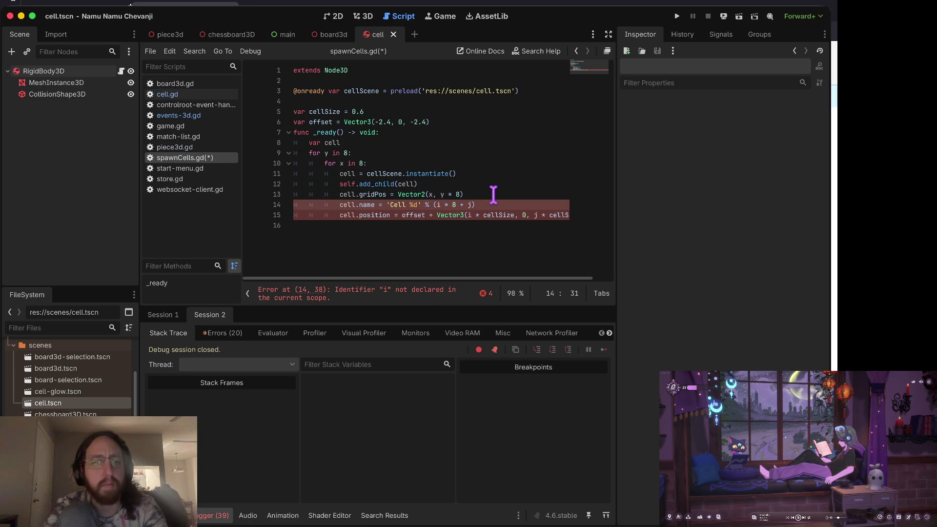
key(BackSpace)
text(x)
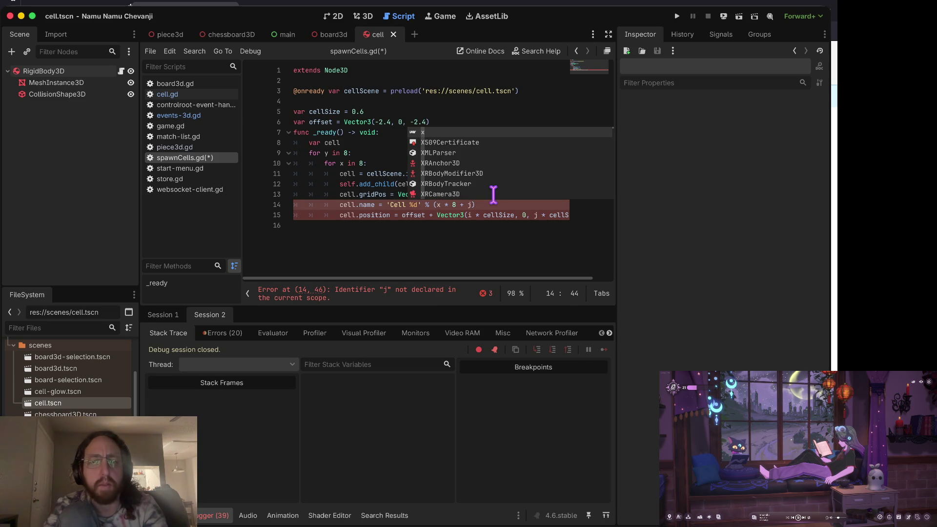
key(BackSpace)
text(y)
key(Home)
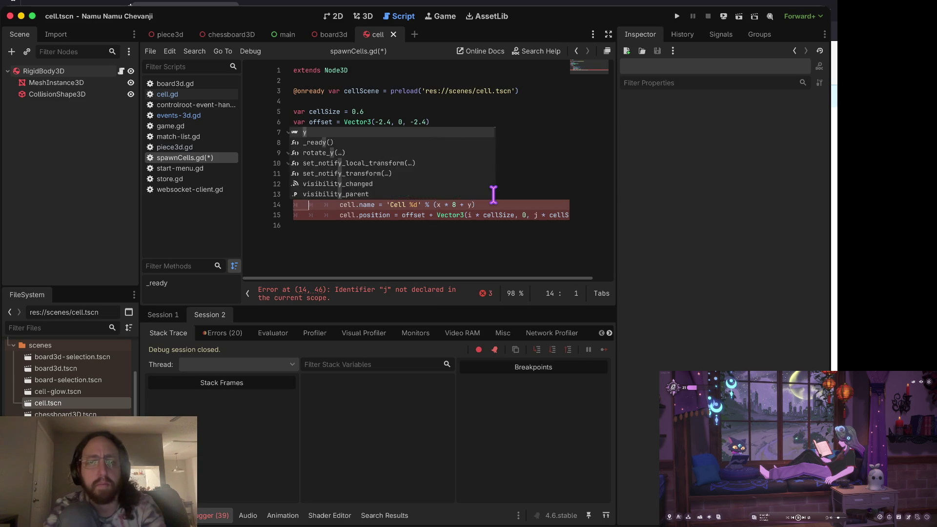
Step: Update the Vector3 position to use x and y, save spawnCells.gd, and run the game
key(ctrl+Right)
key(Right)
key(Down)
key(ctrl+Right)
key(ctrl+Right)
key(ctrl+Right)
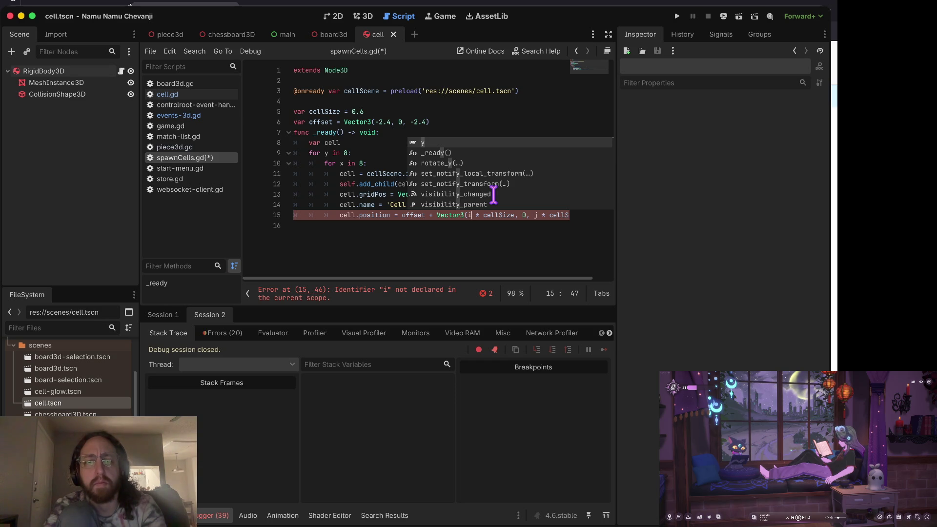
key(Right)
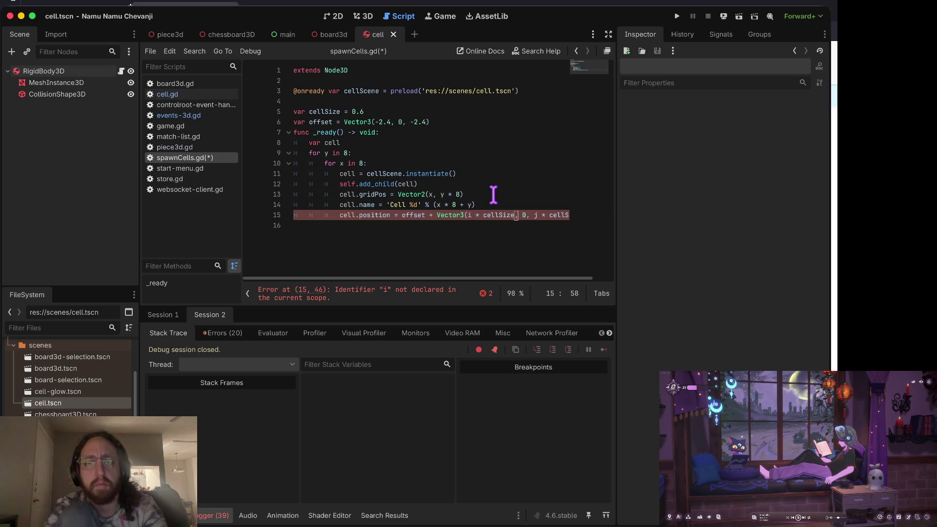
key(ctrl+Left)
key(ctrl+Left)
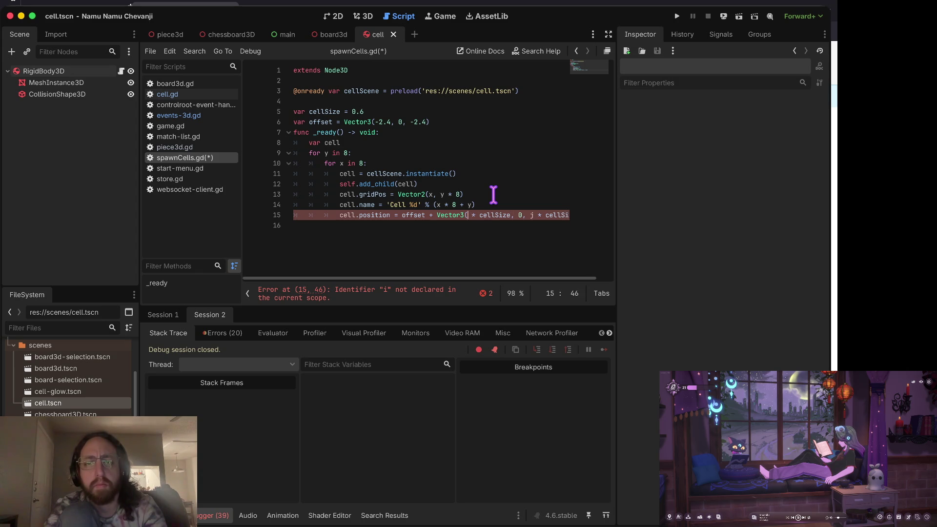
key(BackSpace)
text(x)
key(BackSpace)
text(y)
key(ctrl+s)
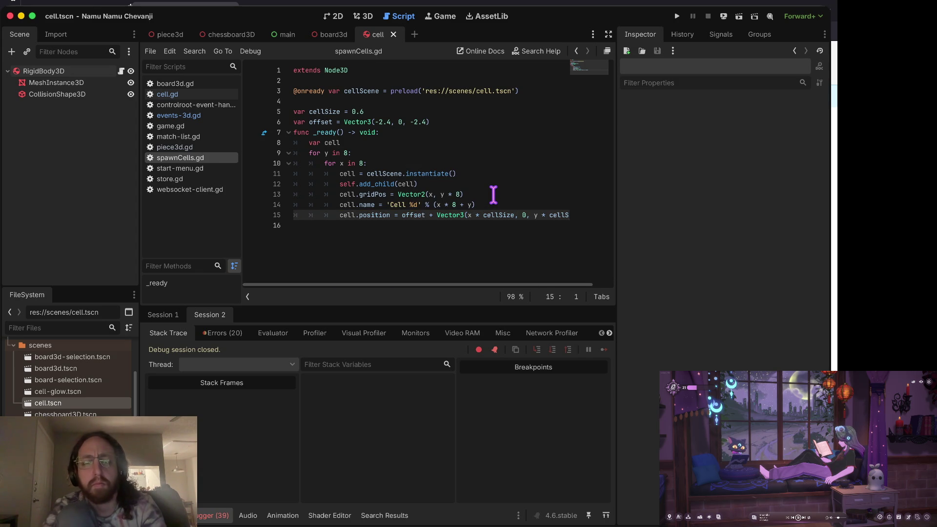
key(super+b)
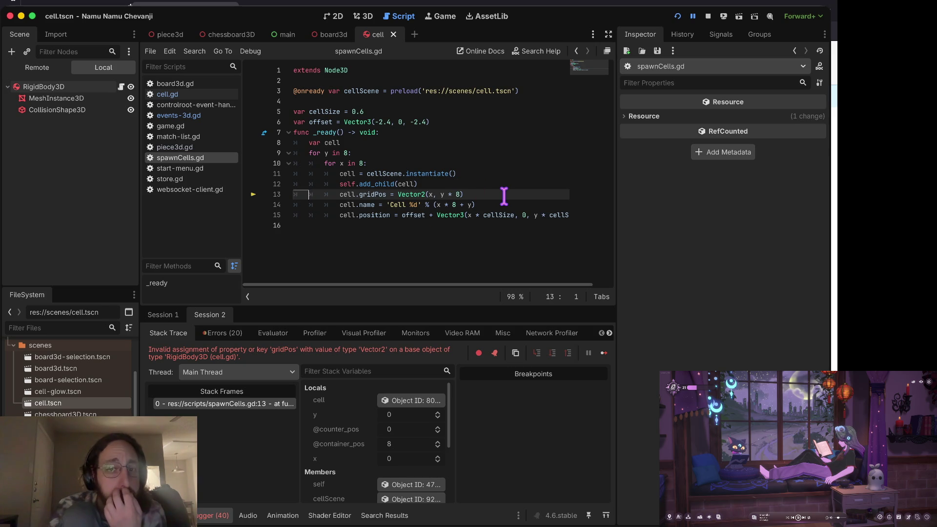
click(708, 16)
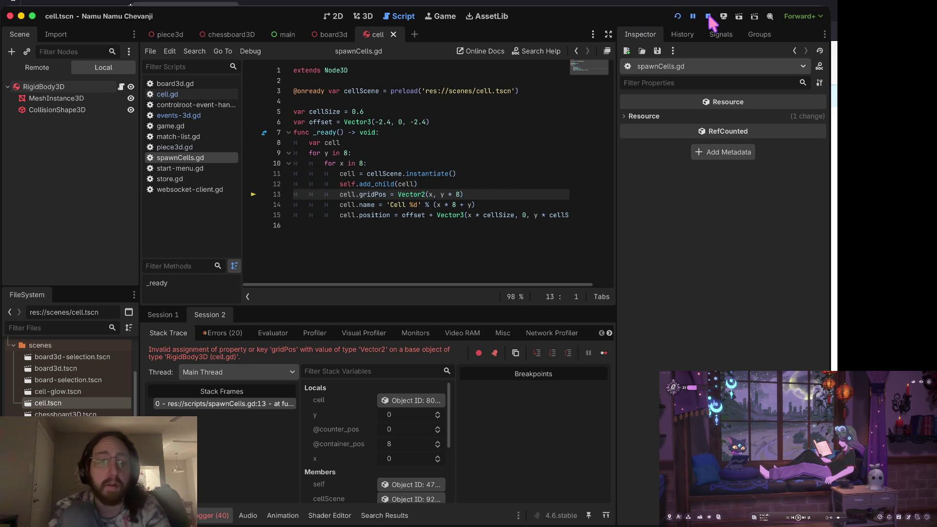
click(215, 94)
click(347, 92)
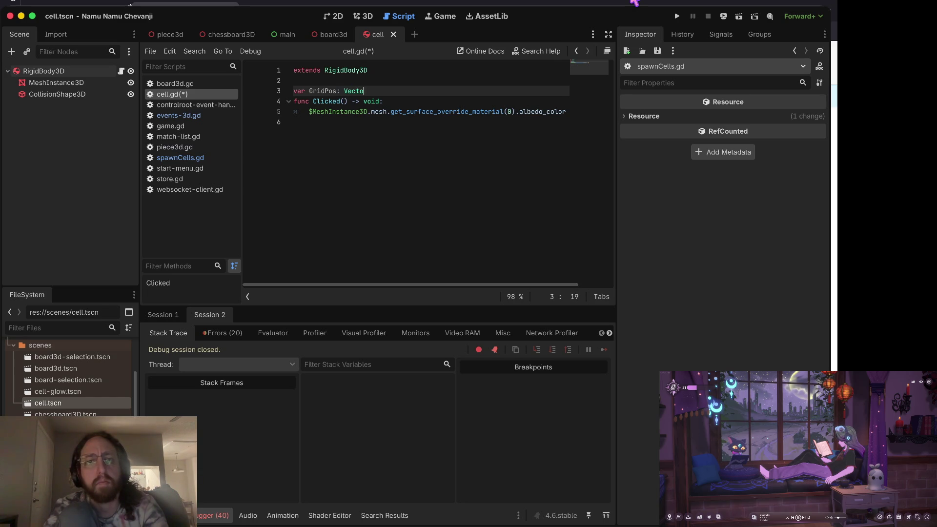
text(r2)
key(Return)
key(ctrl+s)
key(Up)
text(@)
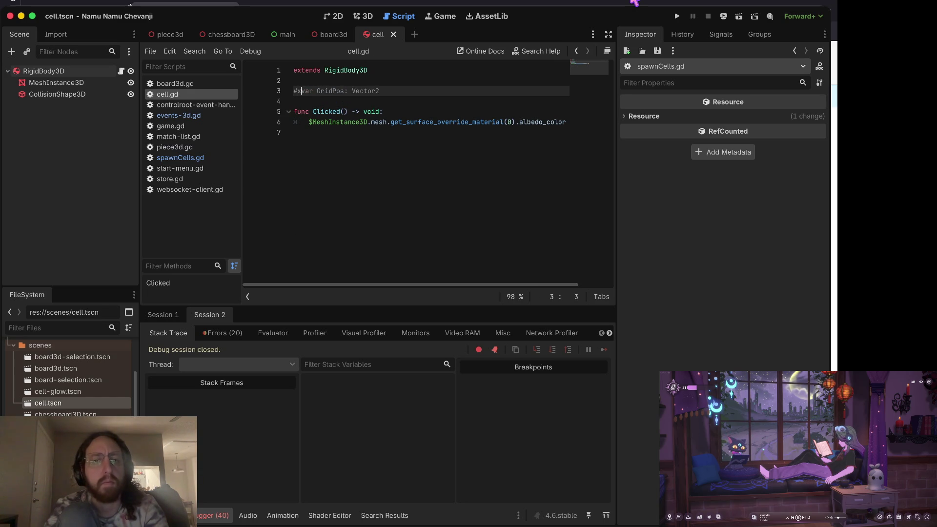
text(expo)
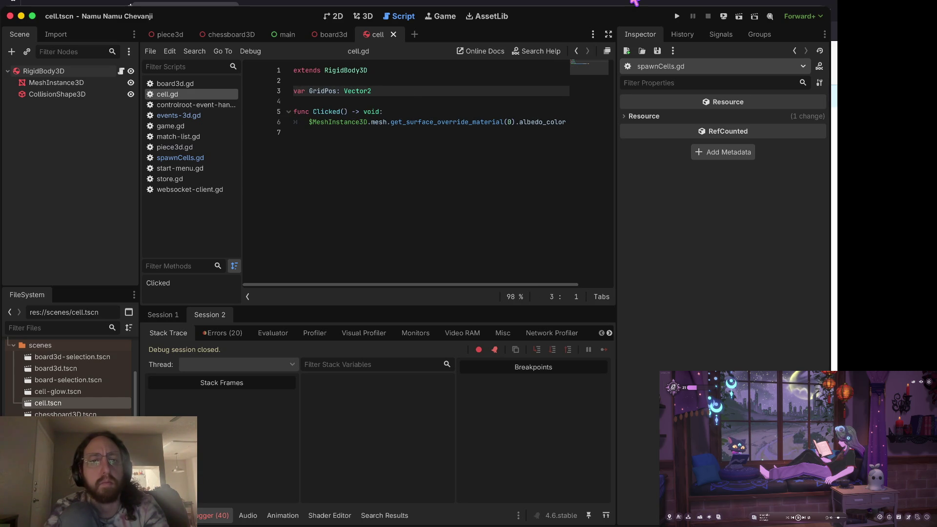
text(rt)
key(Home)
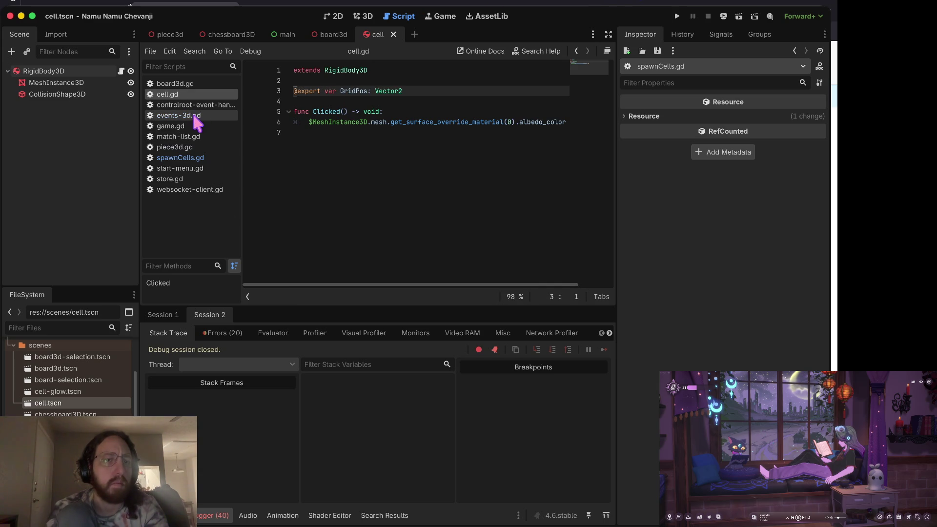
click(192, 158)
Step: Make line 13 assign GridPos, then run the game, log in and click a board cell
click(369, 194)
key(BackSpace)
text(GridPos = Vector2(x, y * 8)
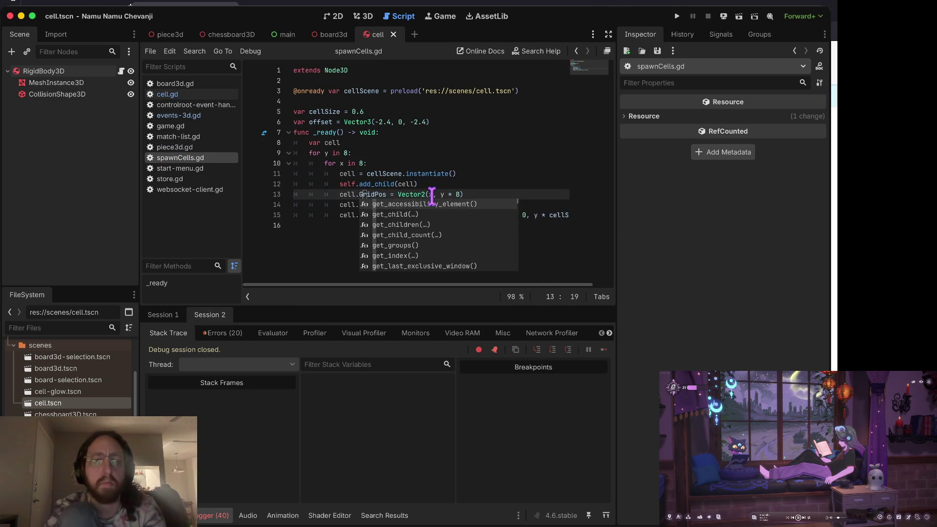
key(super+b)
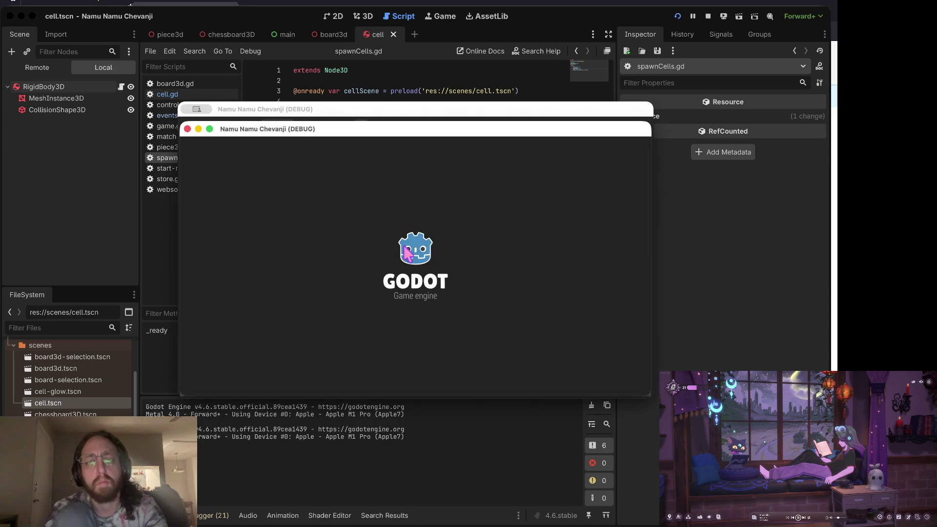
click(401, 288)
click(398, 358)
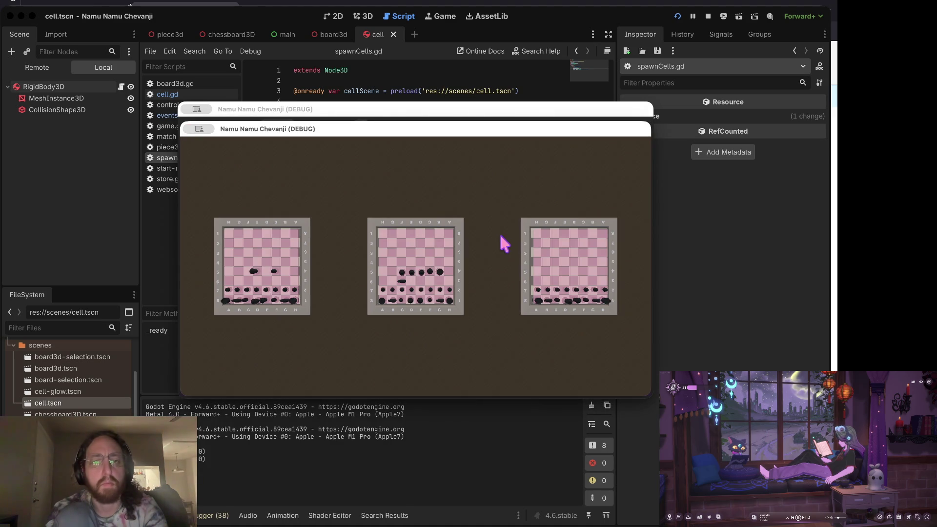
click(387, 236)
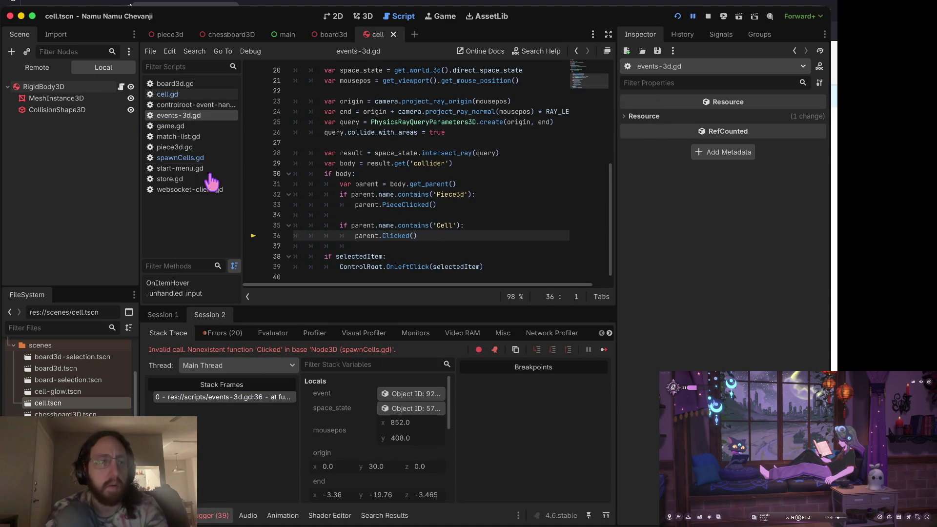
Step: Expand Board3D > Cells > Cell 0 in the remote scene tree to inspect the spawned cells
click(37, 68)
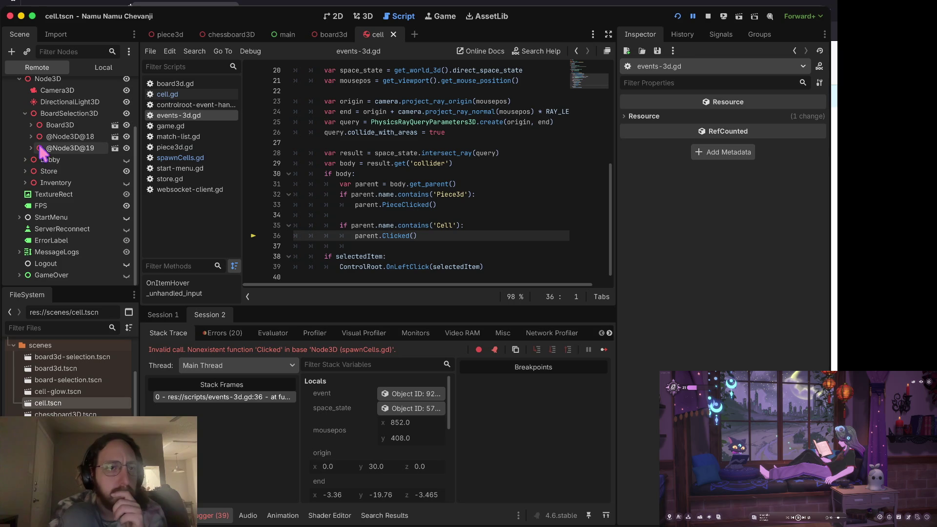
click(29, 124)
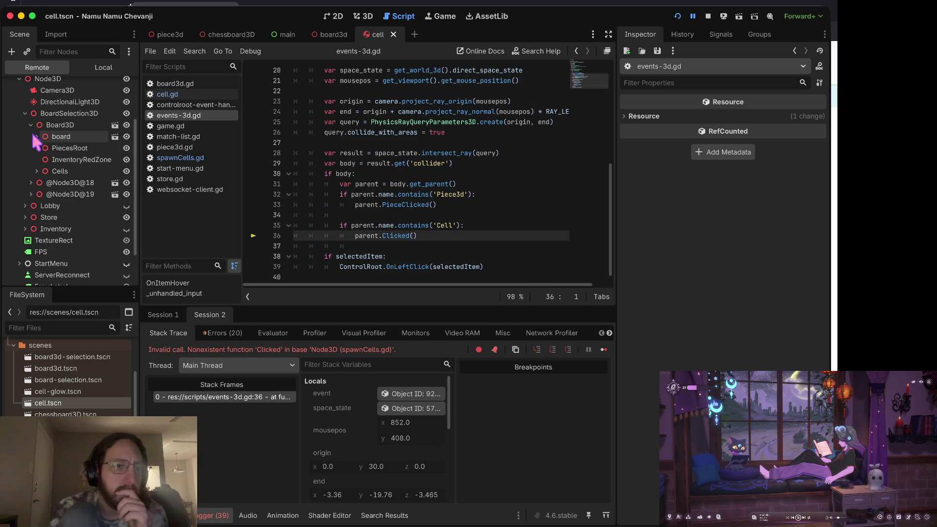
click(38, 171)
click(42, 183)
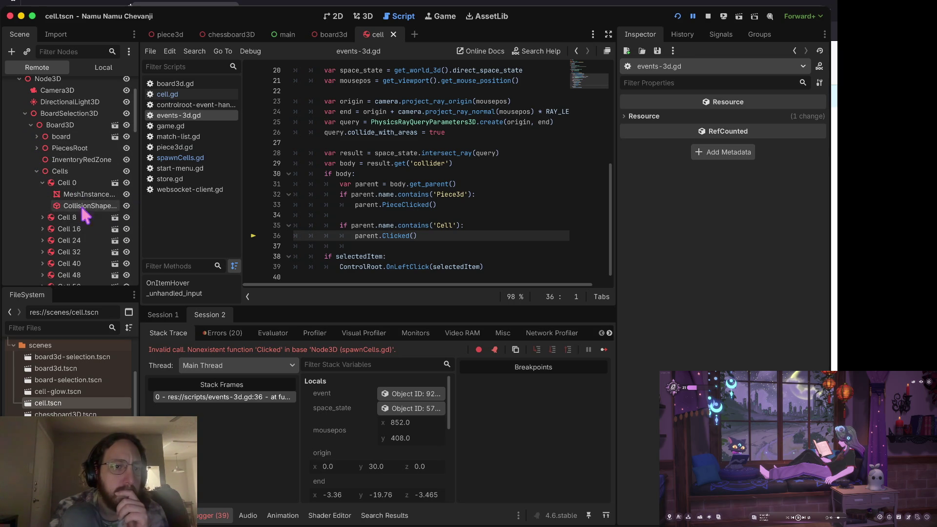
scroll(73, 235, down, 5)
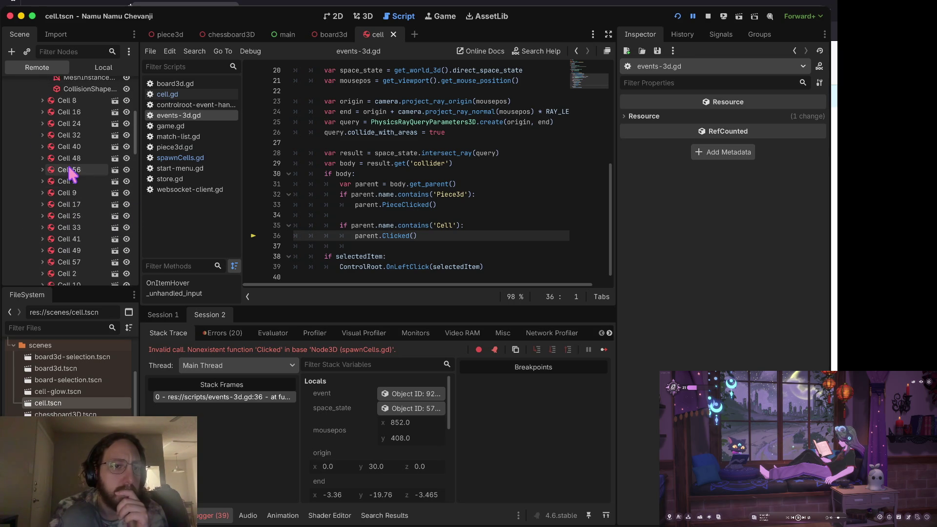
scroll(69, 183, up, 4)
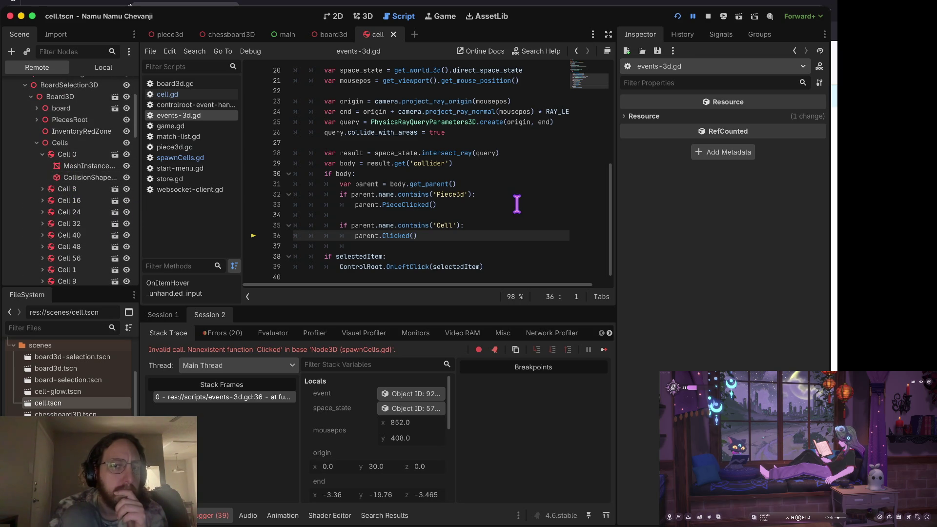
scroll(459, 180, up, 1)
scroll(459, 181, up, 5)
mouse_move(350, 226)
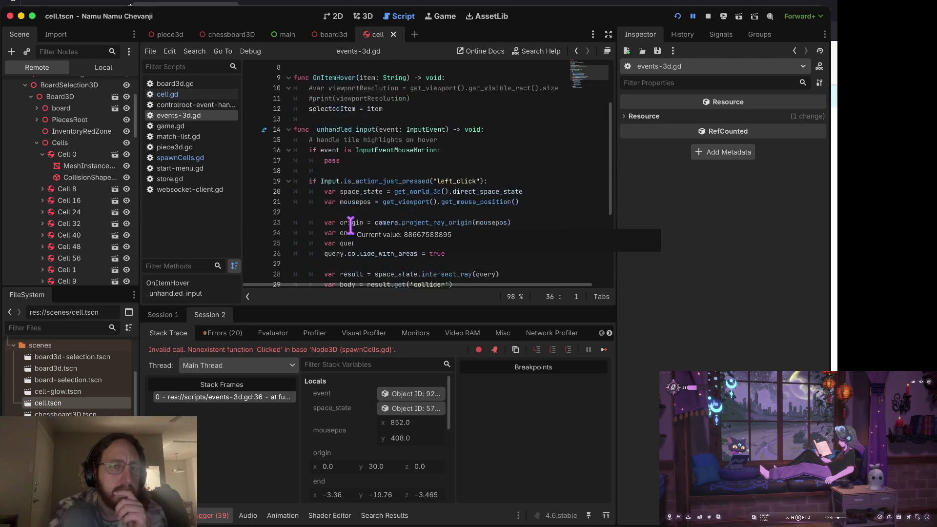
scroll(351, 226, down, 5)
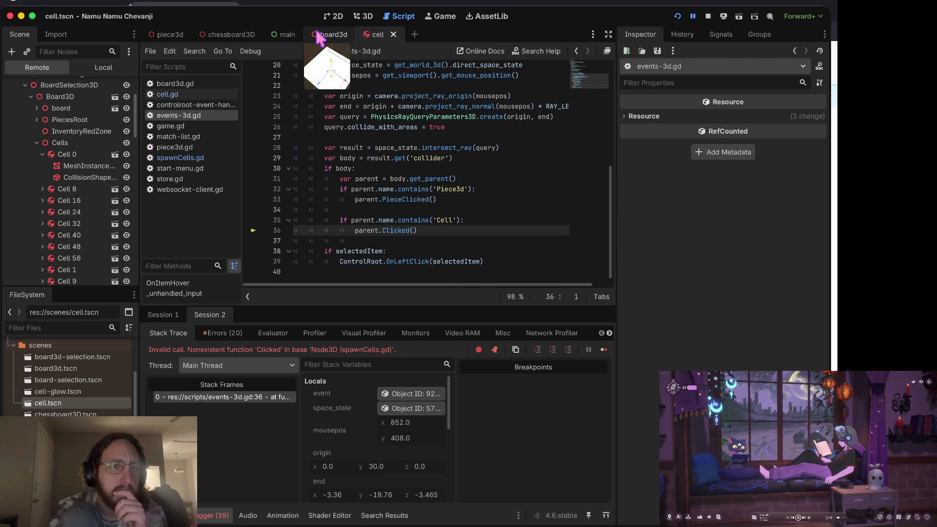
Step: Go back to spawnCells.gd and place the caret in the cell-name formula
click(178, 157)
click(457, 154)
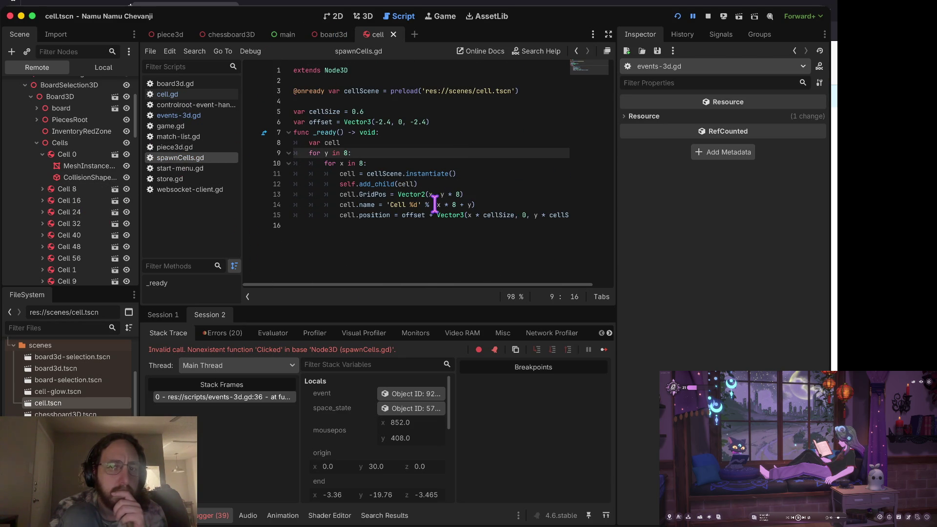
click(456, 205)
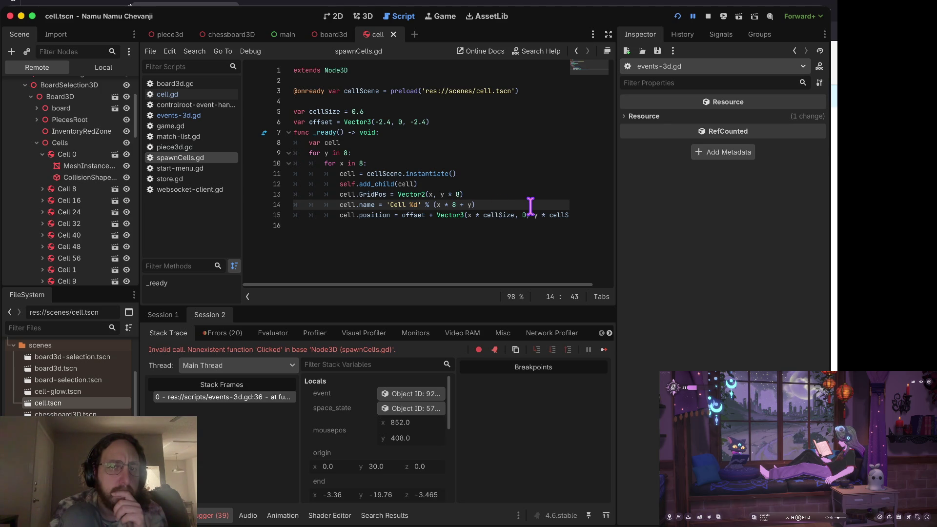
key(Left)
key(Left)
key(Left)
Step: Change the cell-name index formula to (y * 8 + x)
key(BackSpace)
text(y)
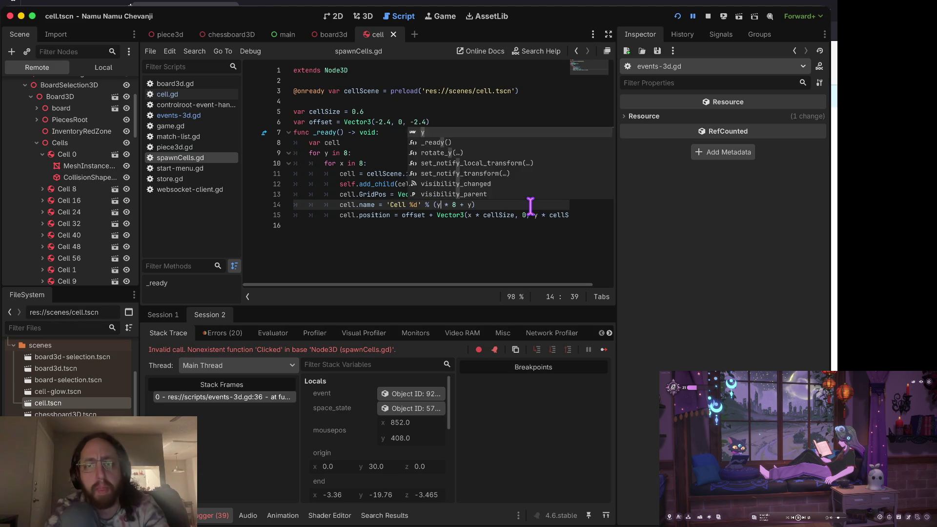
key(End)
key(Left)
key(BackSpace)
text(x)
key(Home)
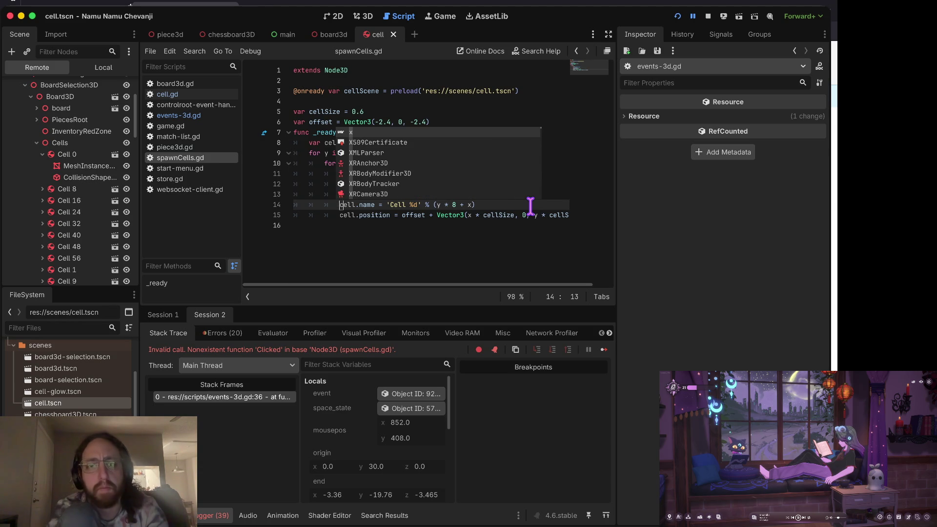
key(Escape)
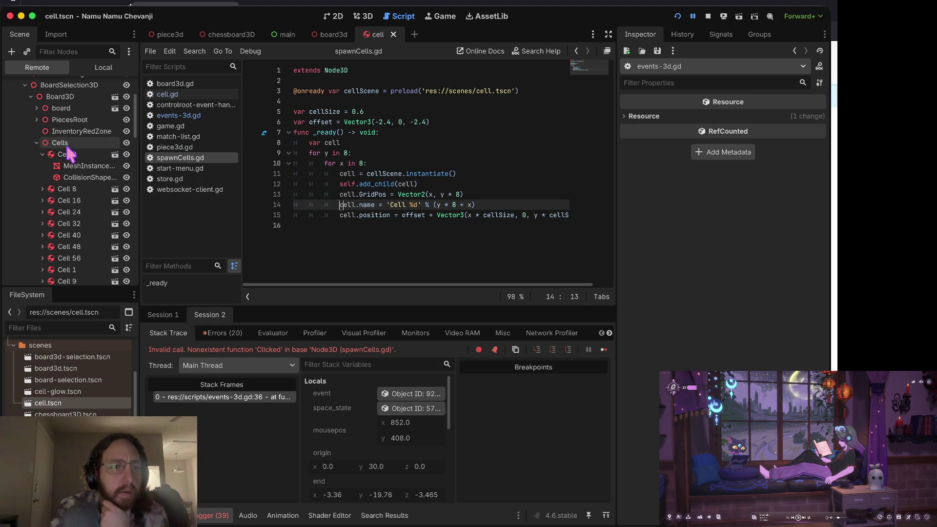
Step: Review cell.gd, piece3d and events-3d.gd, checking the Cell name test on line 35
click(185, 95)
click(186, 147)
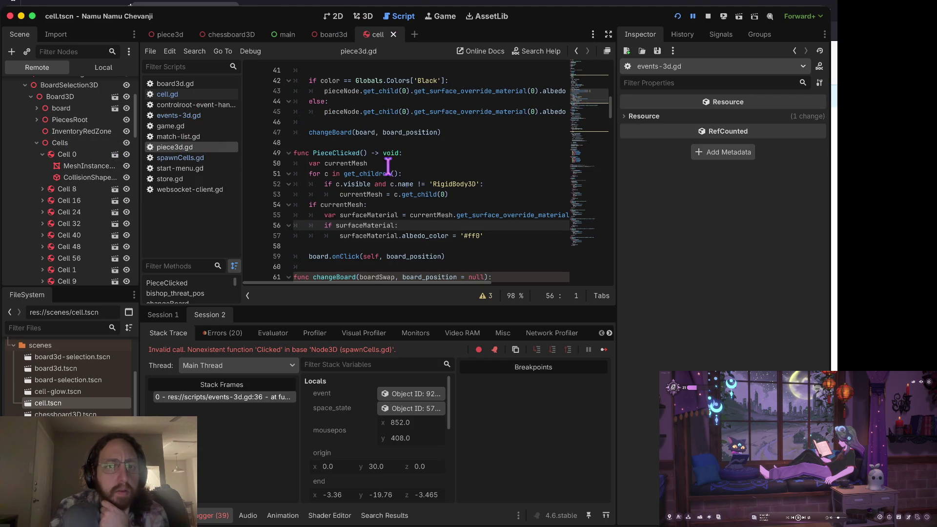
scroll(405, 181, down, 5)
scroll(404, 186, up, 3)
click(189, 116)
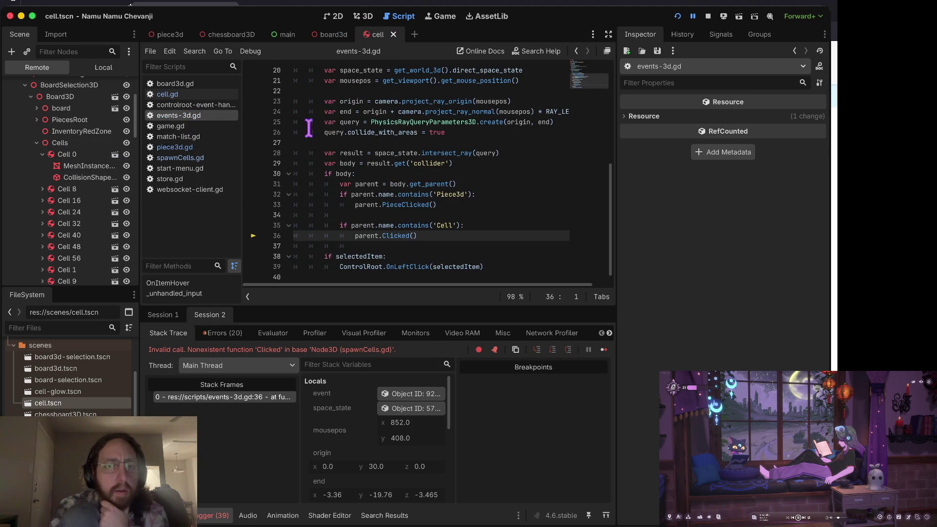
drag(340, 225, 467, 225)
click(537, 226)
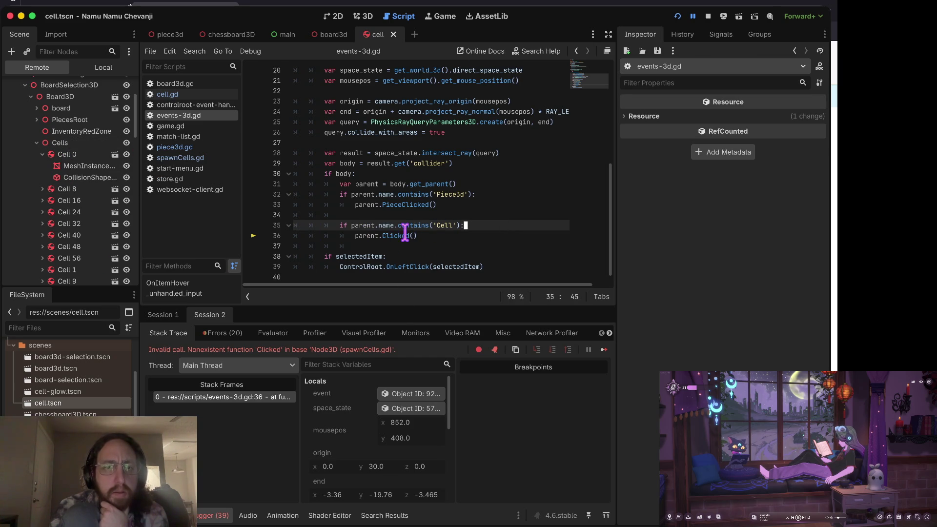
Step: Compare the Clicked function with the debugger error, then inspect the clicked body's parent Object ID
click(175, 95)
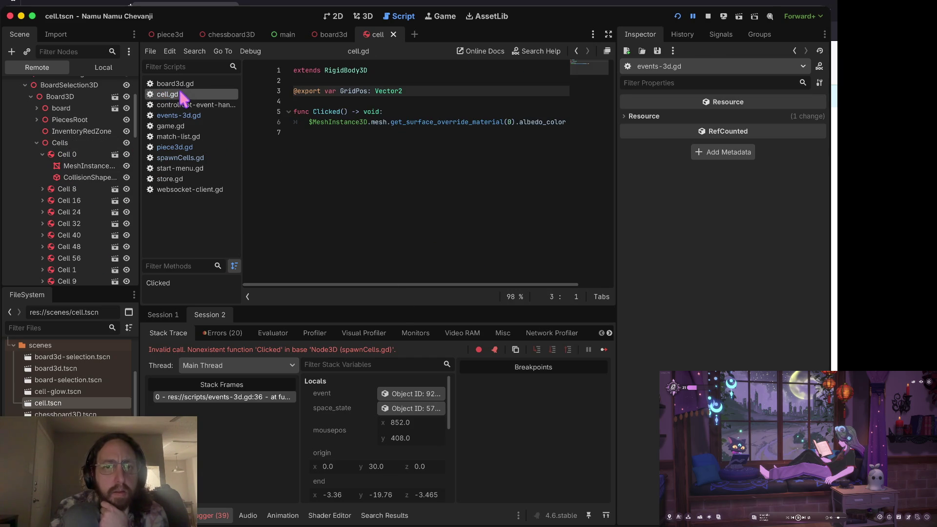
double_click(327, 111)
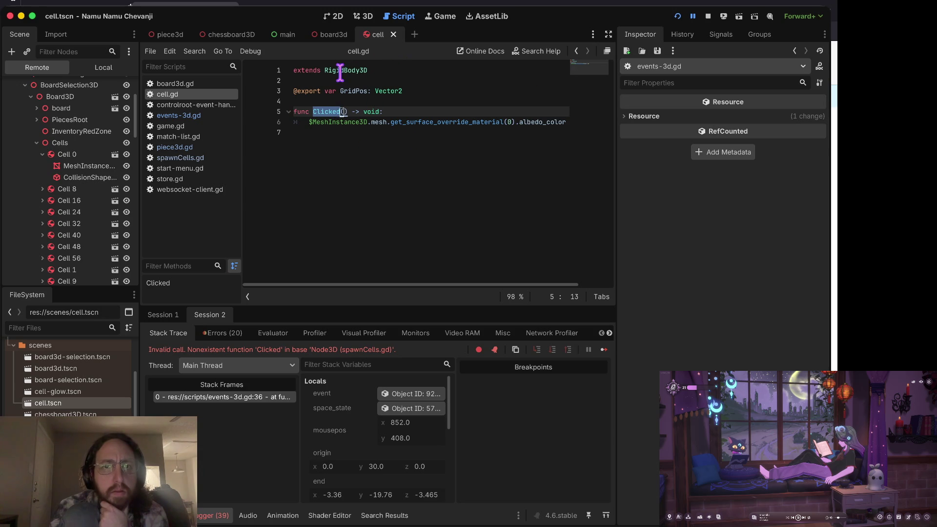
drag(367, 350, 232, 349)
click(232, 350)
scroll(394, 408, down, 3)
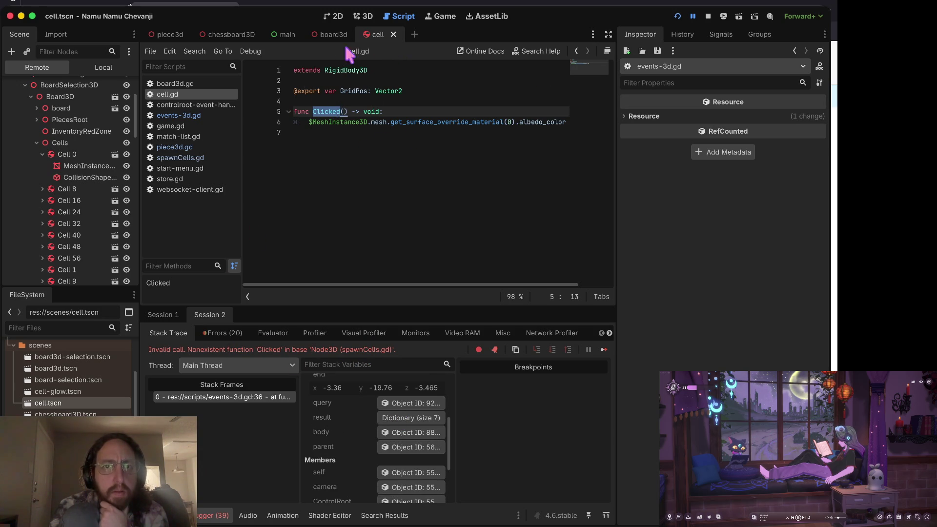
click(192, 158)
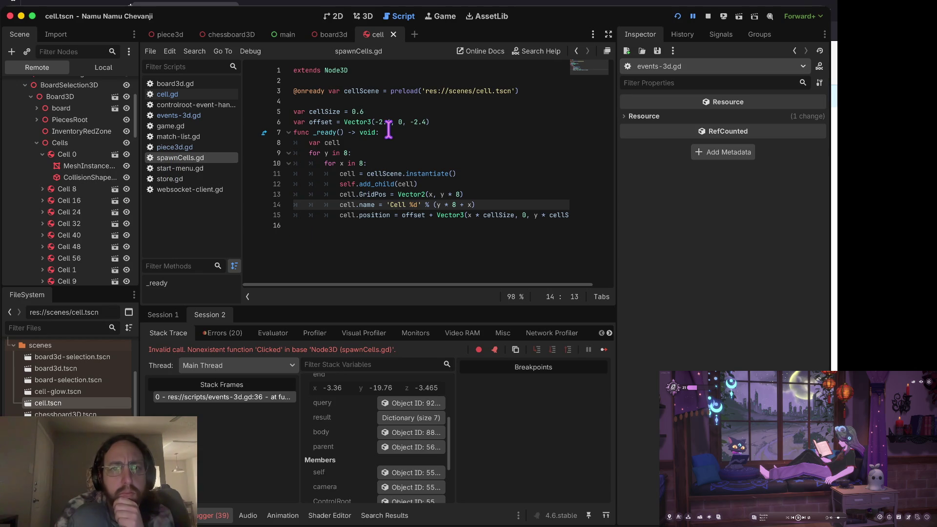
click(219, 117)
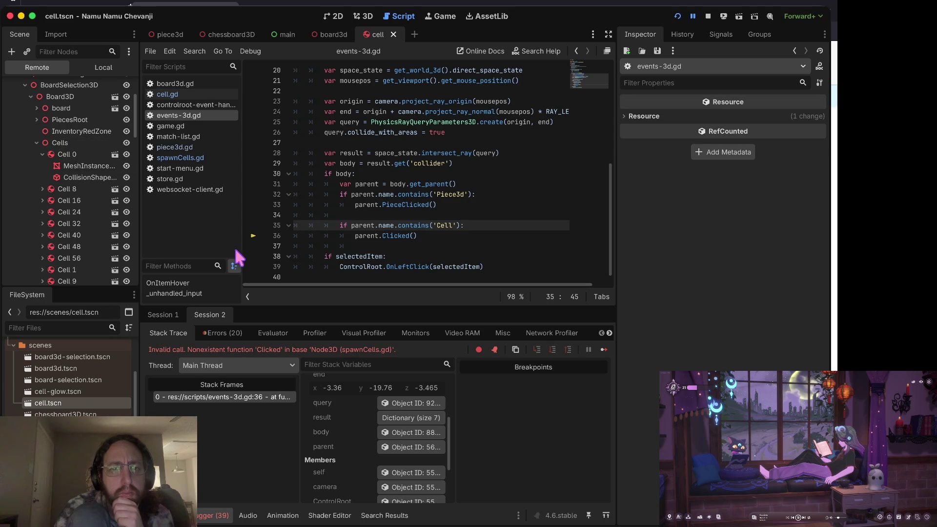
click(409, 448)
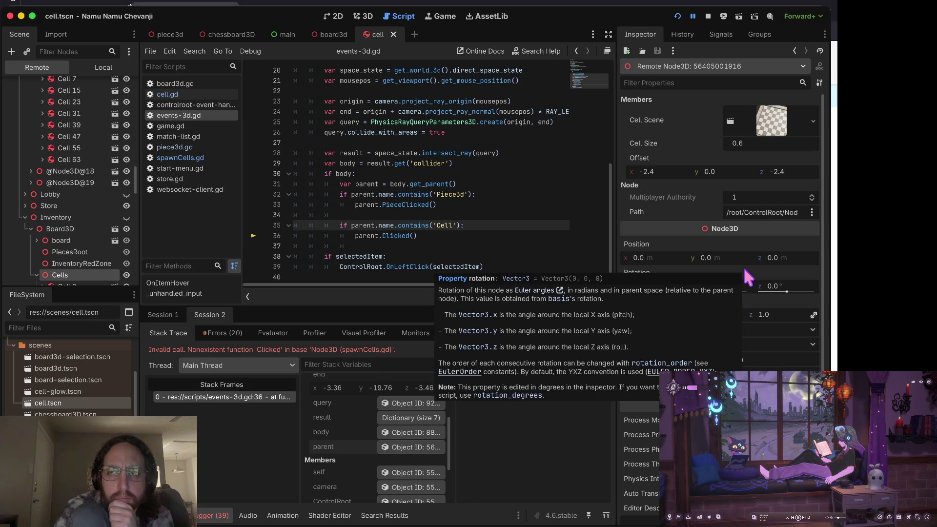
Step: View the Cell Scene's Local to Scene setting and Cell 0's children, then stop the game
scroll(69, 234, down, 3)
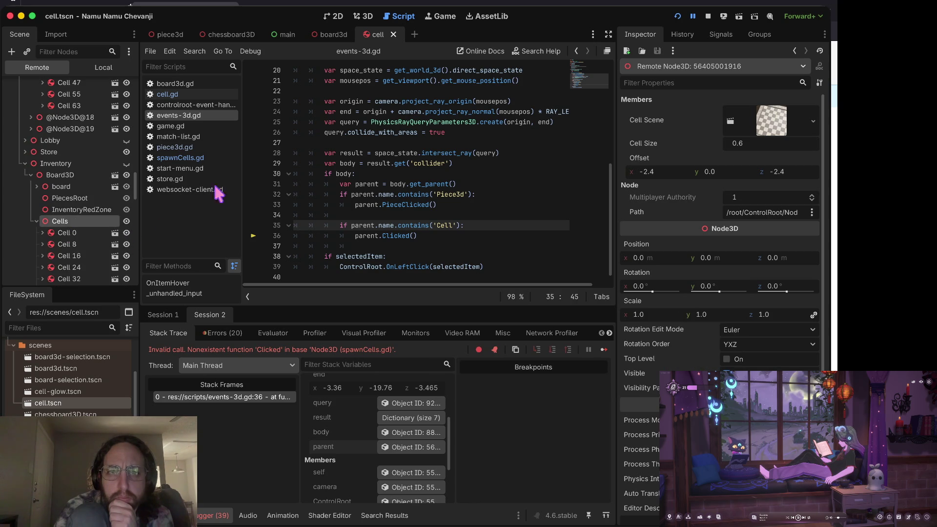
click(779, 123)
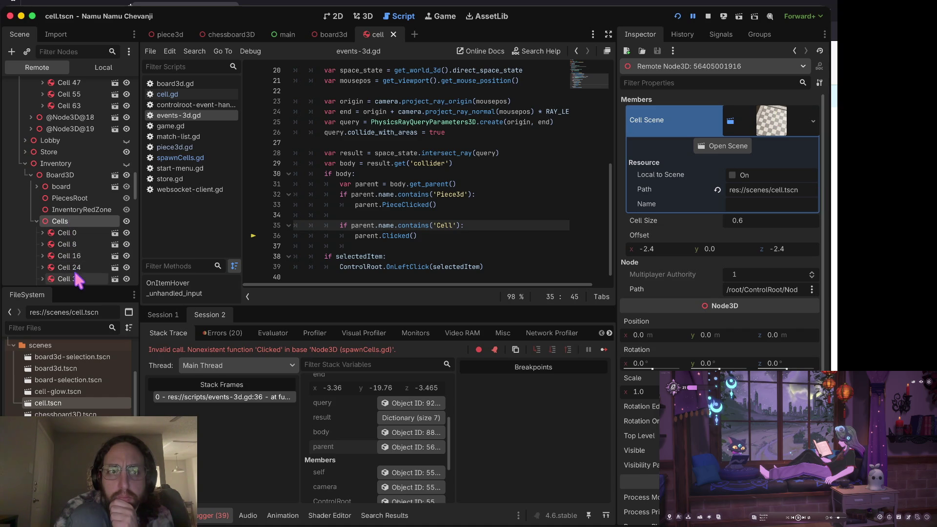
click(42, 232)
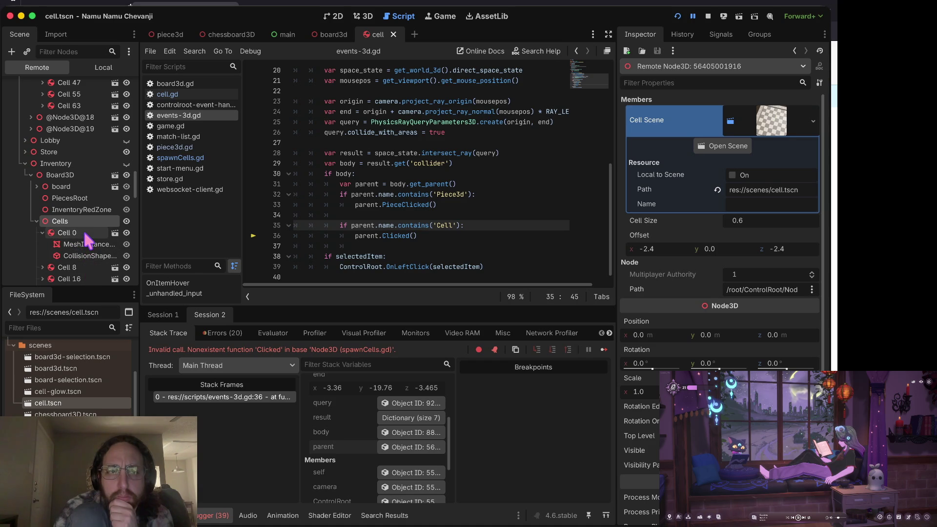
click(708, 17)
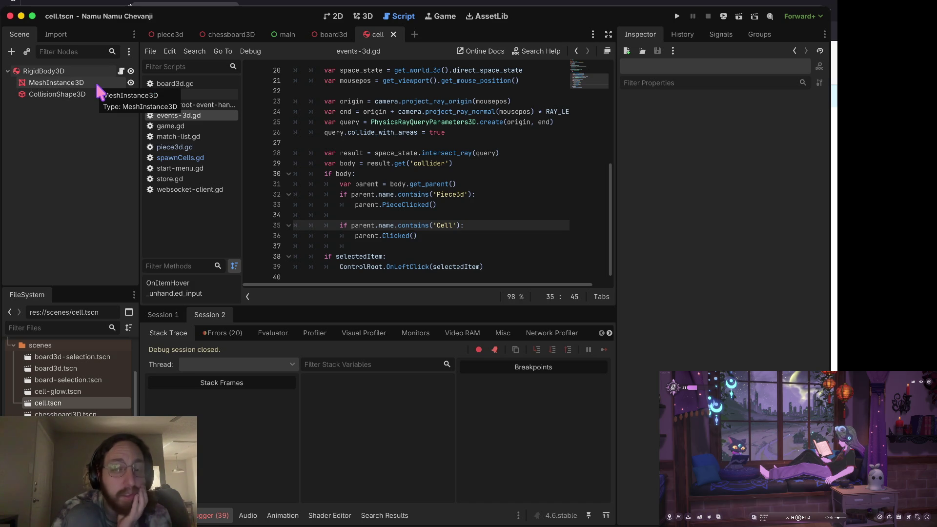
Step: Load the existing res://scripts/cell.gd onto the MeshInstance3D node through Attach Script
click(185, 95)
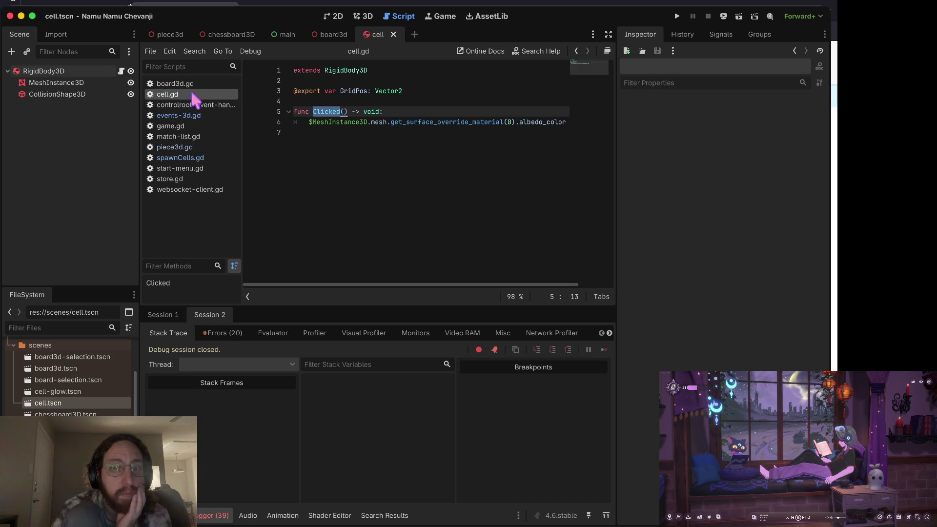
click(365, 122)
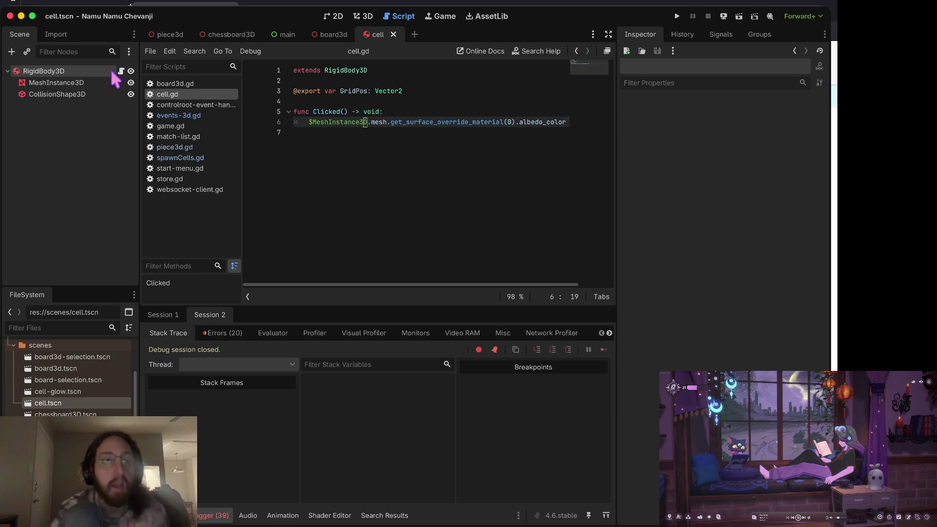
right_click(90, 84)
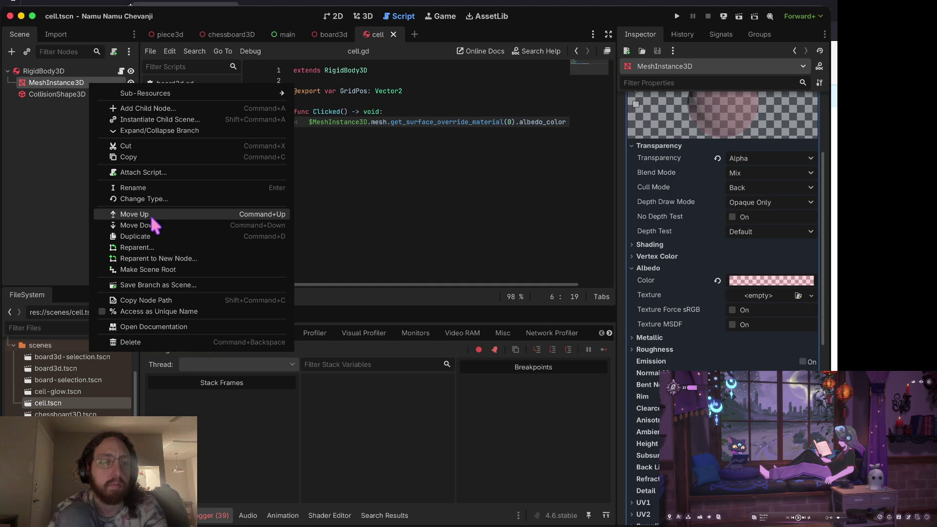
click(145, 173)
key(BackSpace)
key(BackSpace)
key(BackSpace)
key(BackSpace)
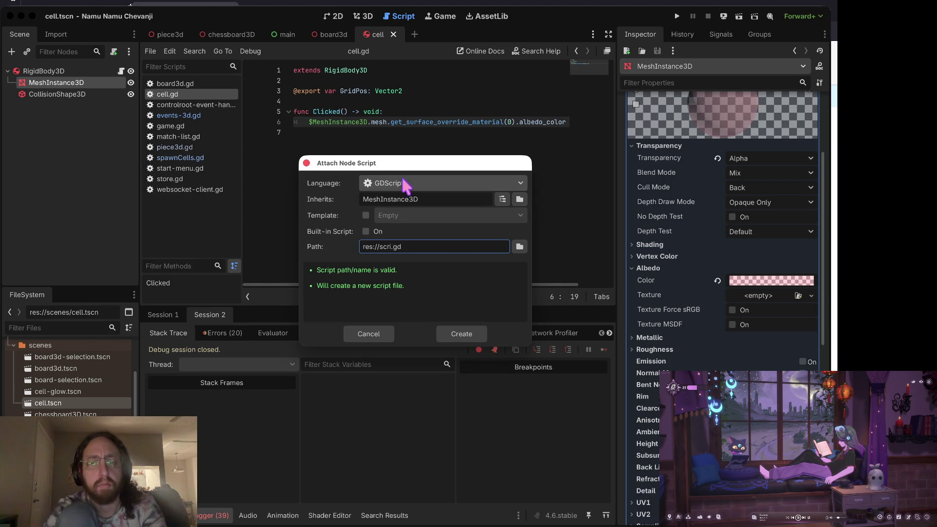
text(ts/cell)
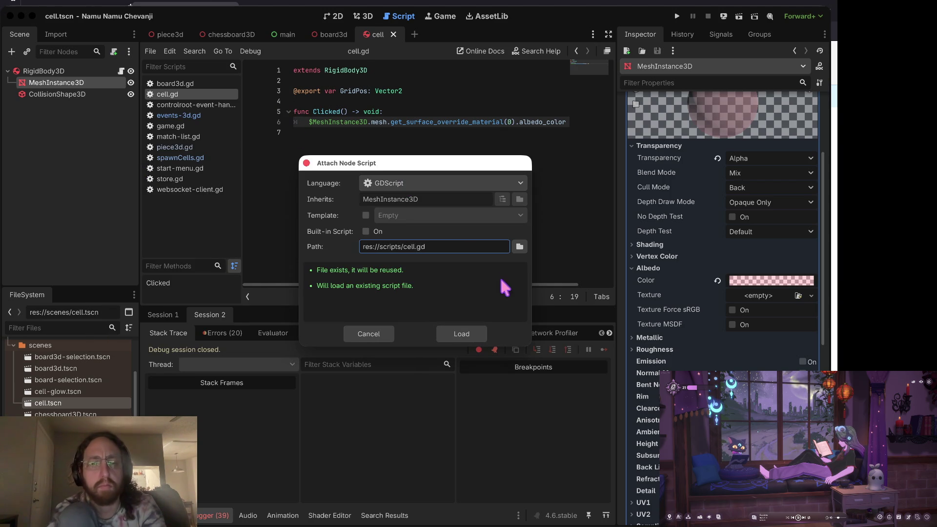
click(461, 333)
click(103, 72)
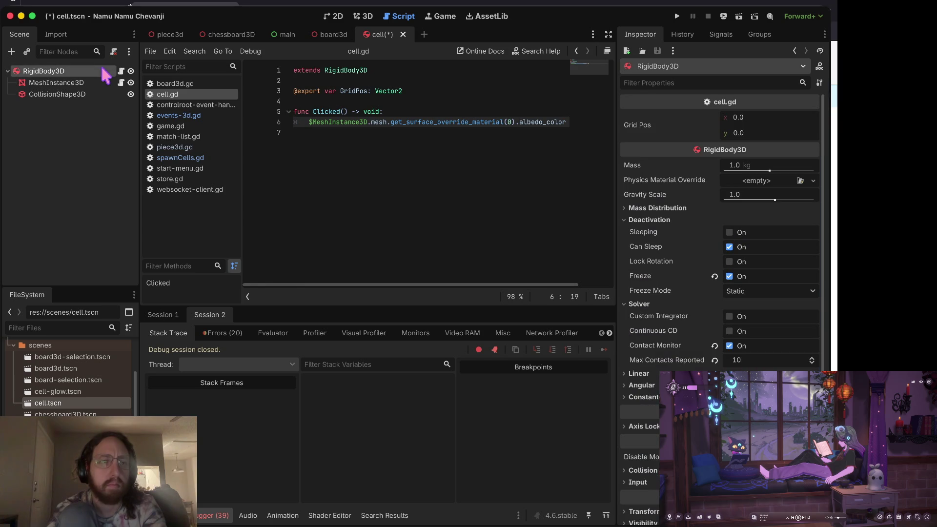
Step: Detach cell.gd from the RigidBody3D root and strip the $MeshInstance3D. prefix from line 6
right_click(102, 71)
click(159, 180)
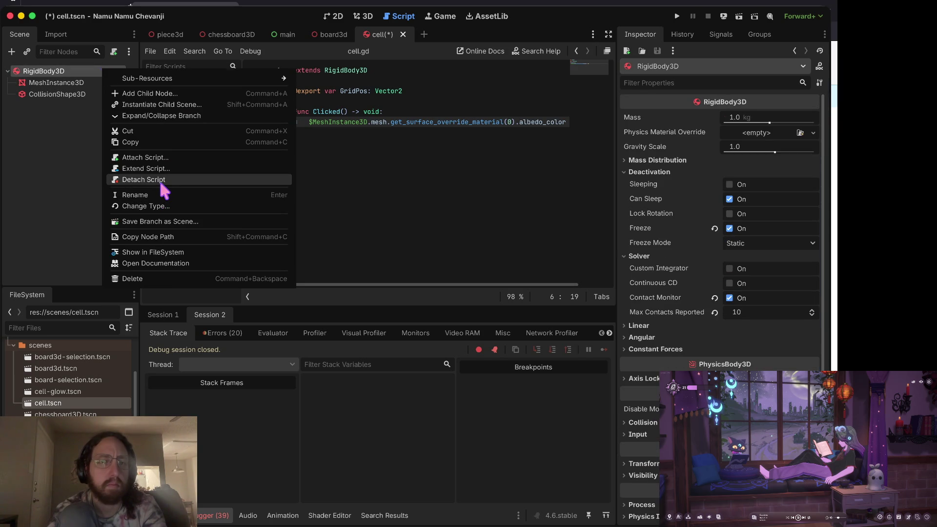
click(94, 82)
key(alt+Right)
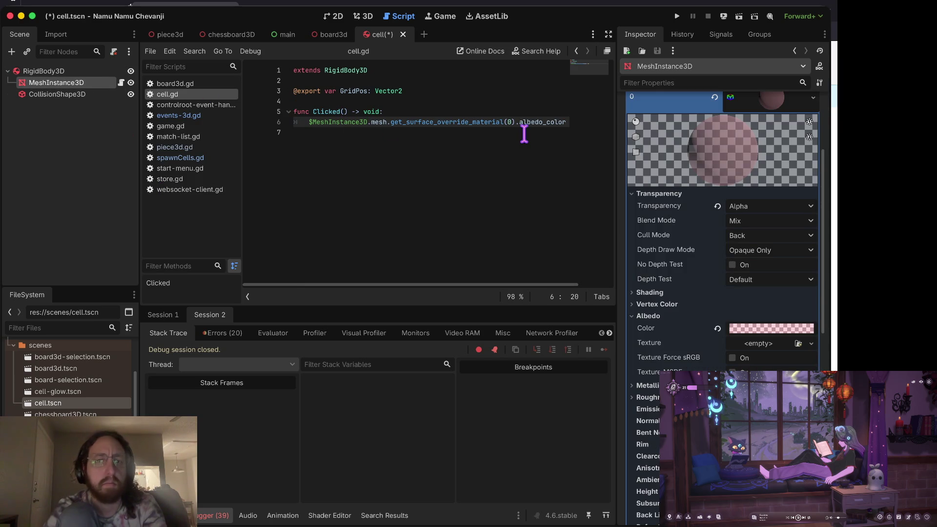
key(shift+Home)
key(BackSpace)
key(Tab)
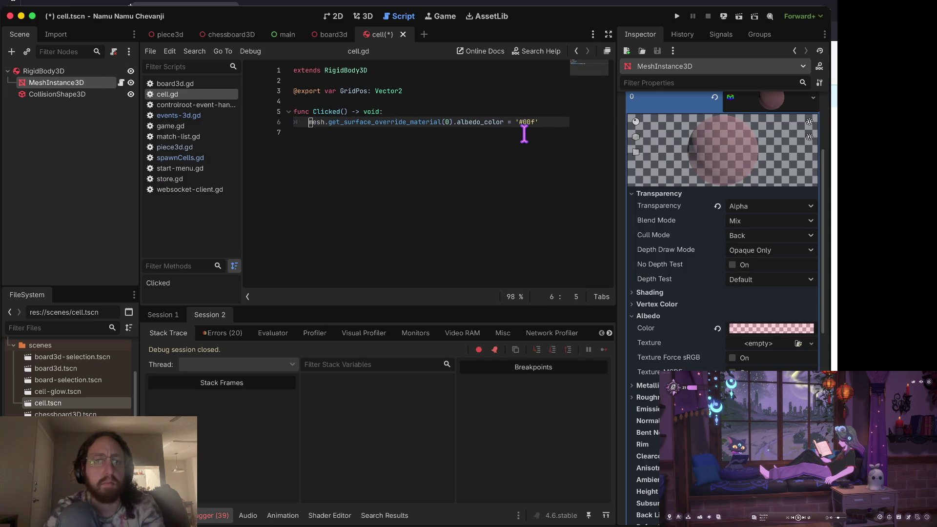
key(ctrl+s)
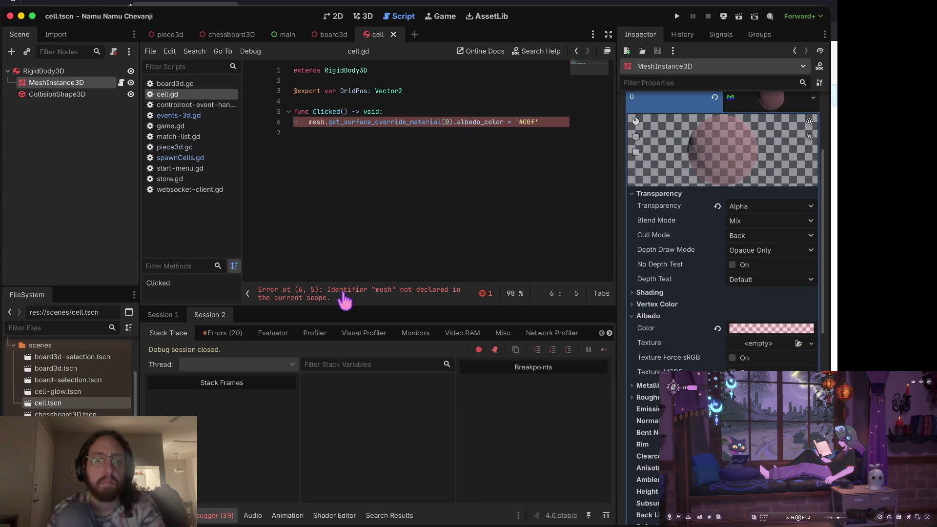
Step: Make line 6 use self.mesh and change cell.gd to extend MeshInstance3D, saving it
text(self.)
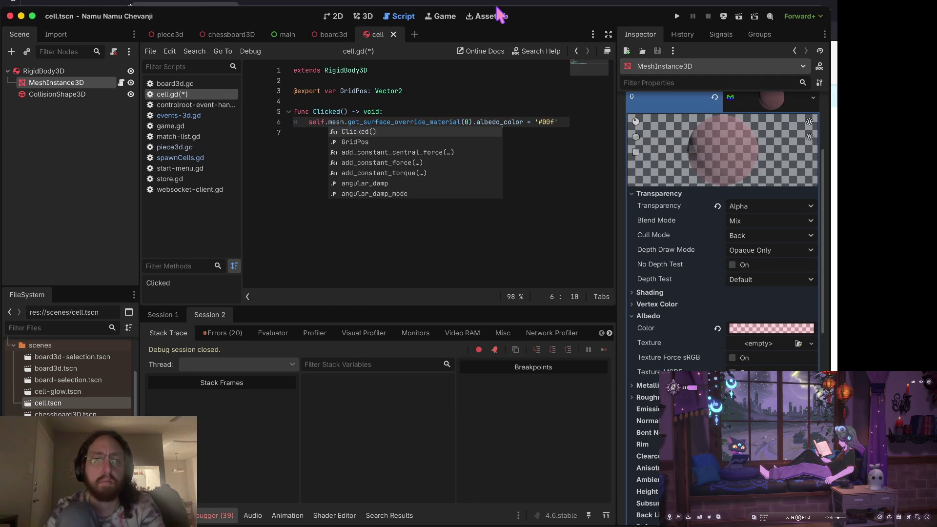
key(ctrl+s)
click(326, 217)
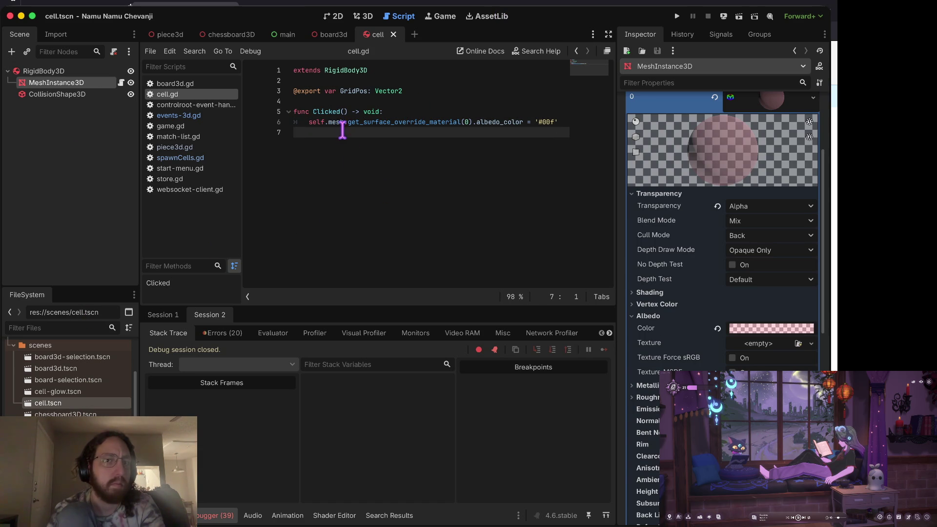
click(343, 80)
double_click(344, 73)
key(BackSpace)
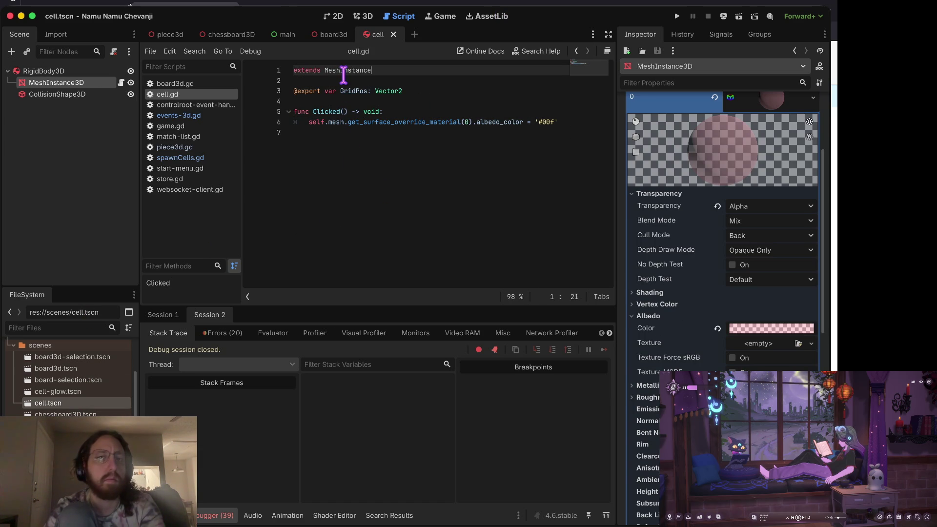
text(3)
key(super+s)
key(Down)
key(Down)
key(Down)
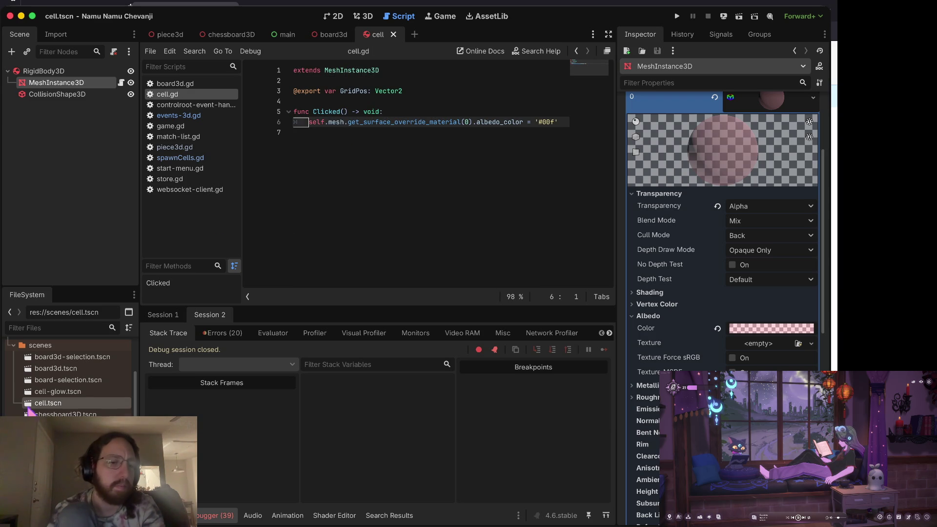
click(180, 158)
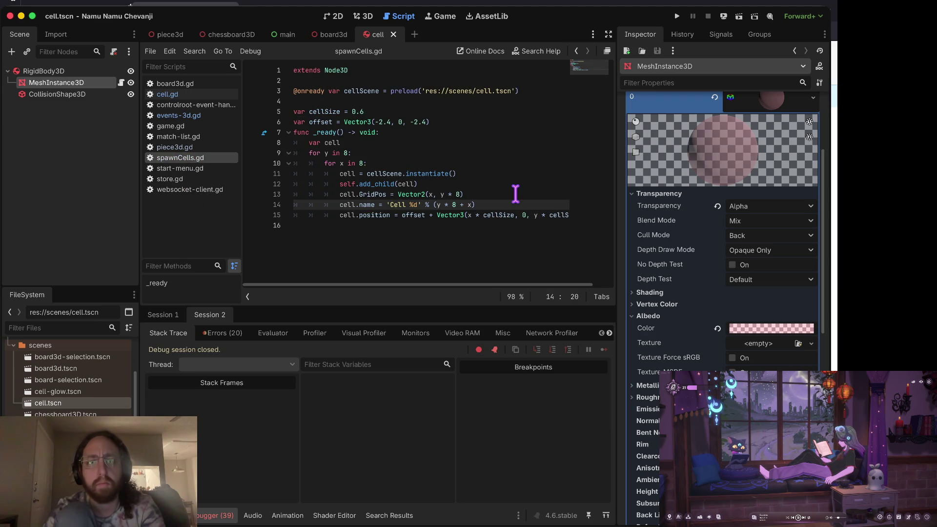
Step: In events-3d.gd, add a call through parent.get_node('MeshInstance3D') under the Cell check
click(197, 117)
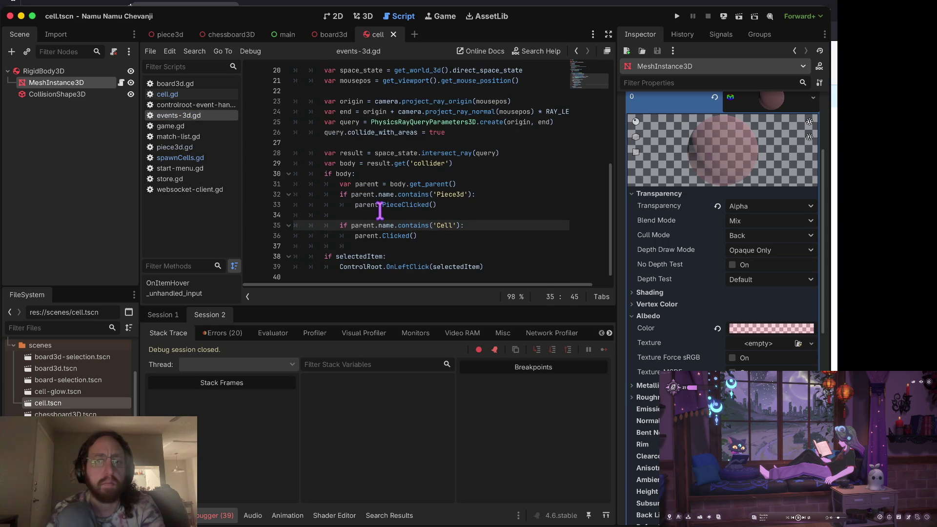
key(Down)
key(Left)
key(Left)
key(Left)
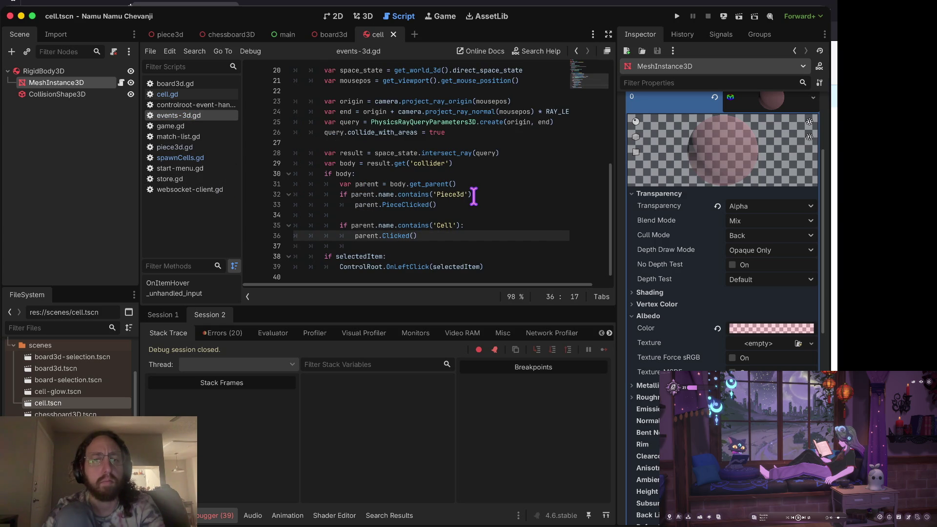
key(Up)
key(Return)
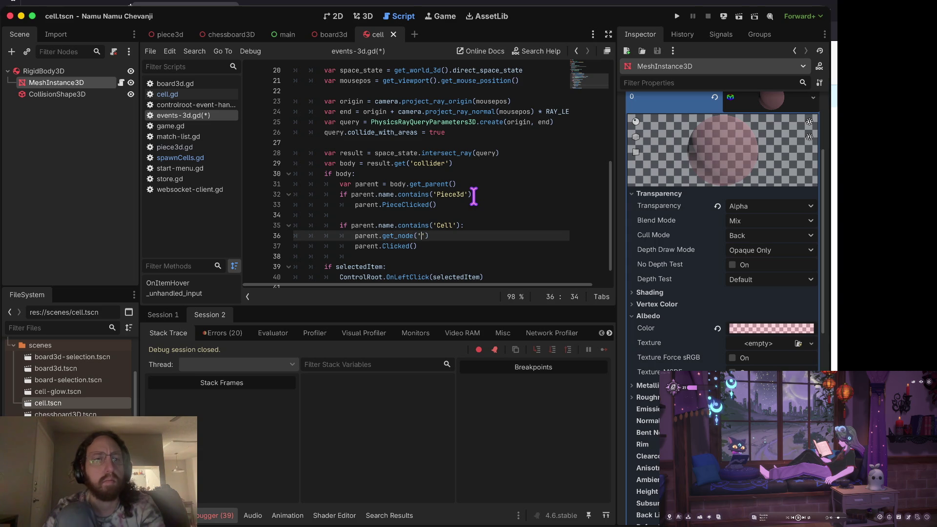
text(lisionShape3D))
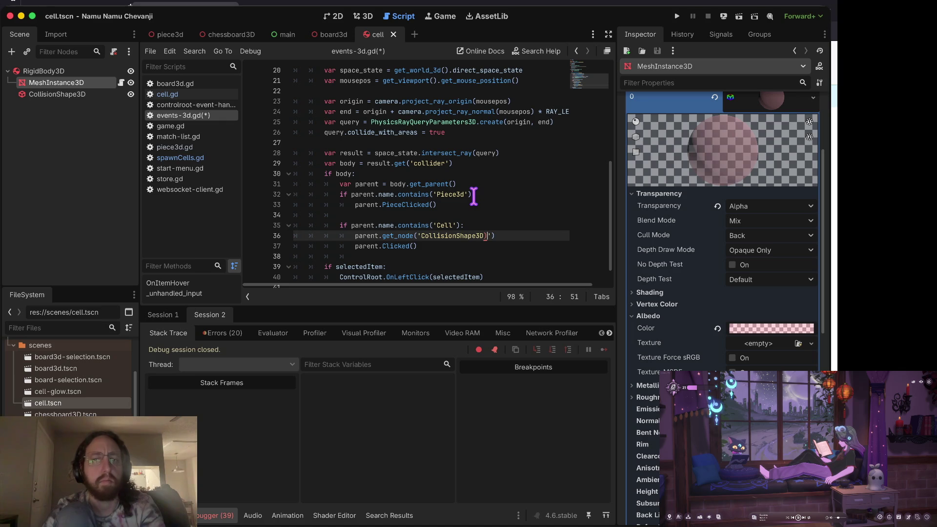
key(ctrl+BackSpace)
key(ctrl+BackSpace)
text(MeshInstance3D')
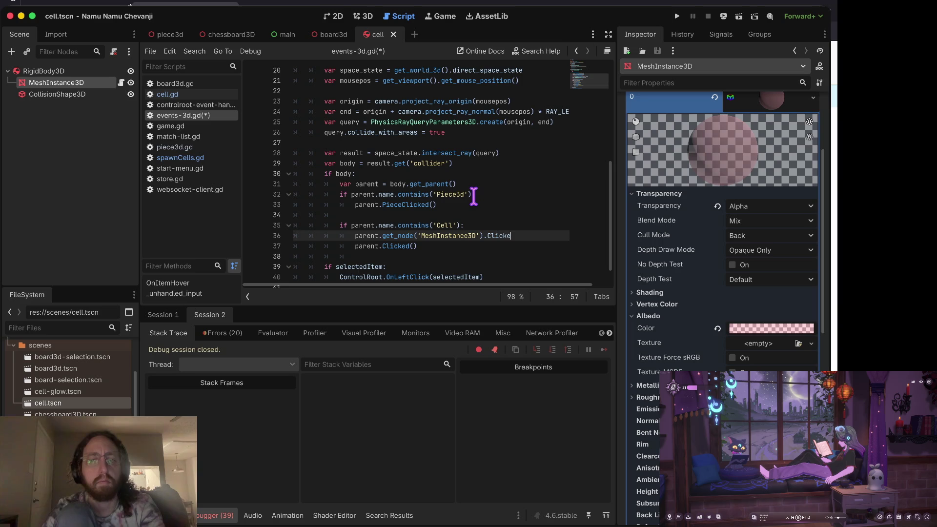
Step: Remove the old parent.Clicked() line, save events-3d.gd, and run the game
key(Down)
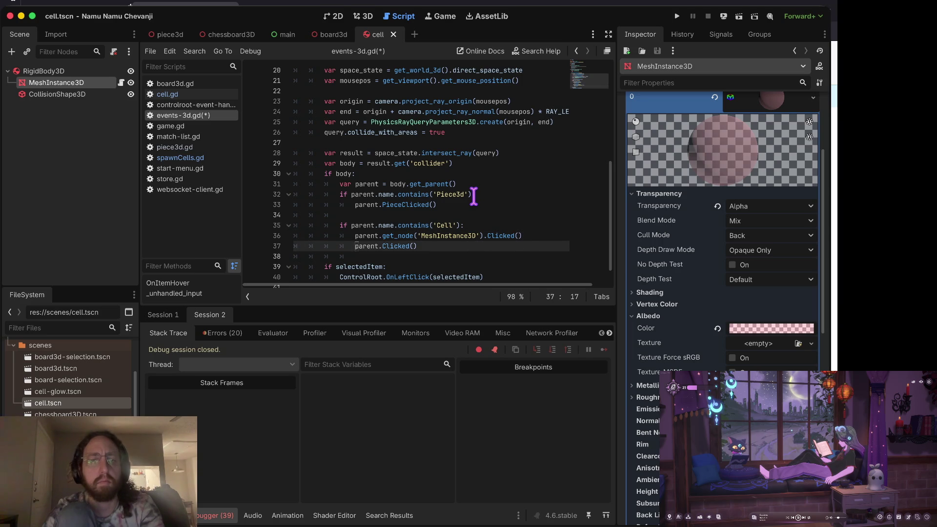
key(ctrl+shift+k)
key(ctrl+s)
key(F5)
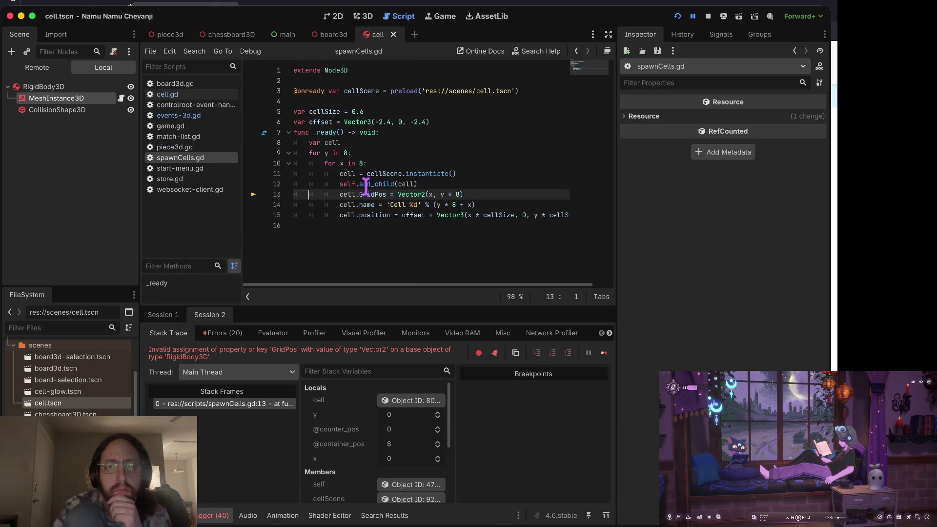
Step: Check cell.gd, then change spawnCells.gd line 13 to cell.get_node('MeshInstance3D').GridPos
click(171, 95)
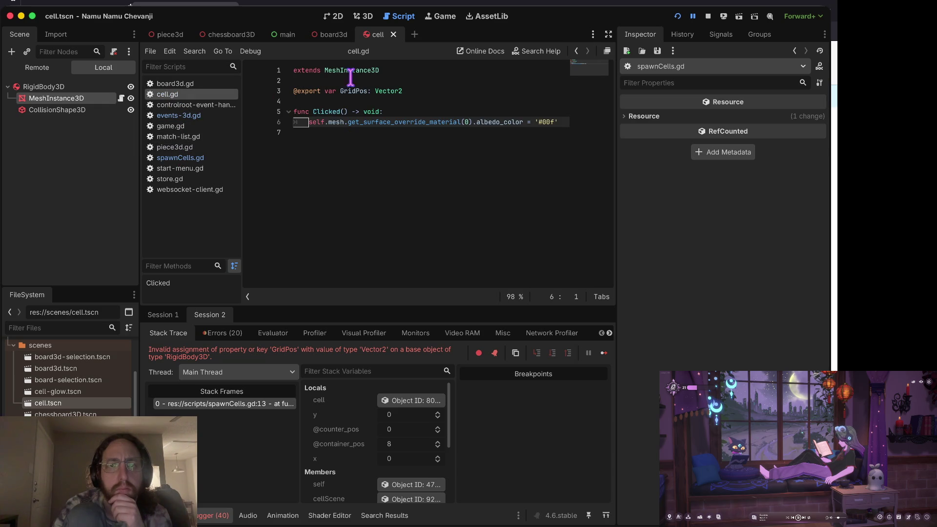
click(176, 161)
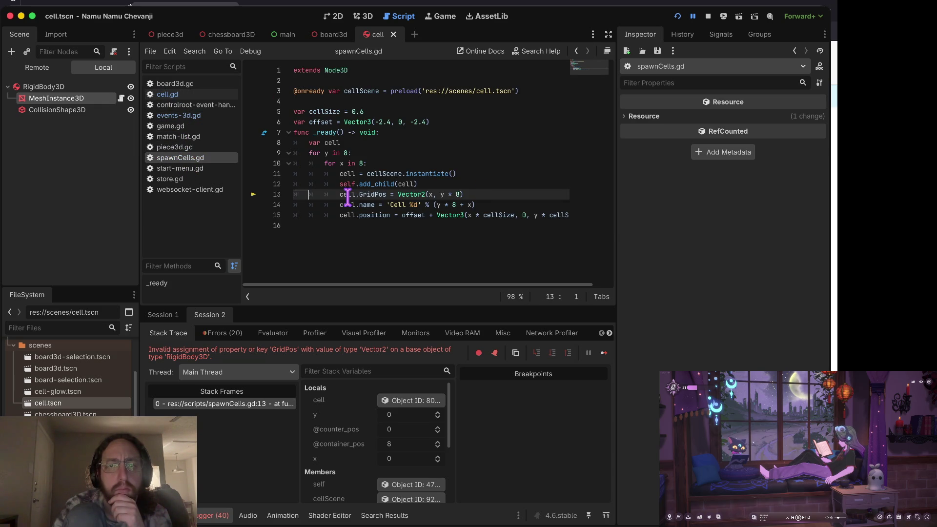
mouse_move(347, 198)
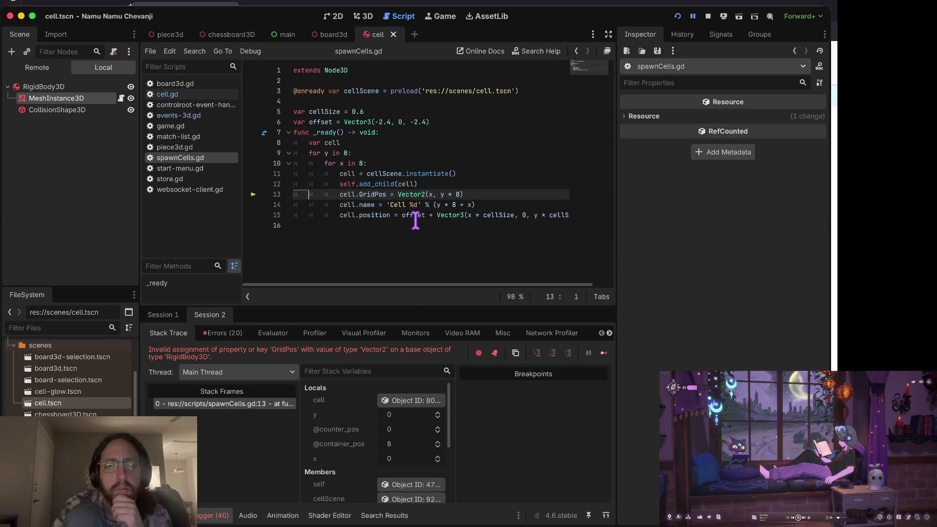
click(357, 194)
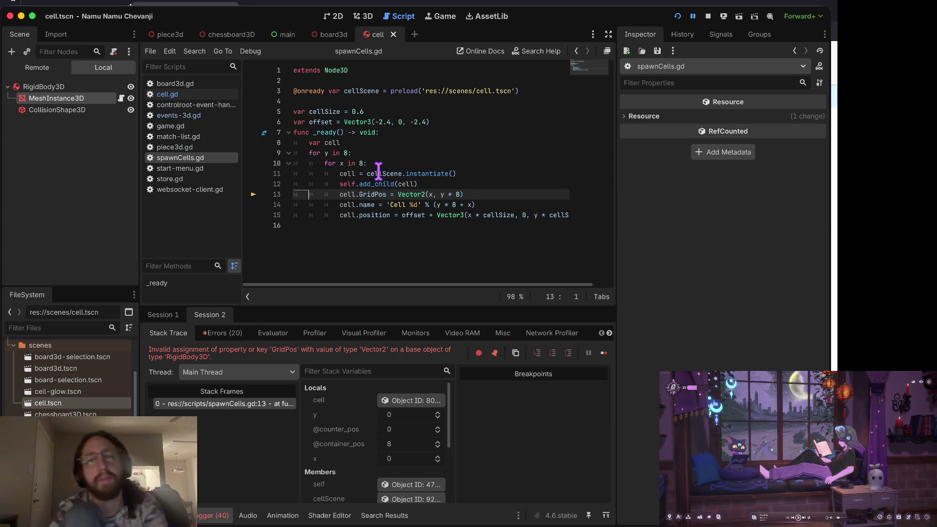
key(Right)
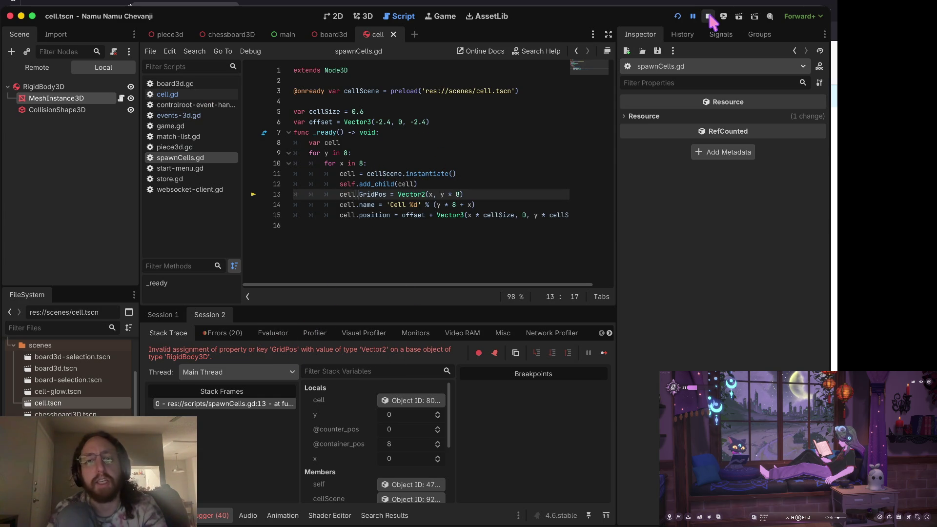
text(.get('n)
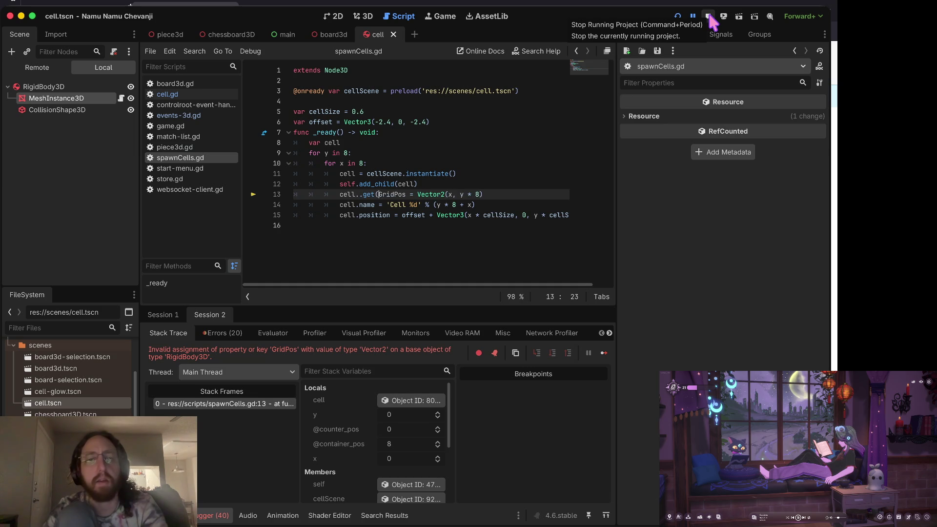
key(BackSpace)
key(BackSpace)
key(BackSpace)
text(_node(')
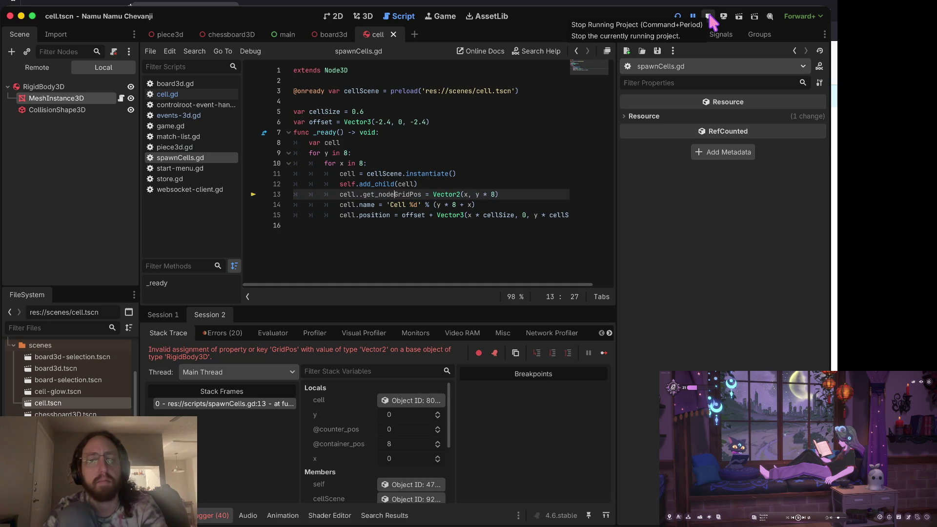
text(MeshInst)
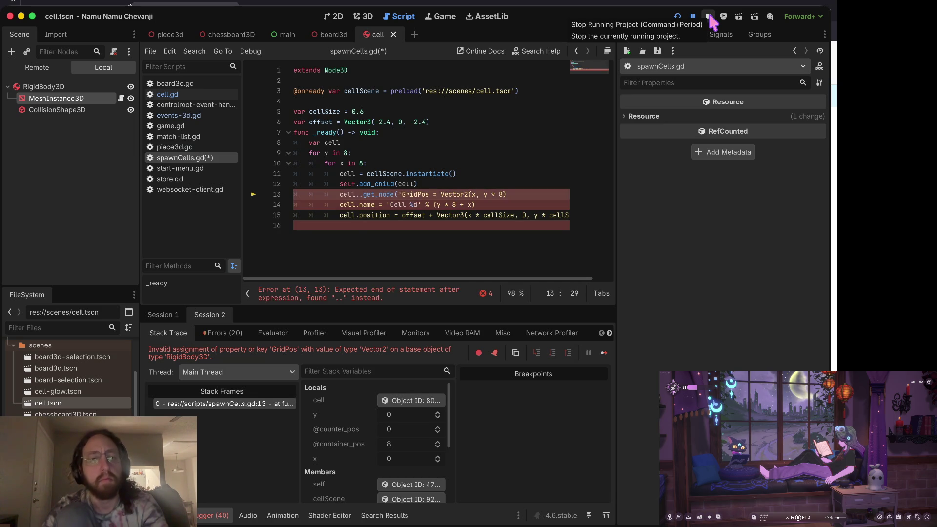
text(ance)
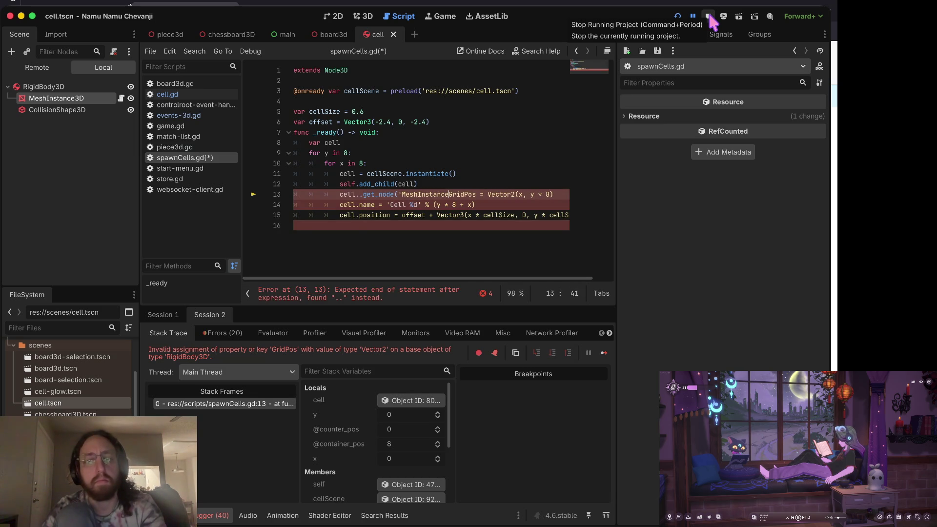
text(3D'))
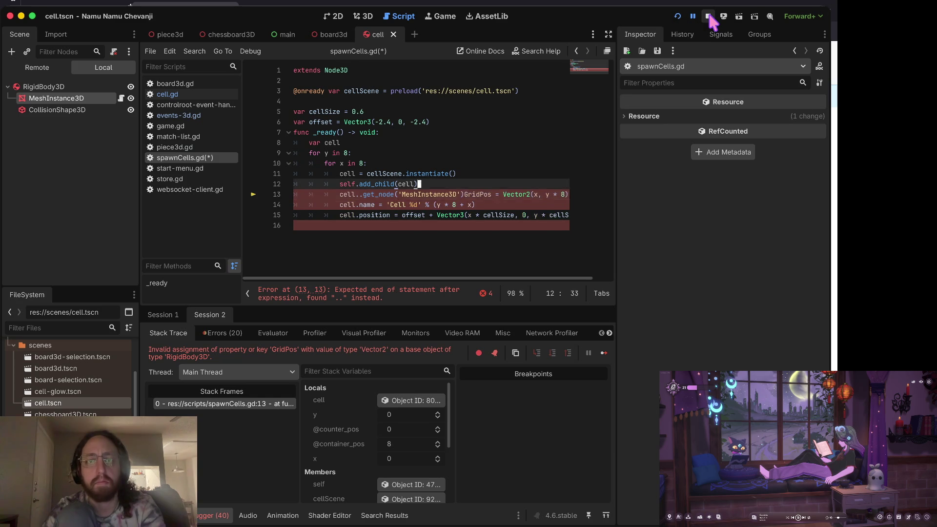
Step: Add a #regrets comment above the assignment and save spawnCells.gd
key(super+shift+Return)
text(#regrets)
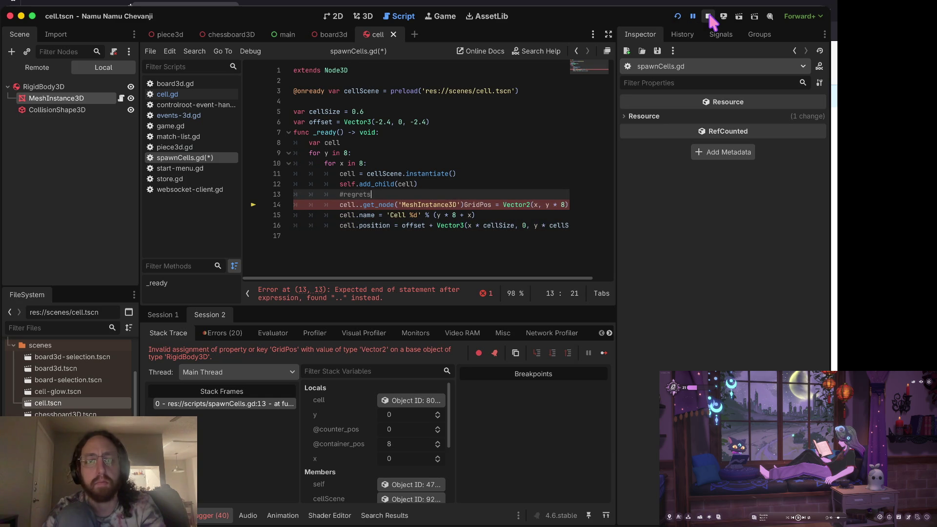
key(ctrl+s)
Step: Remove the doubled dot after cell on the get_node line and restart the game
key(Down)
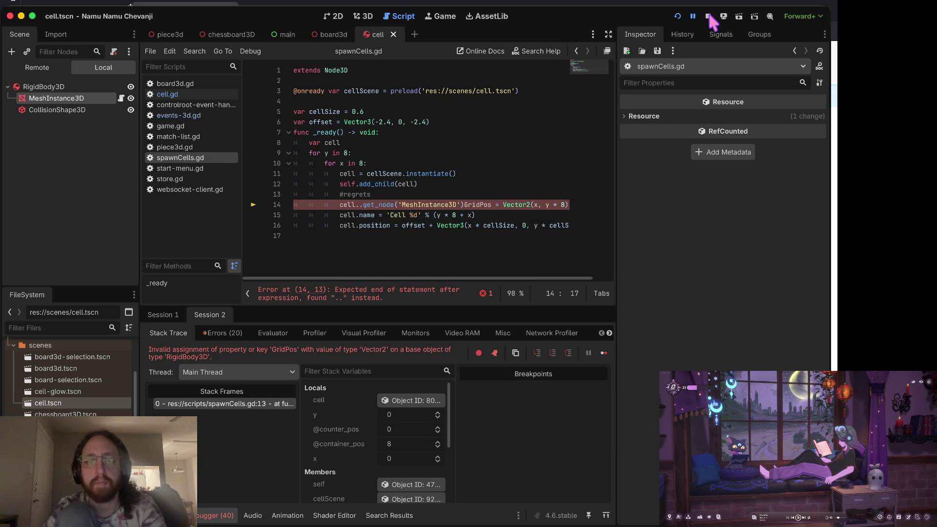
text(.)
key(Home)
key(Right)
key(Right)
key(Right)
key(Delete)
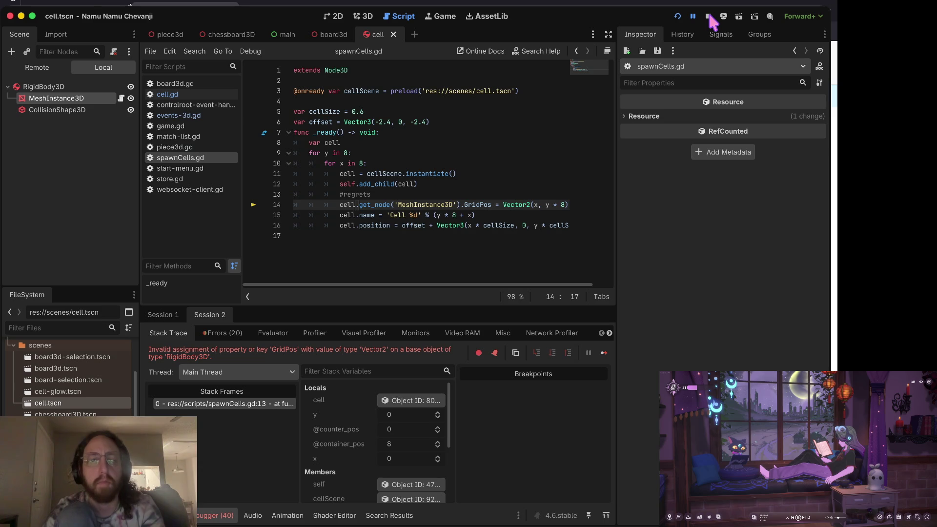
click(710, 16)
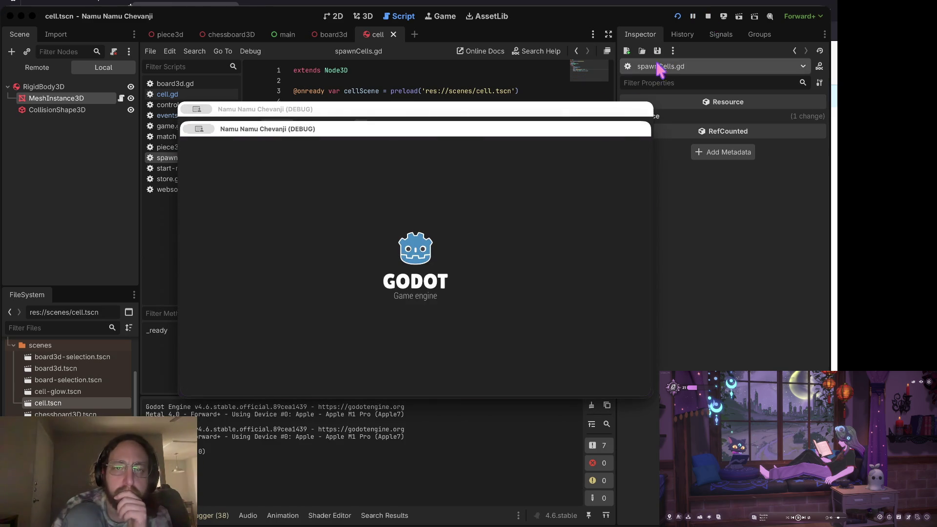
Step: Log in, click a board cell, and inspect the null parent variable in the debugger
click(433, 277)
click(404, 352)
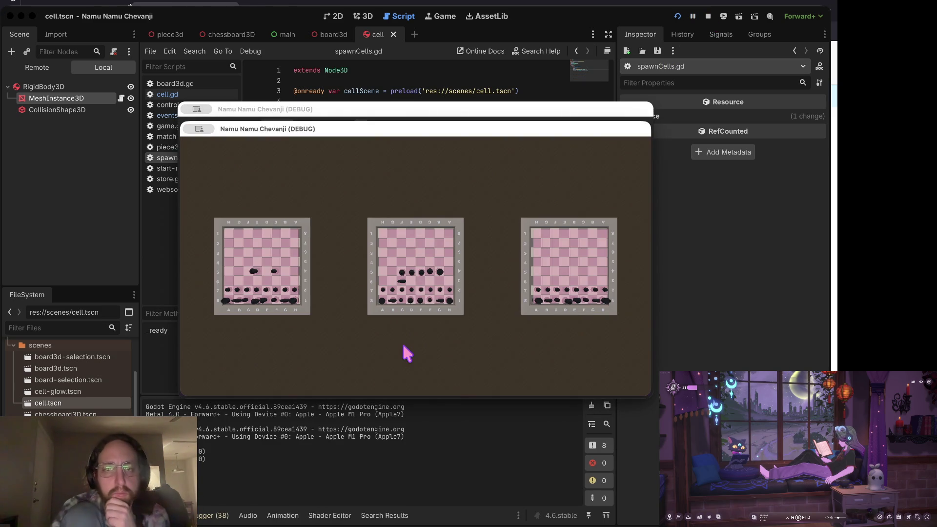
click(382, 235)
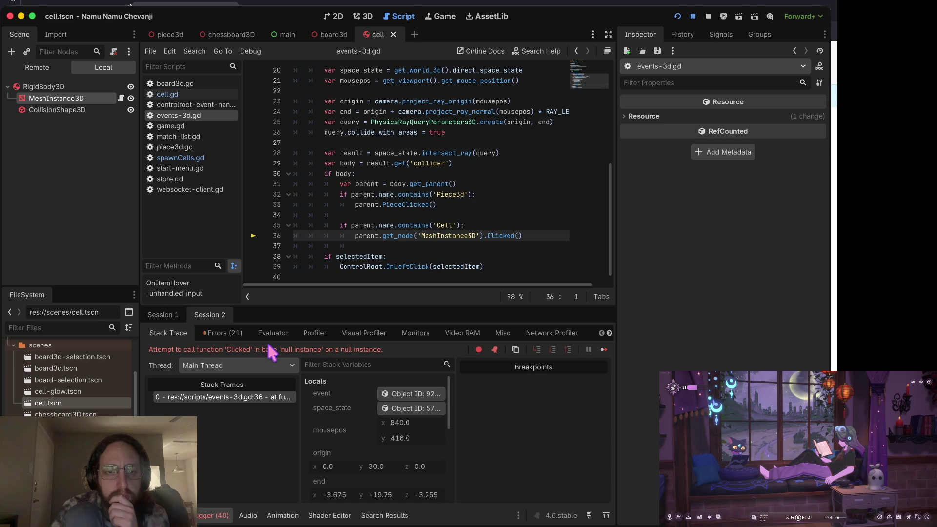
scroll(396, 413, down, 1)
scroll(398, 418, down, 3)
click(410, 453)
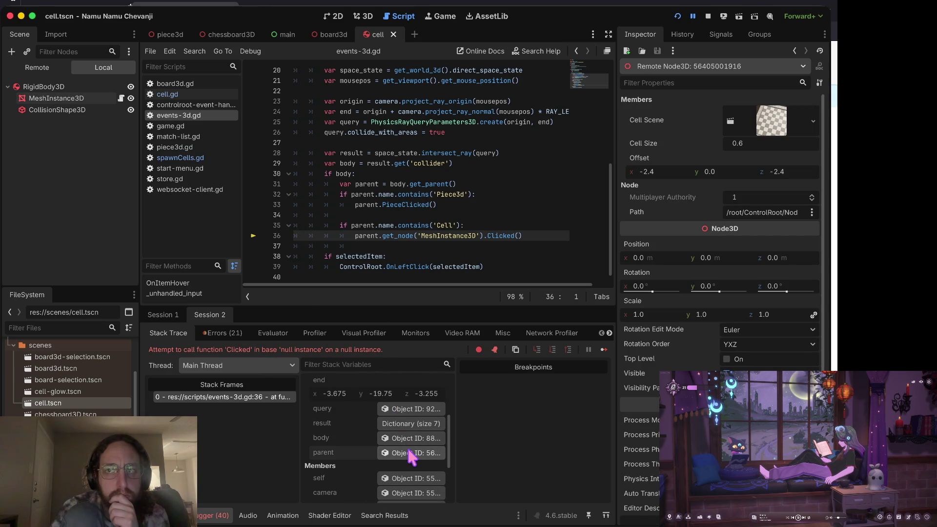
Step: Expand Cell 0 in the Remote scene tree and inspect its Cell Scene resource
click(25, 69)
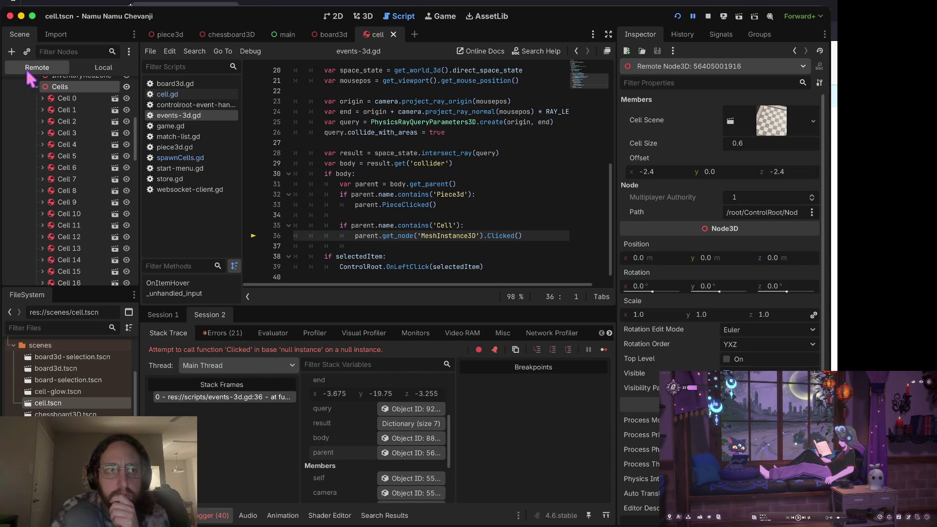
click(43, 100)
scroll(73, 146, up, 2)
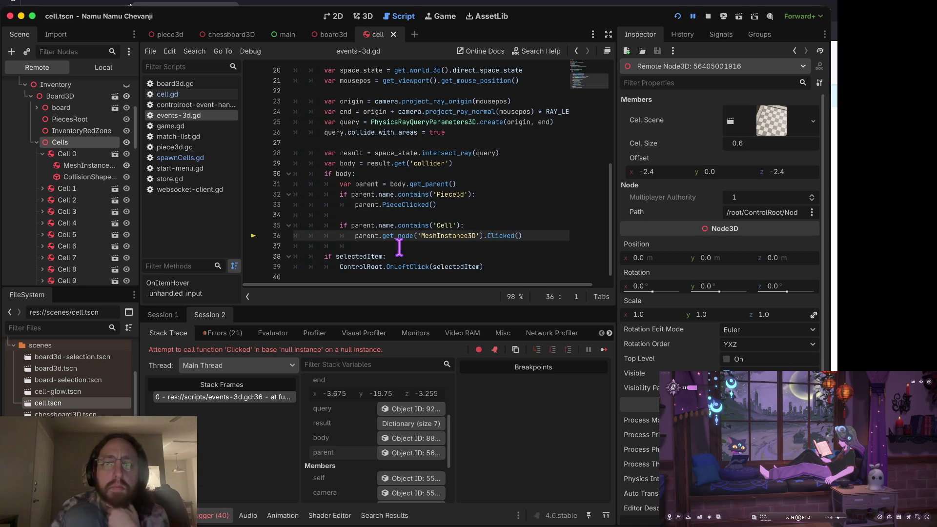
mouse_move(454, 236)
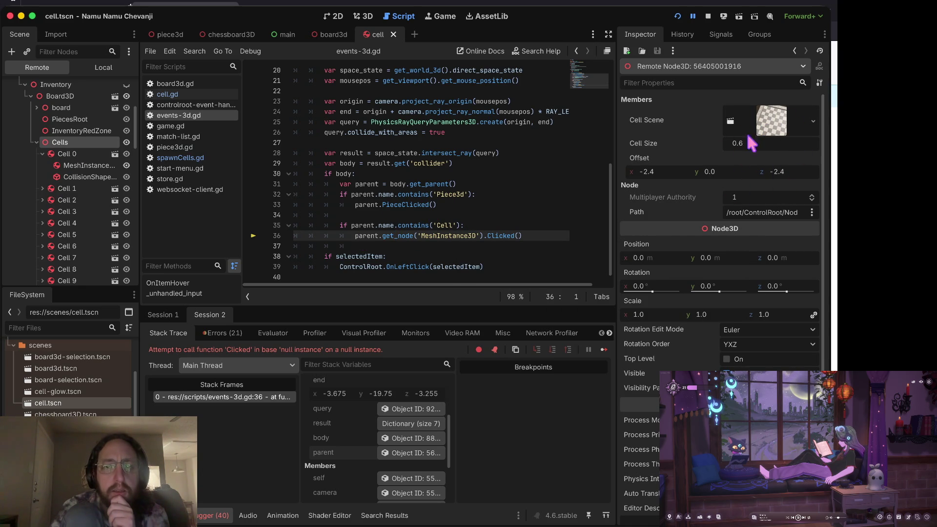
scroll(425, 104, up, 1)
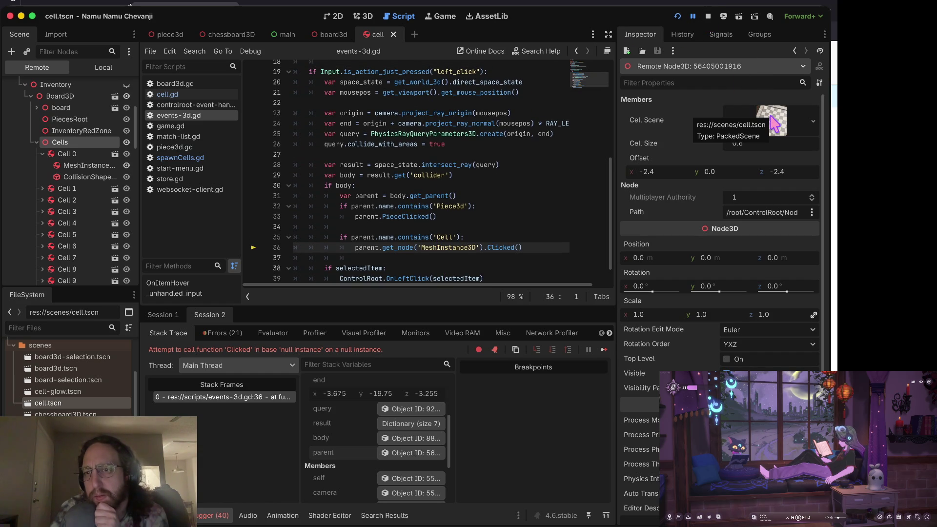
click(774, 125)
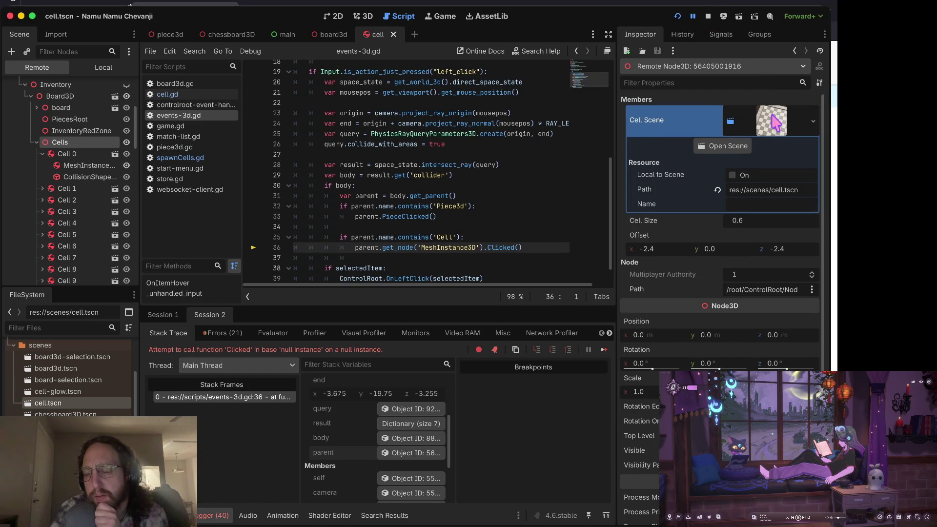
click(776, 123)
Step: Inspect Cell 0's RigidBody3D properties, then go back to get_node on events-3d.gd line 36
click(363, 14)
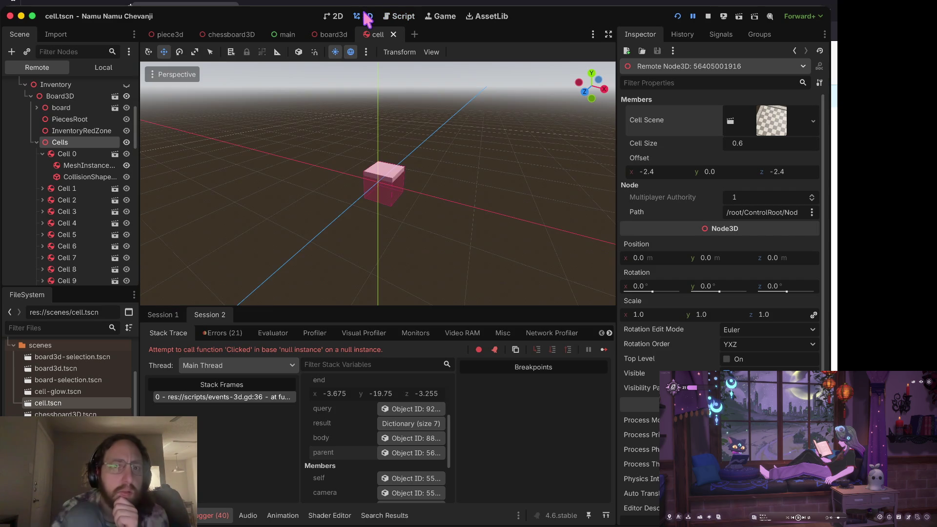
click(396, 16)
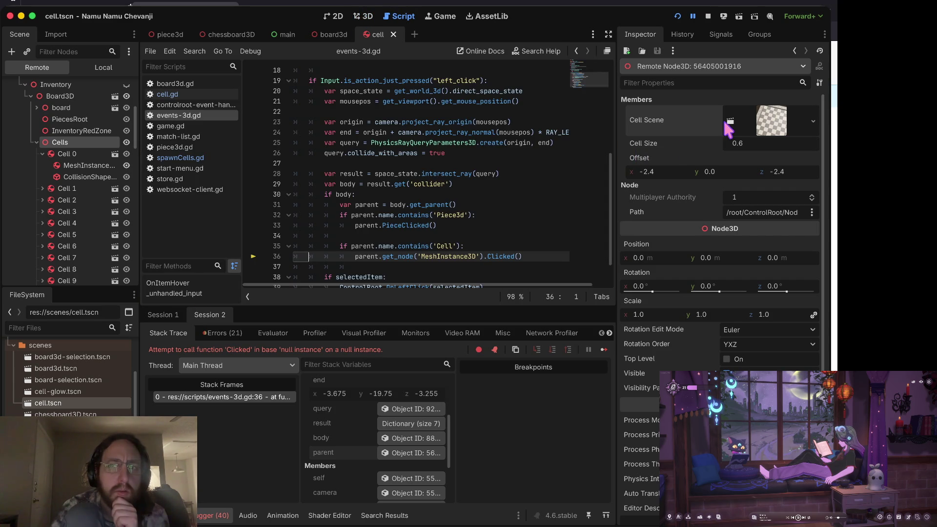
click(364, 16)
click(396, 16)
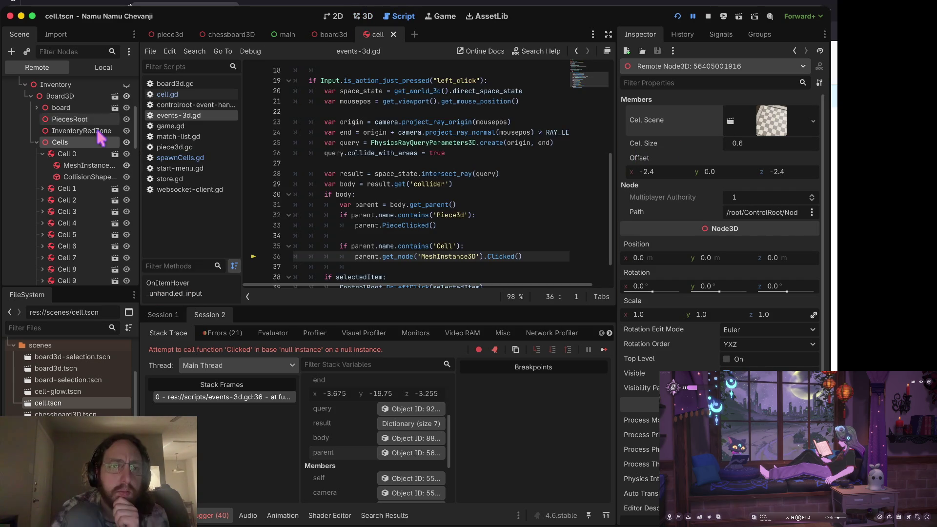
click(100, 155)
click(114, 154)
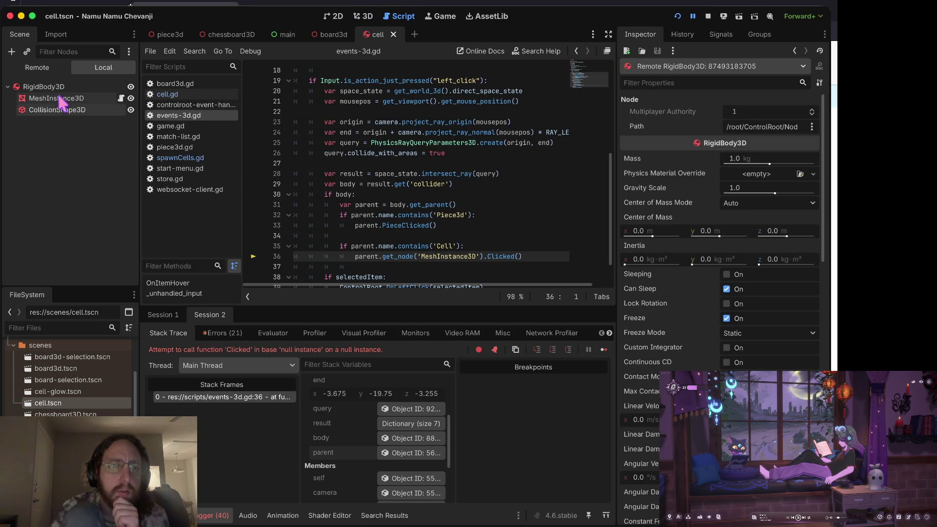
mouse_move(359, 122)
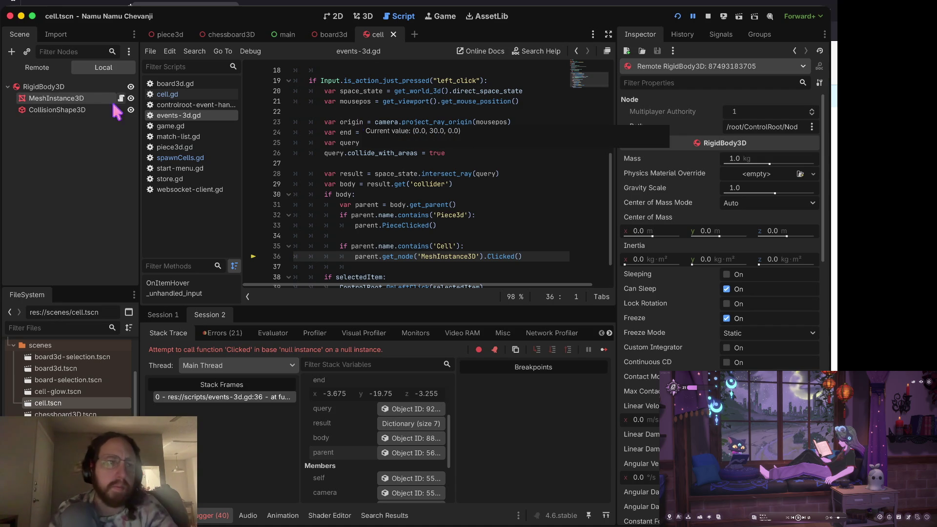
mouse_move(364, 219)
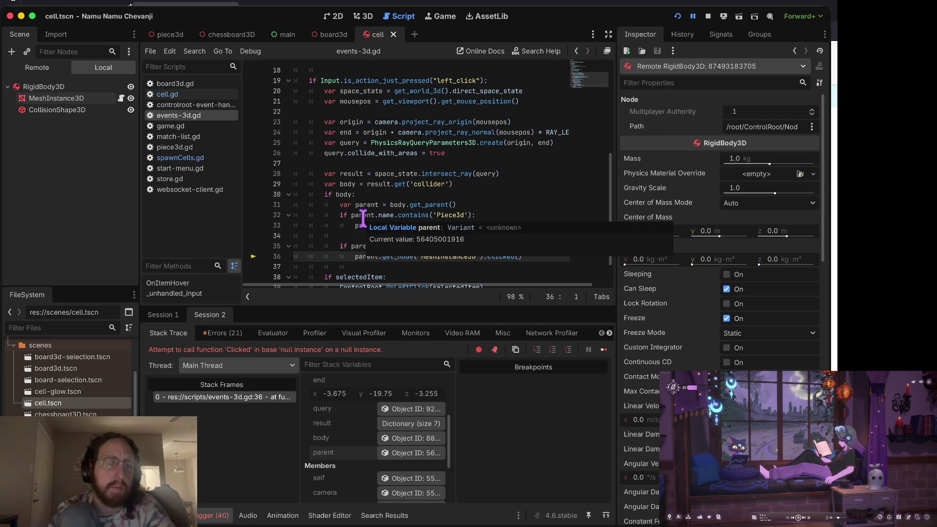
click(382, 258)
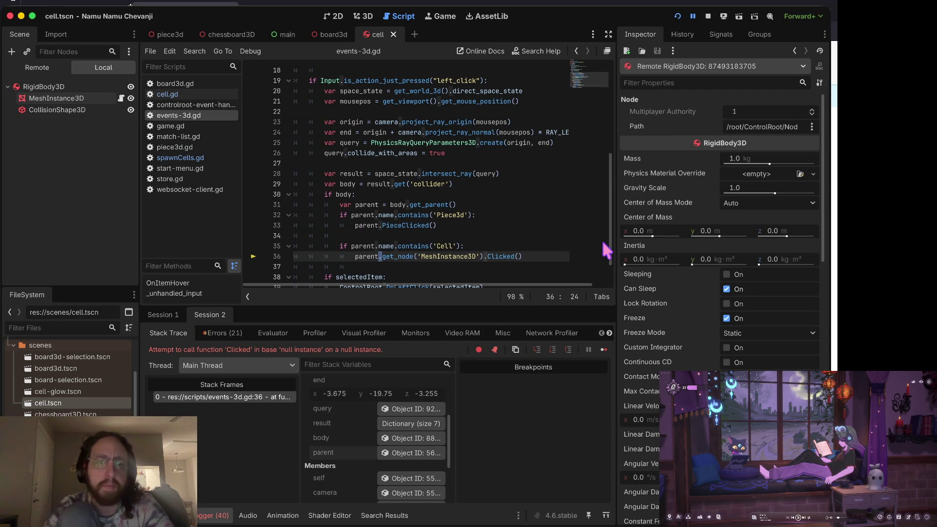
Step: Delete the parent reference before get_node on line 36, save, and test-run the game
key(ctrl+shift+Left)
key(BackSpace)
key(ctrl+s)
key(F5)
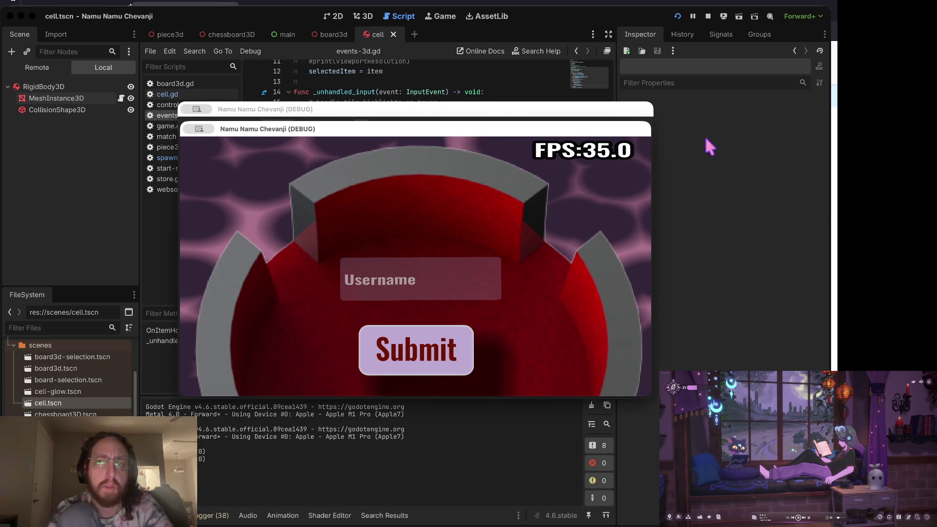
click(709, 16)
Step: Undo that edit, relaunch, log in, click a cell, and stop the debug session
key(ctrl+z)
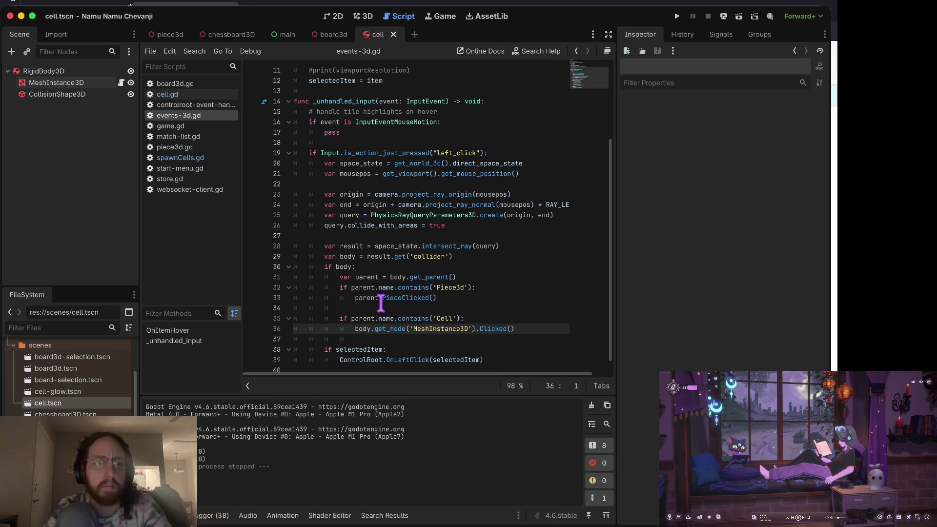
key(F5)
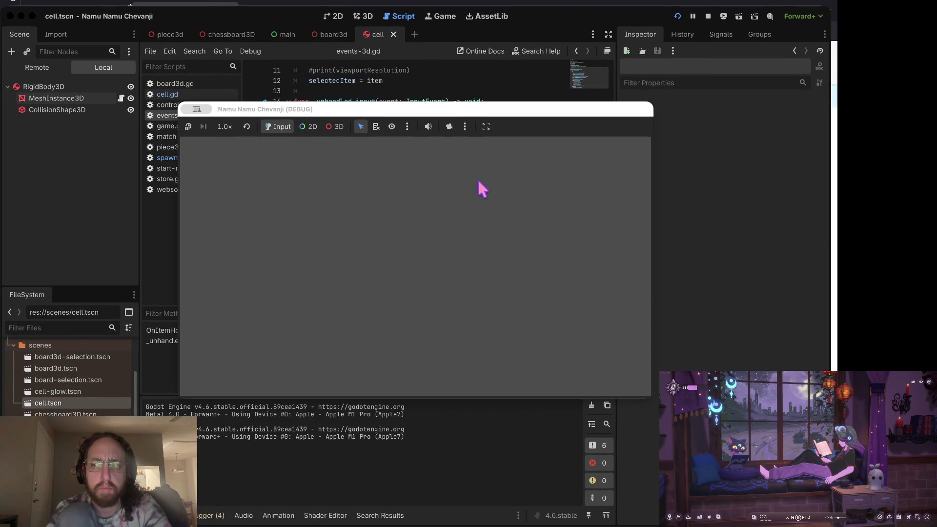
click(428, 288)
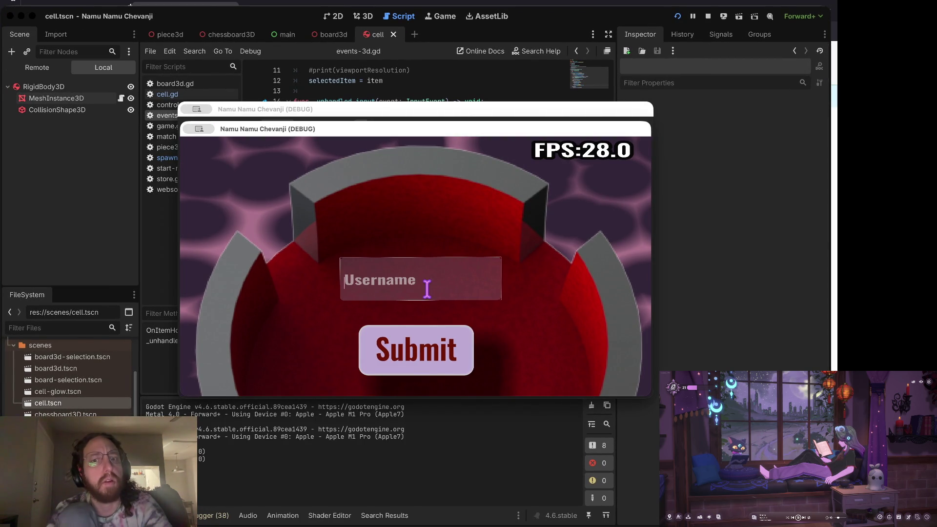
click(415, 354)
click(384, 235)
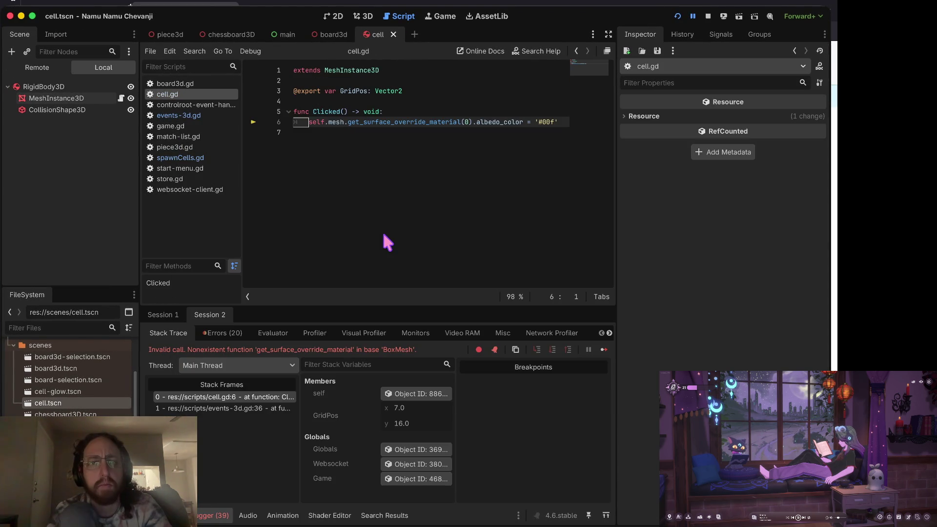
click(708, 16)
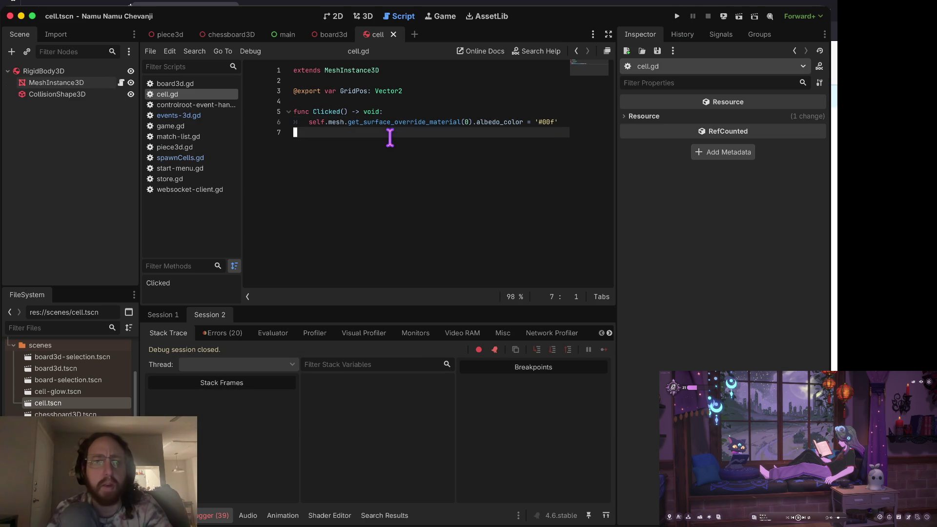
Step: Attach res://scripts/cell.gd to the RigidBody3D root and detach it from MeshInstance3D
right_click(86, 72)
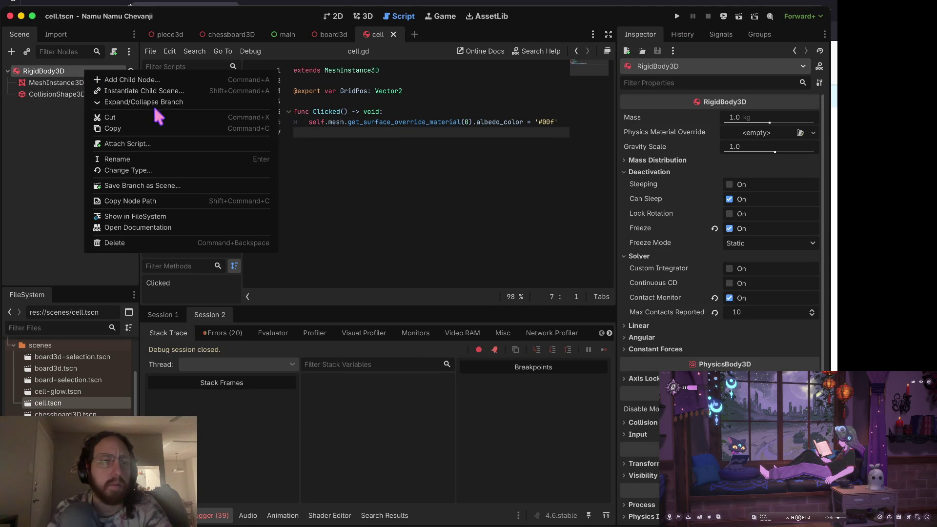
click(125, 144)
key(BackSpace)
key(BackSpace)
key(BackSpace)
text(scripts/cell.gd)
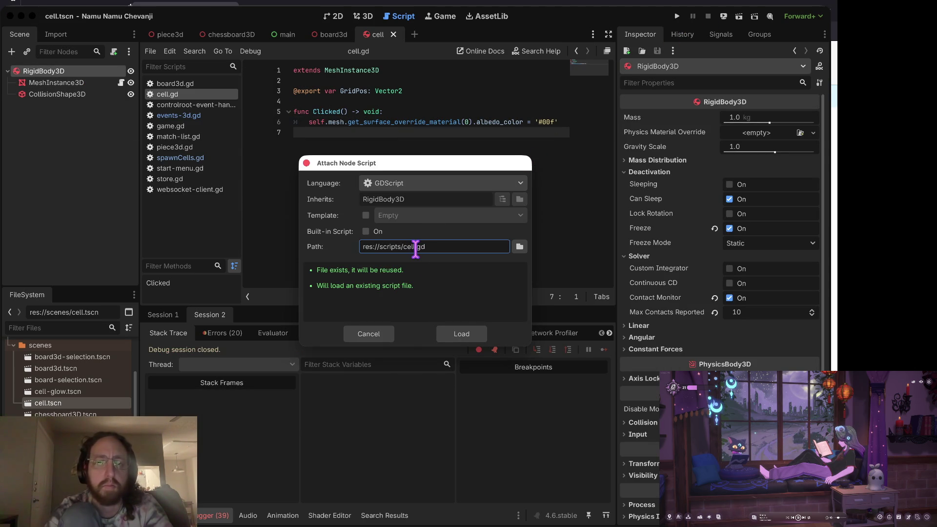
click(481, 335)
right_click(83, 84)
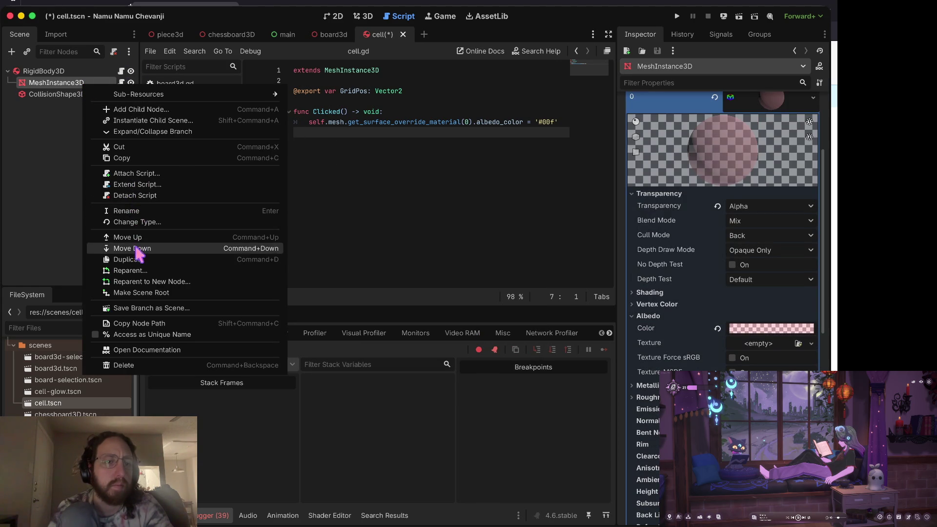
click(130, 196)
Step: Make cell.gd extend RigidBody3D and use $MeshInstance3D, save it, then open events-3d.gd
key(super+z)
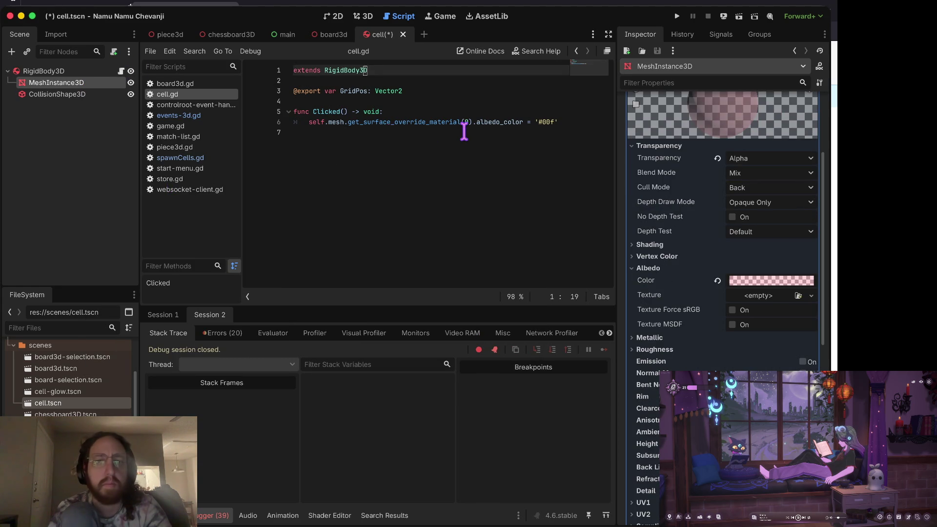
key(super+z)
key(super+s)
click(464, 132)
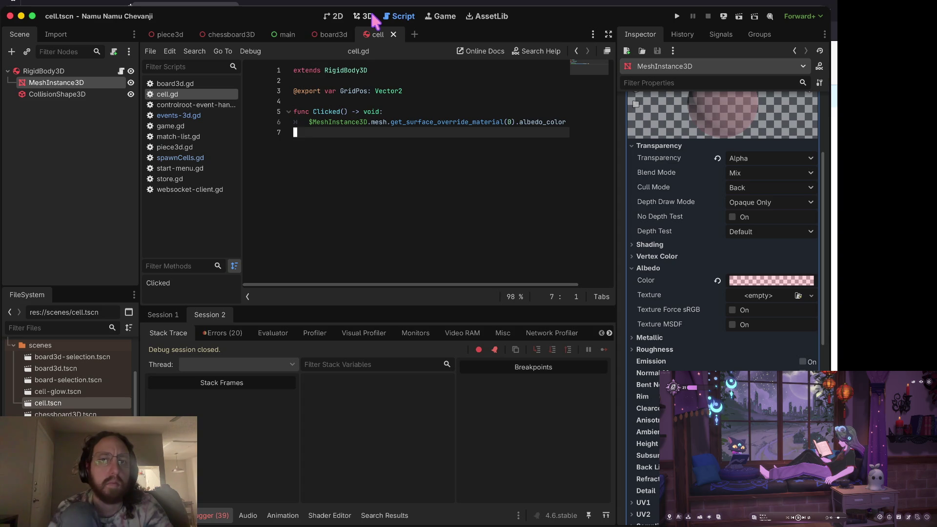
click(179, 119)
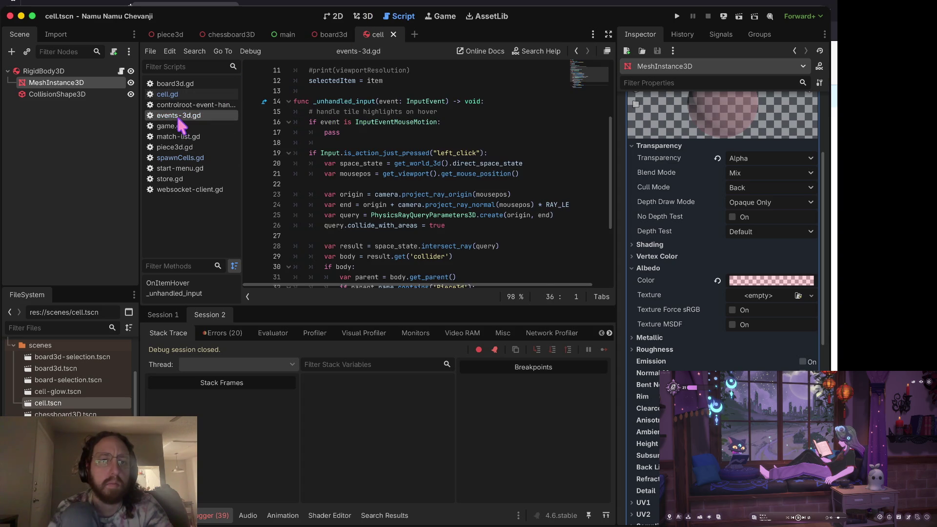
Step: Remove get_node('MeshInstance3D') from events-3d.gd line 36 and spawnCells.gd's GridPos line
scroll(413, 140, down, 3)
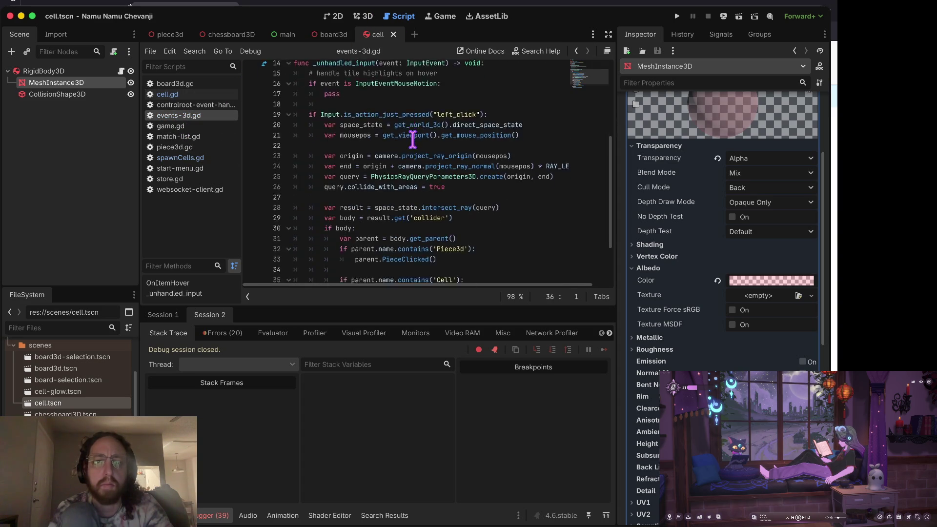
key(Home)
key(Delete)
key(Delete)
key(Delete)
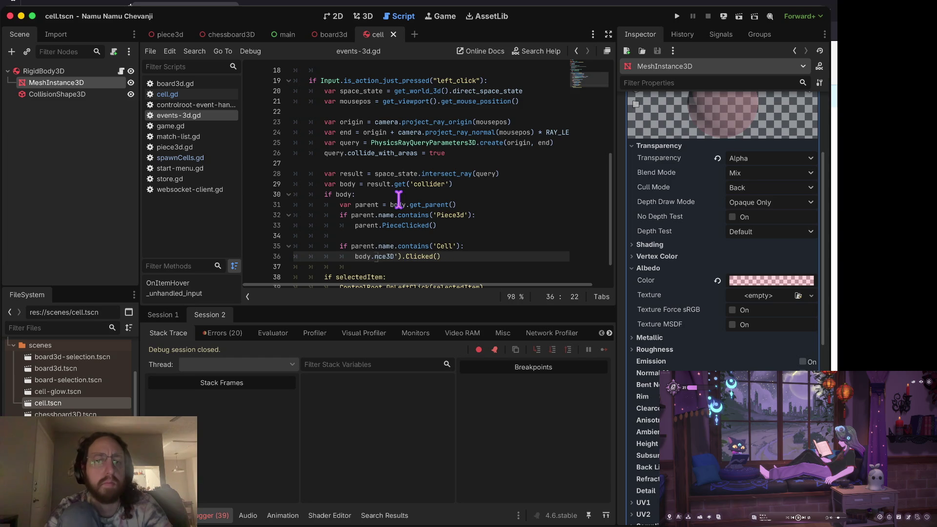
key(Delete)
key(ctrl+s)
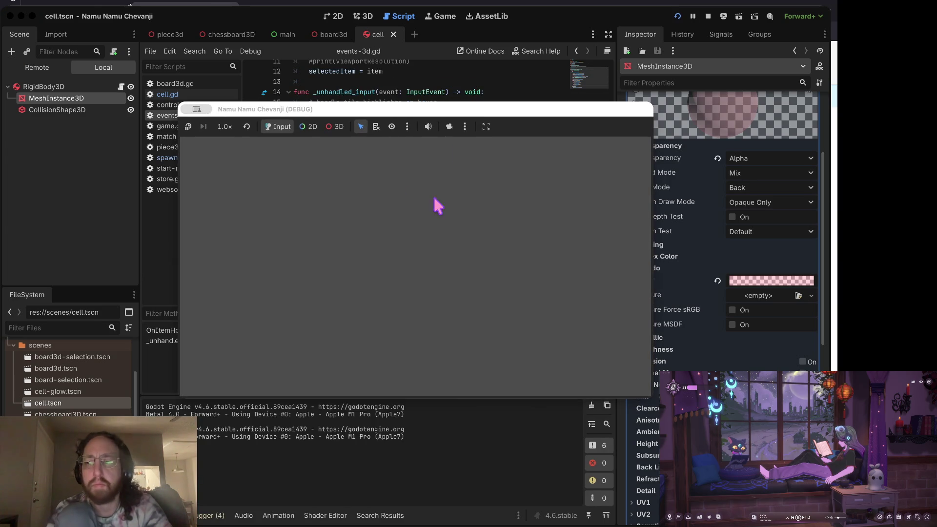
click(395, 205)
key(ctrl+shift+Left)
key(Delete)
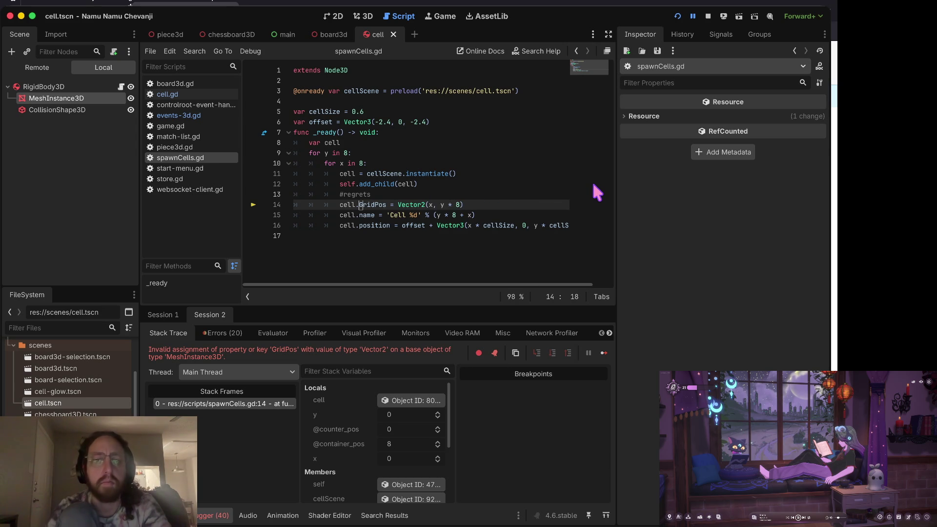
Step: Relaunch the game, log in, and click a board cell to test recolouring
key(super+b)
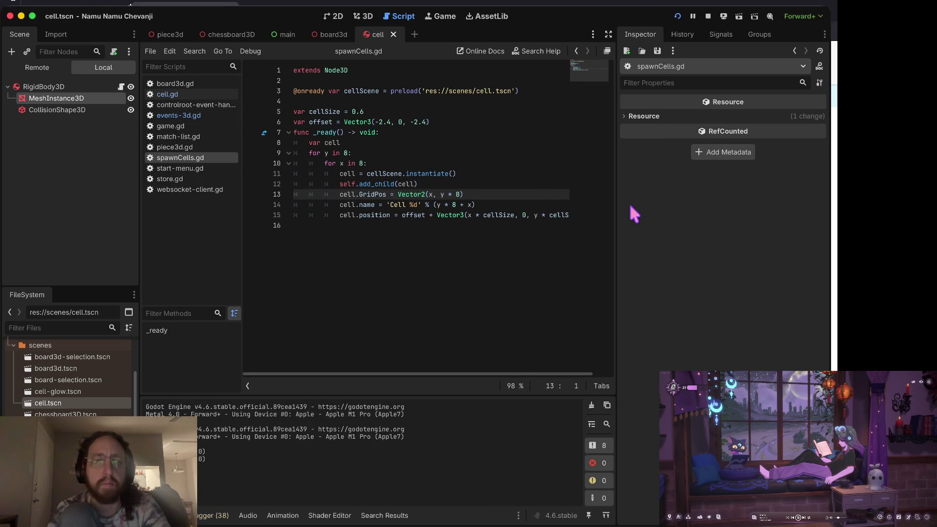
key(super+Tab)
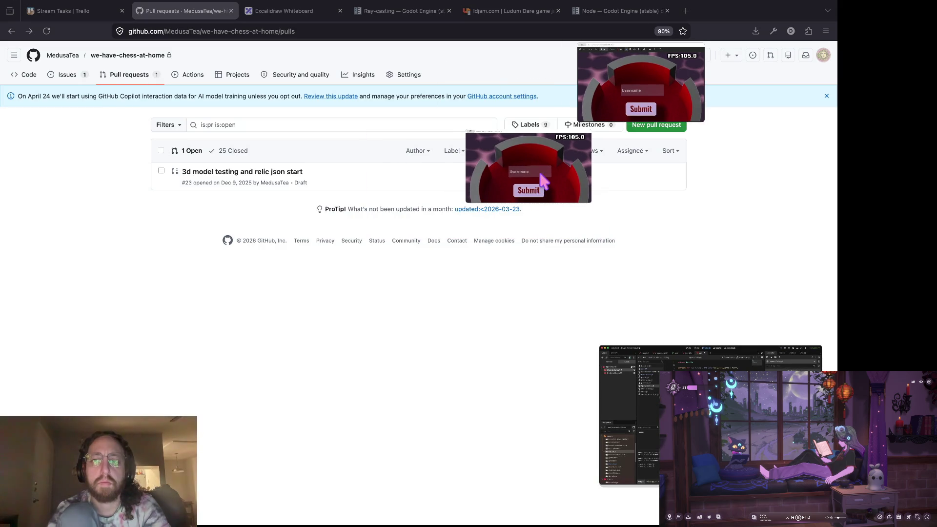
click(544, 181)
click(399, 279)
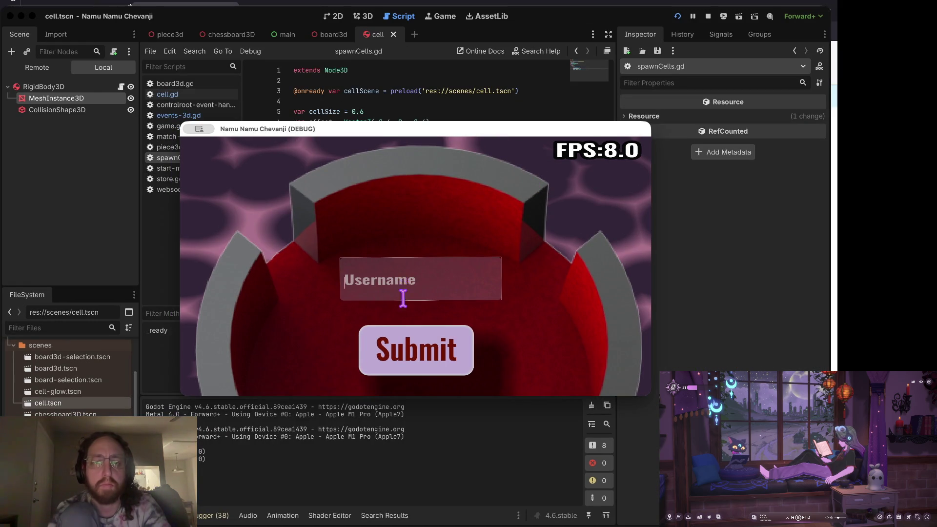
click(393, 337)
click(384, 240)
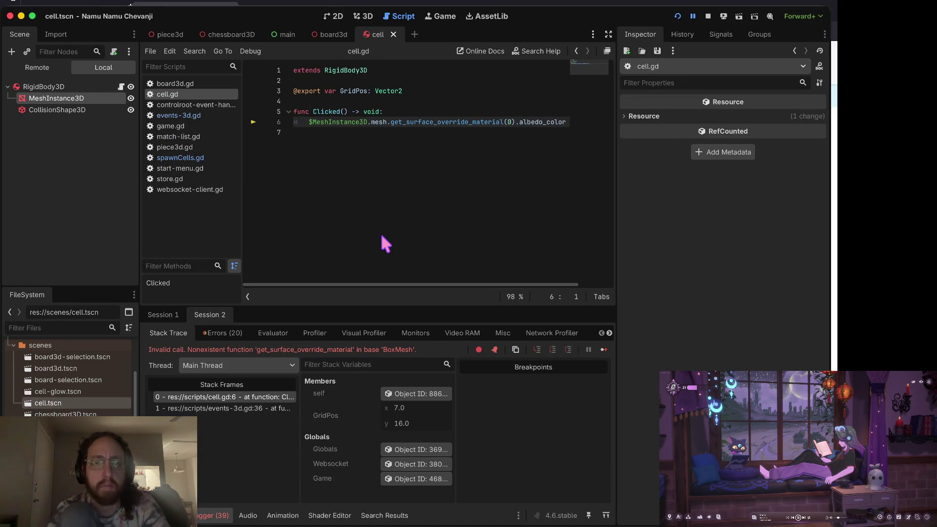
Step: Restore = '#00f' on line 6 and inspect MeshInstance3D's material and mesh
key(End)
text(= '#00f')
scroll(387, 122, left, 3)
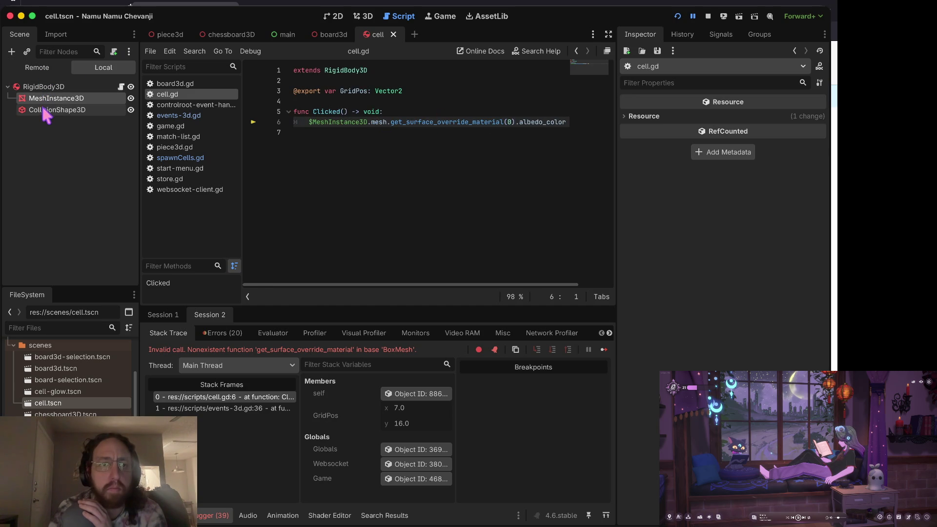
click(49, 87)
click(53, 99)
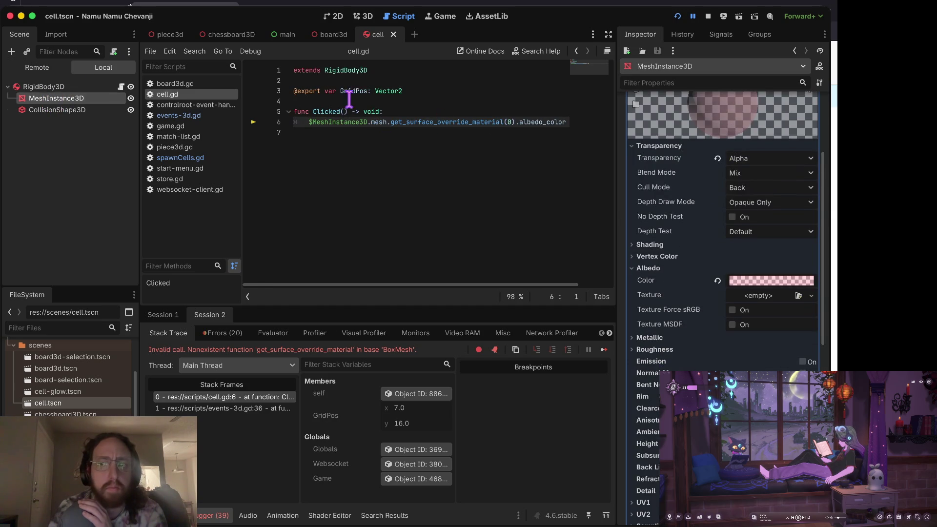
scroll(760, 207, up, 4)
click(775, 182)
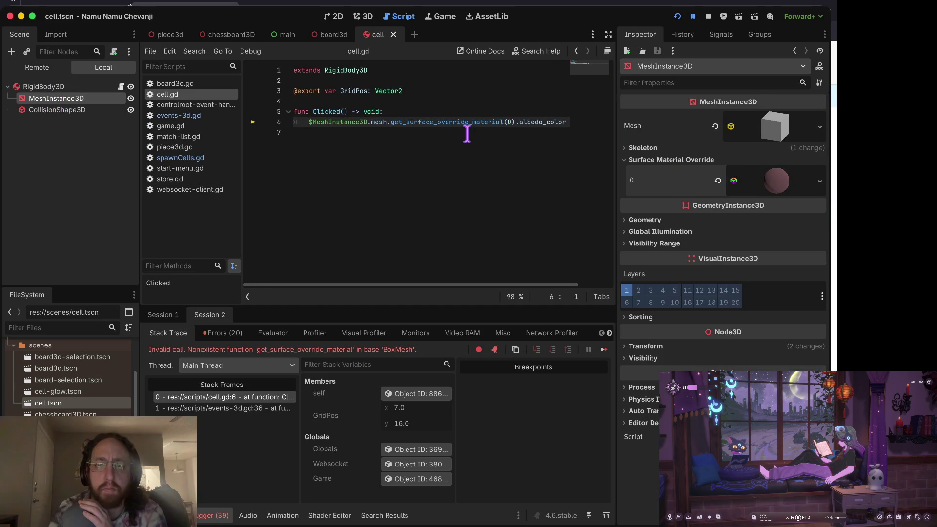
click(783, 139)
click(781, 142)
Step: Delete mesh. from line 6 so it calls get_surface_override_material(0) directly, and run
key(Right)
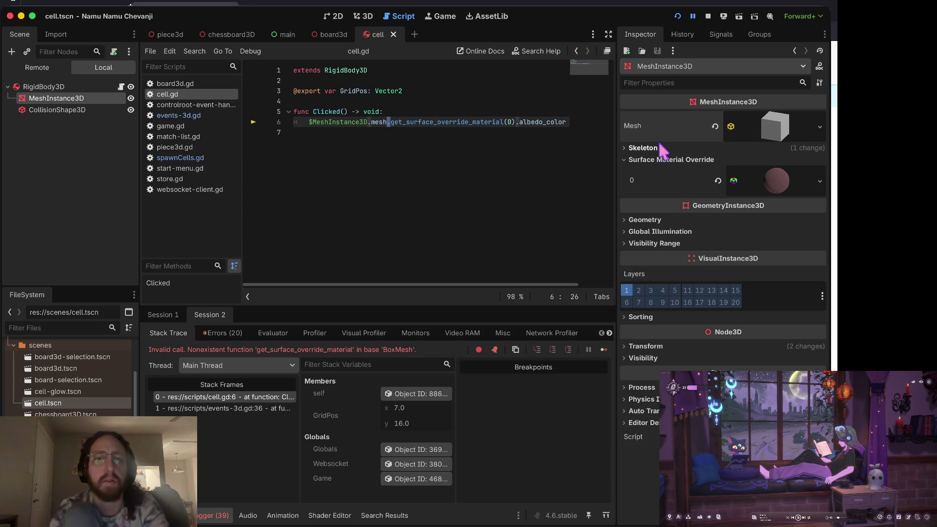
key(BackSpace)
key(BackSpace)
key(BackSpace)
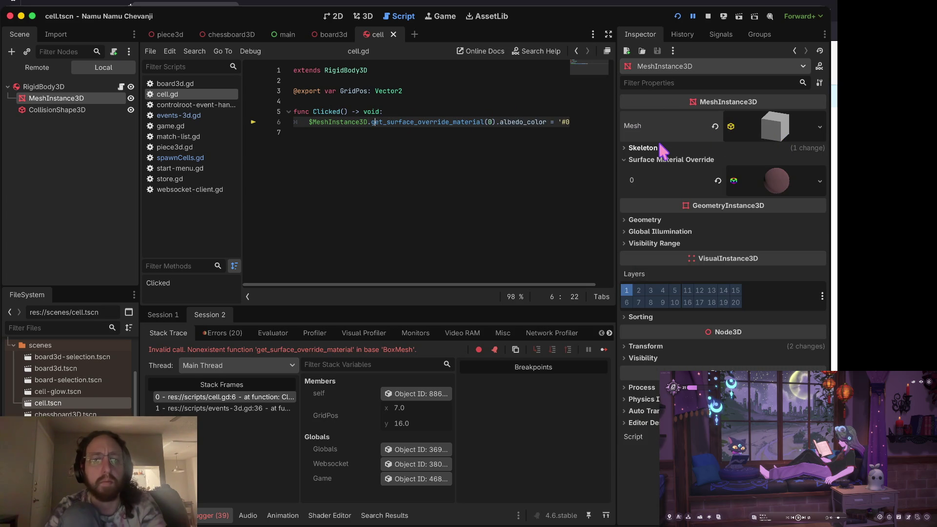
text(g)
key(super+b)
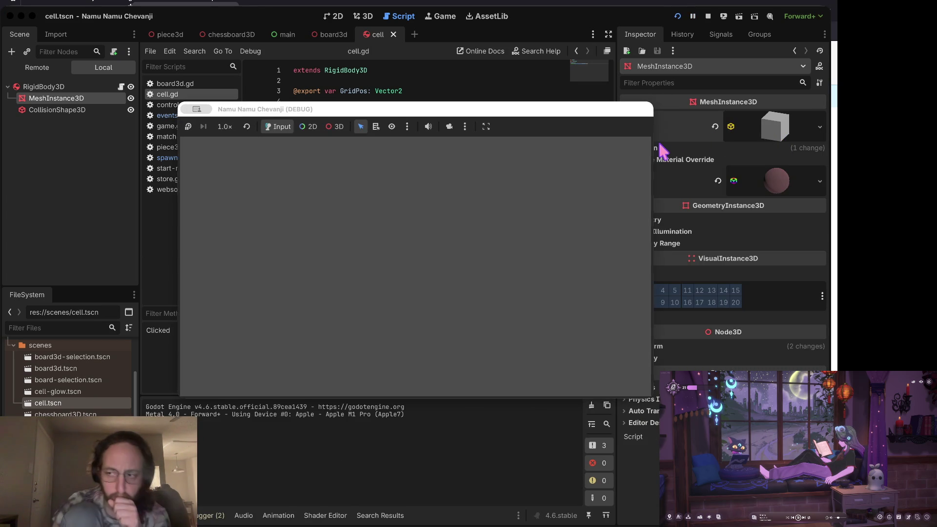
Step: Log in to the running game, then return to the editor
click(421, 286)
click(417, 339)
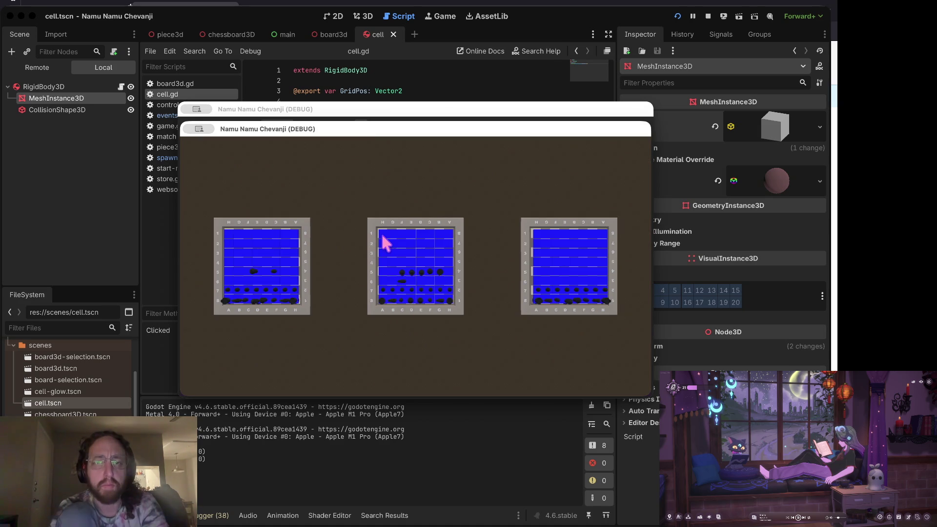
click(463, 69)
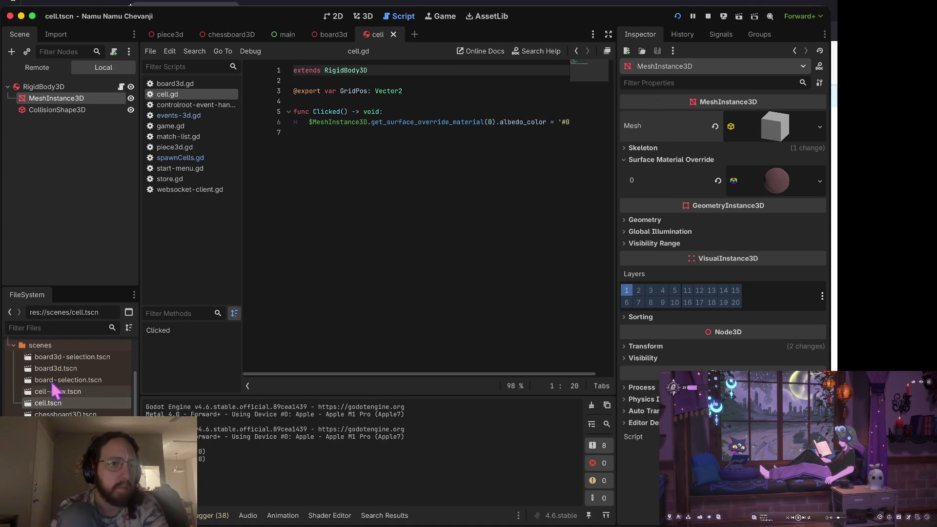
Step: Enable Local to Scene on surface material override 0, relaunch the game, and log in
click(771, 176)
scroll(773, 172, down, 10)
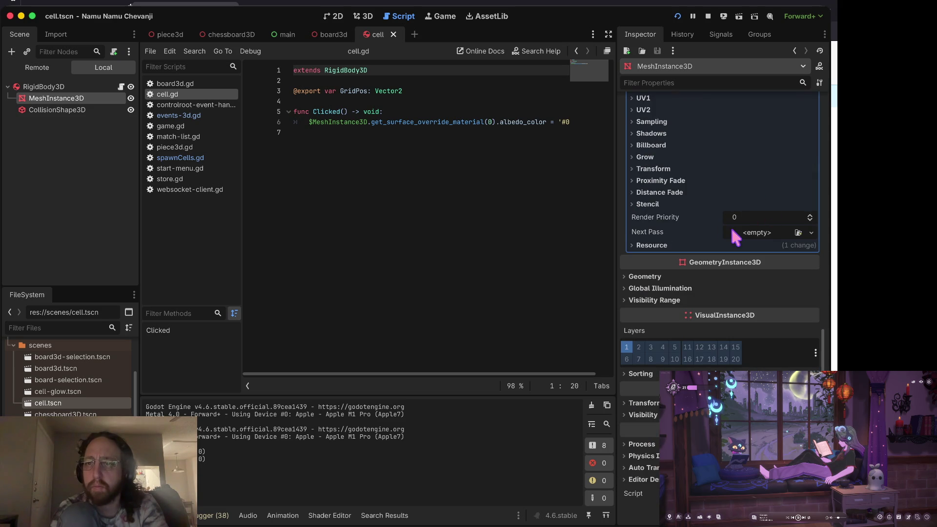
click(690, 244)
click(732, 258)
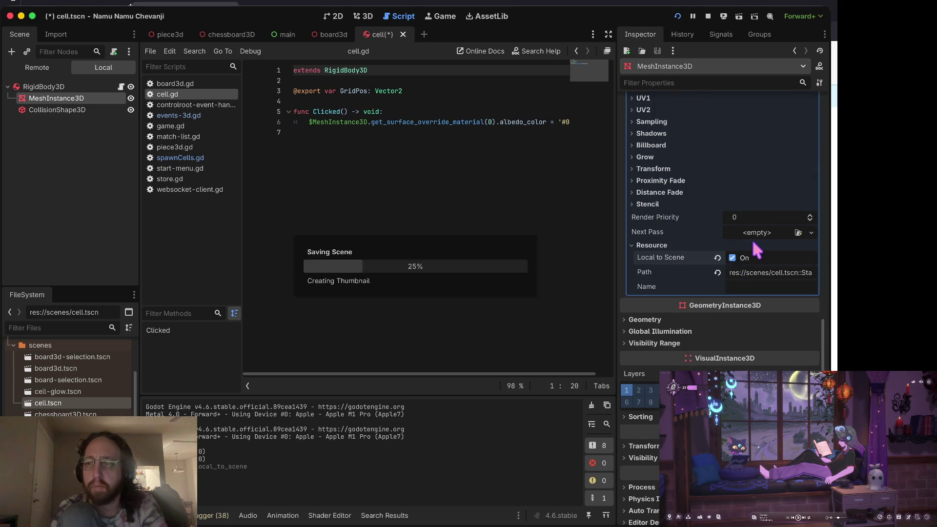
key(super+r)
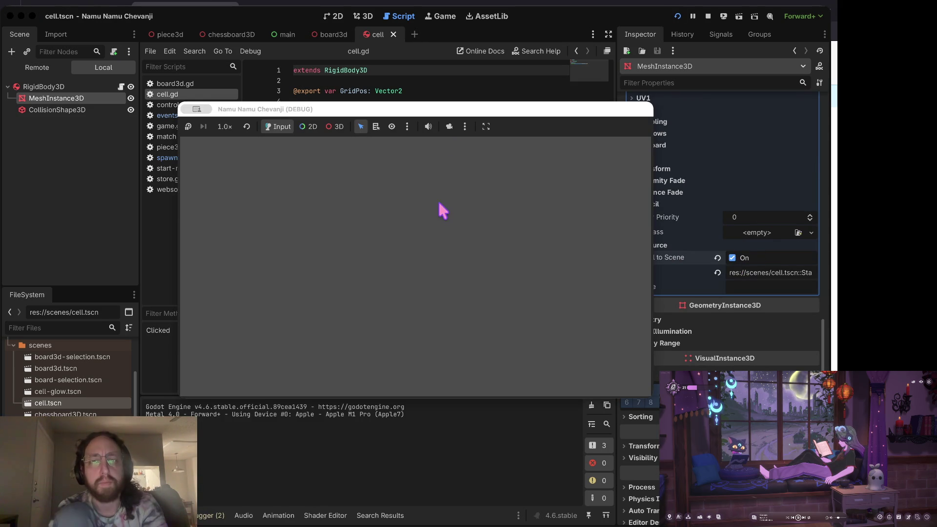
click(420, 287)
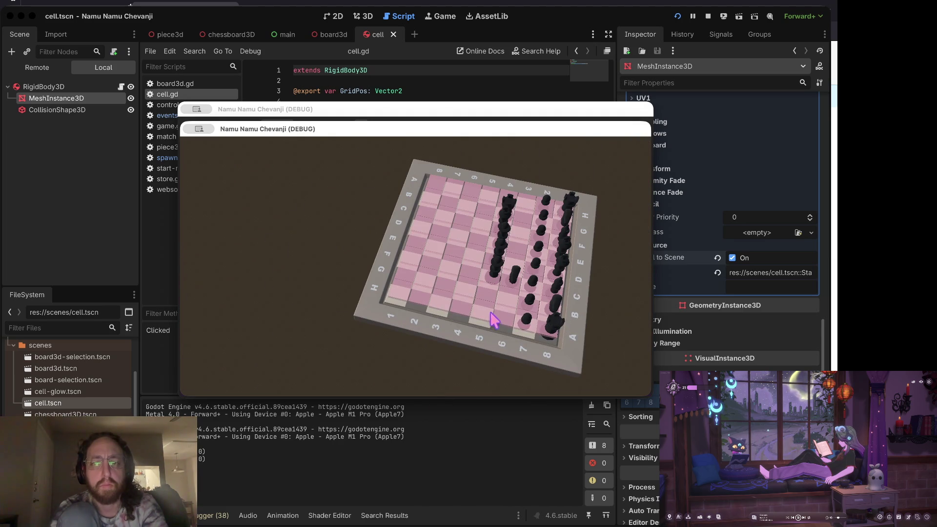
Step: Look over the two chessboards with pink cell tiles, then stop the game
click(709, 16)
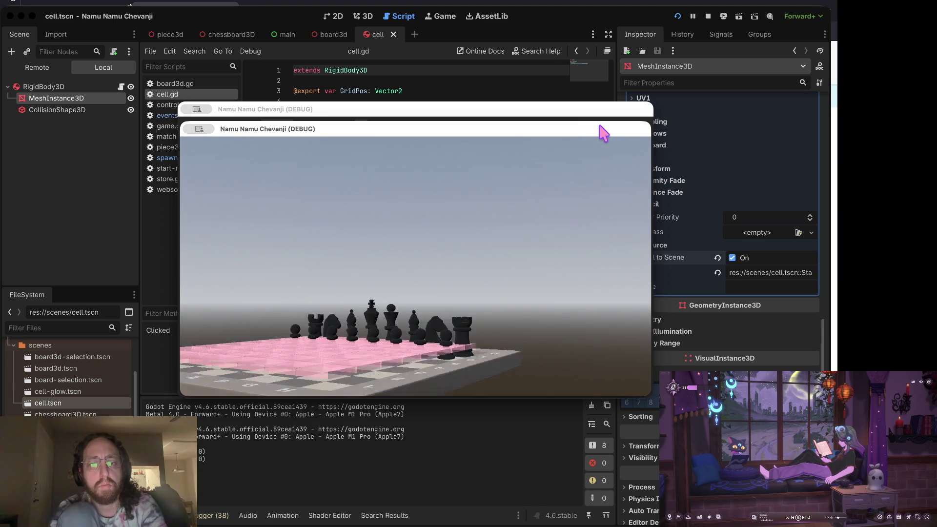
click(708, 16)
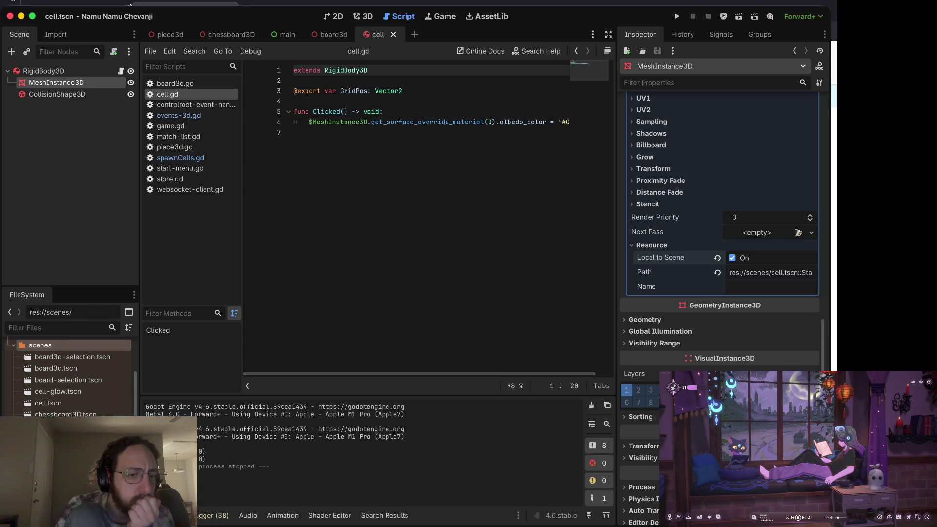
Step: Open chessboard3D.tscn, select the board node, and view it from several angles in 3D
double_click(68, 414)
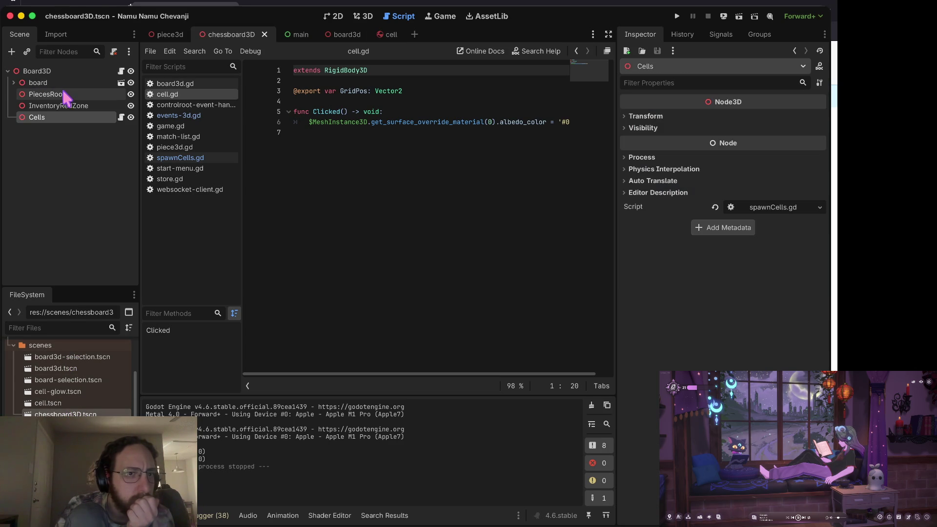
click(58, 70)
click(57, 83)
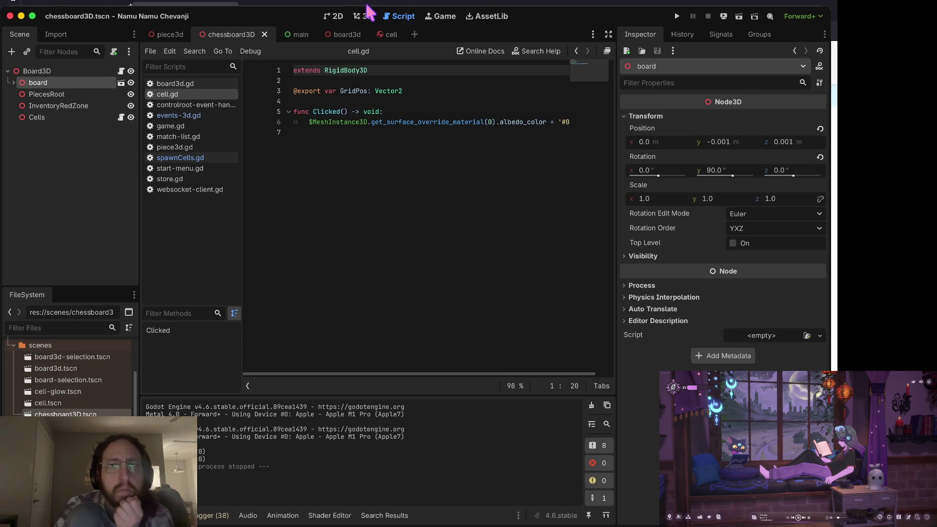
click(367, 11)
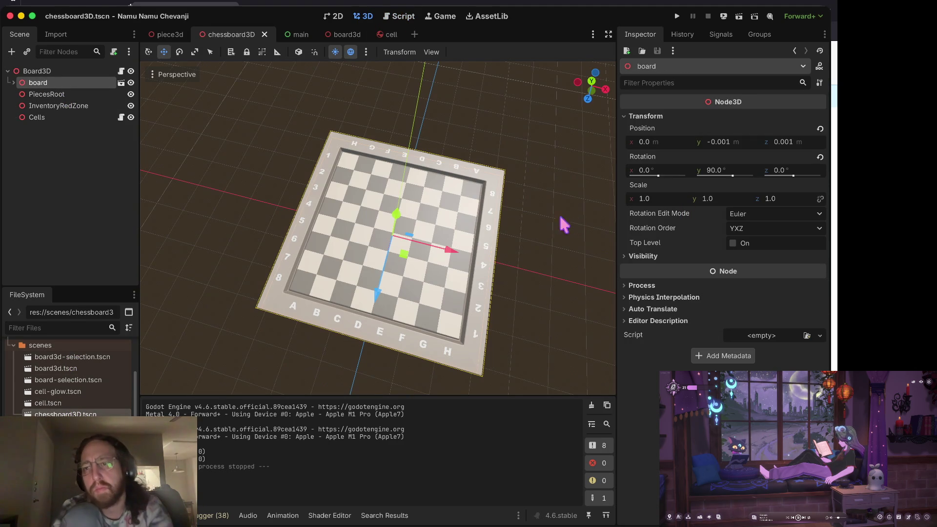
scroll(379, 228, up, 10)
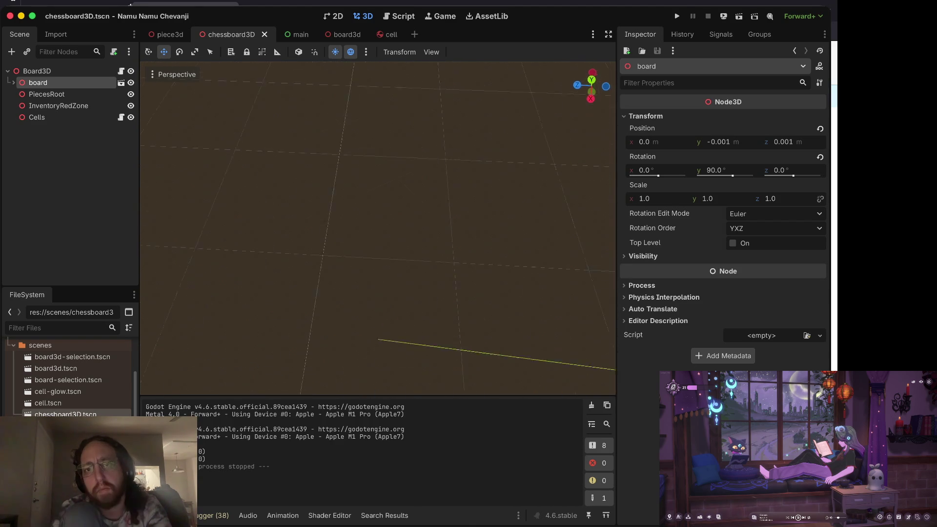
scroll(379, 229, down, 6)
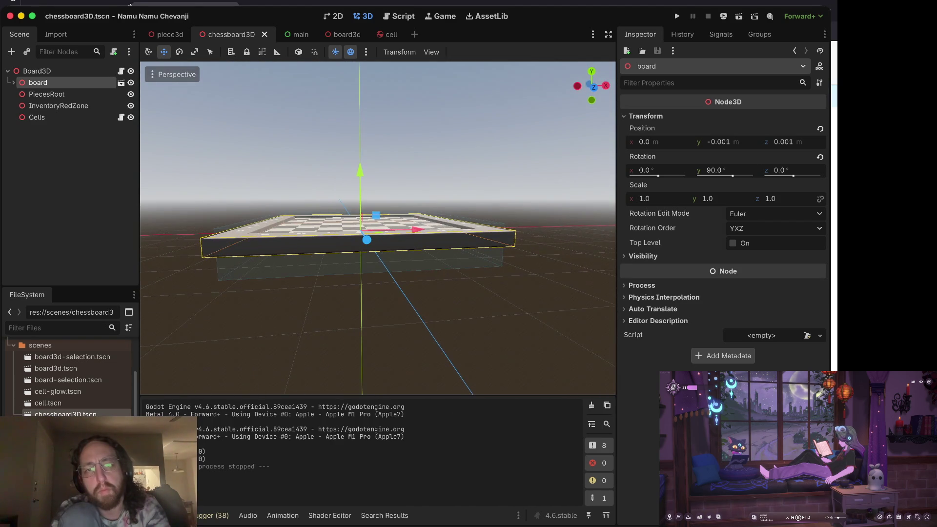
scroll(379, 229, down, 8)
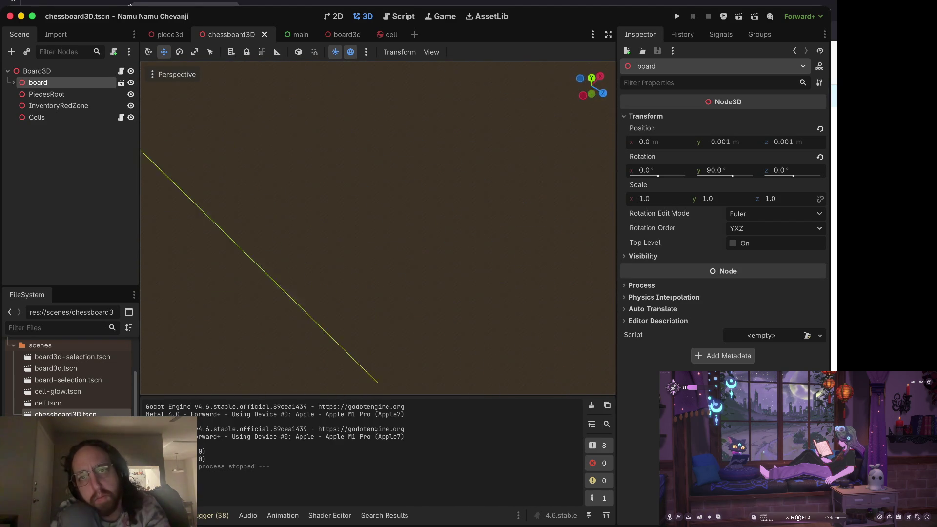
scroll(378, 228, up, 5)
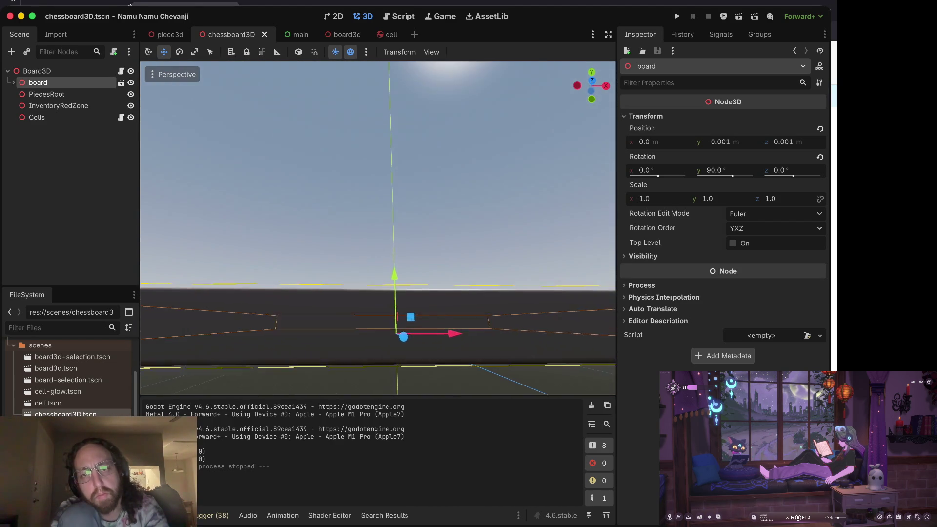
scroll(378, 228, up, 6)
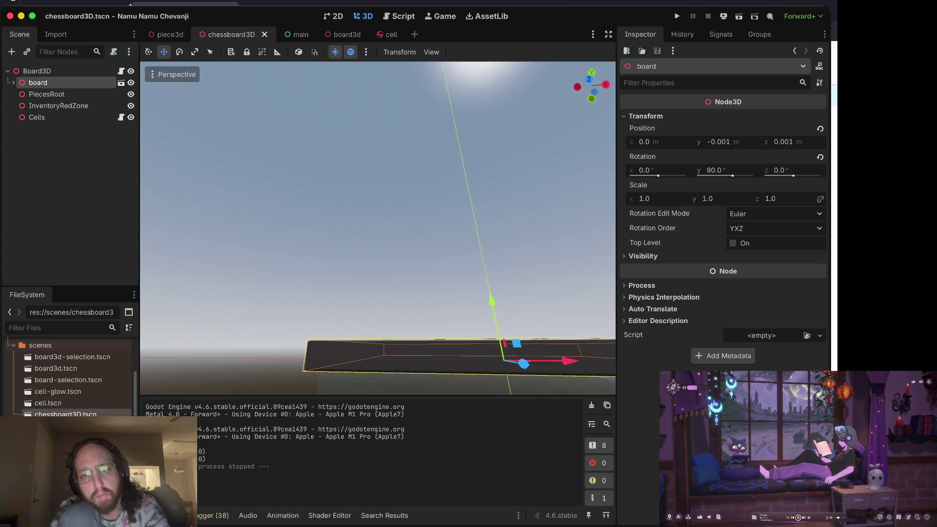
scroll(378, 229, up, 8)
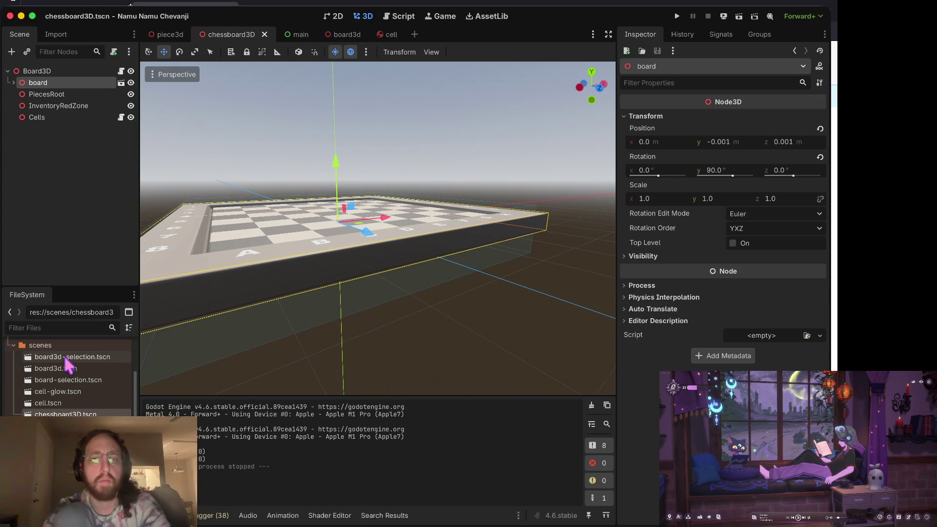
key(super+Tab)
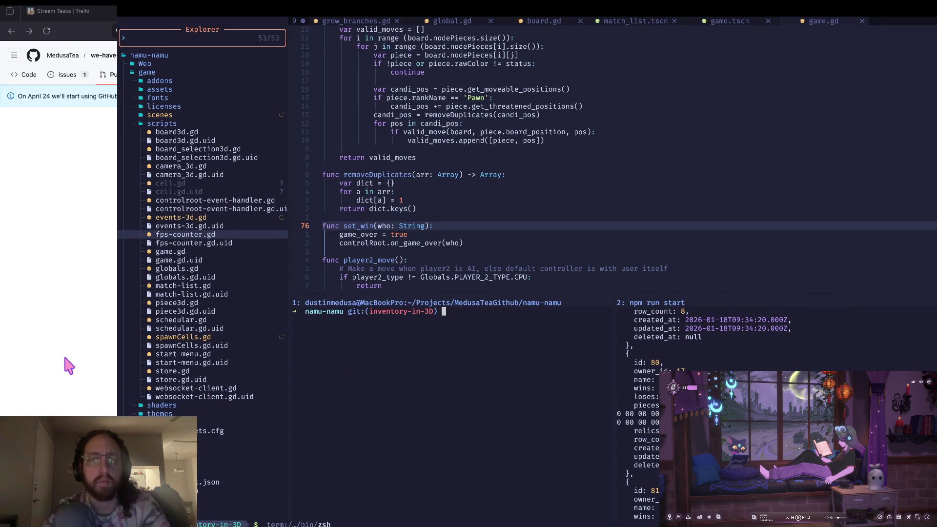
key(super+Tab)
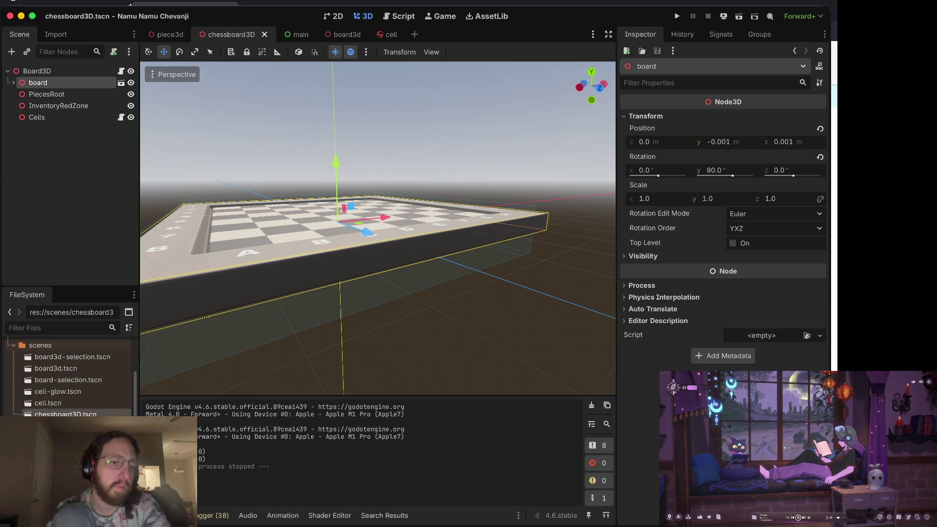
double_click(48, 403)
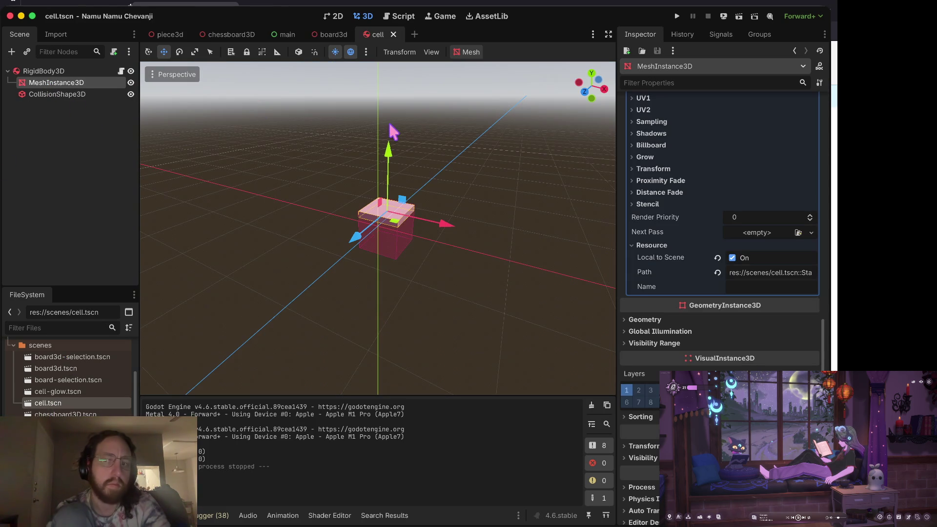
Step: Select the cell's MeshInstance3D and inspect its BoxMesh properties
click(58, 96)
click(56, 83)
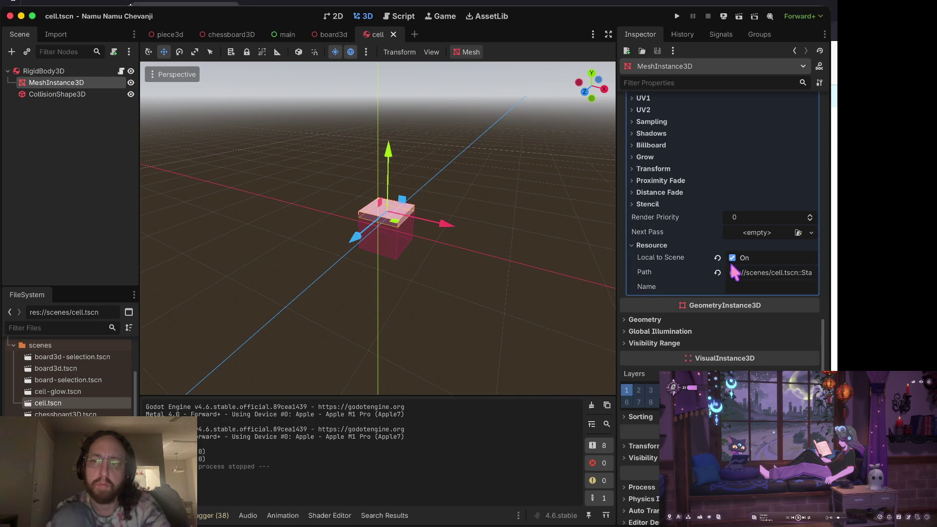
scroll(731, 253, up, 15)
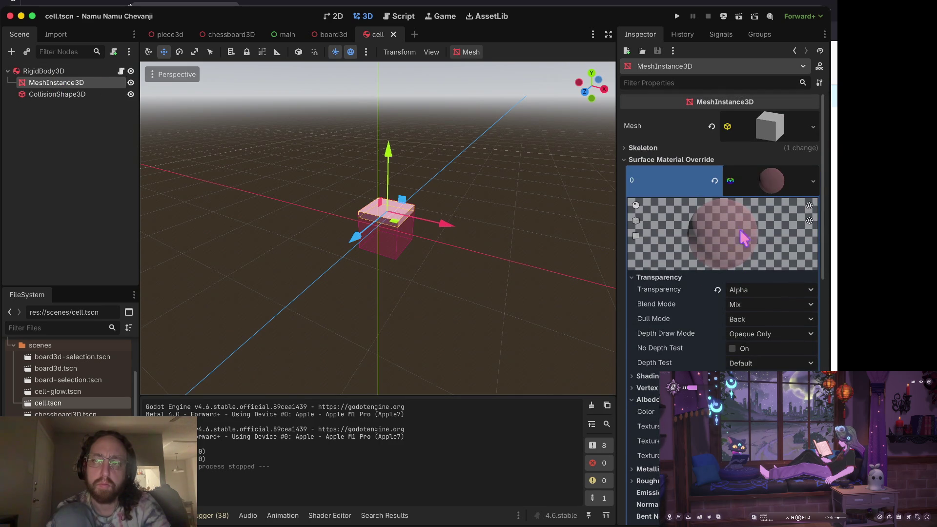
click(761, 136)
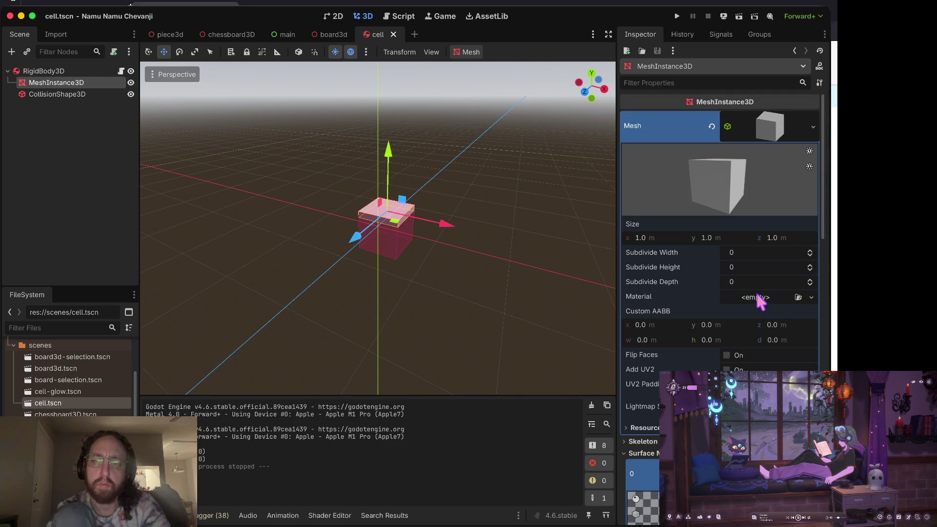
click(764, 132)
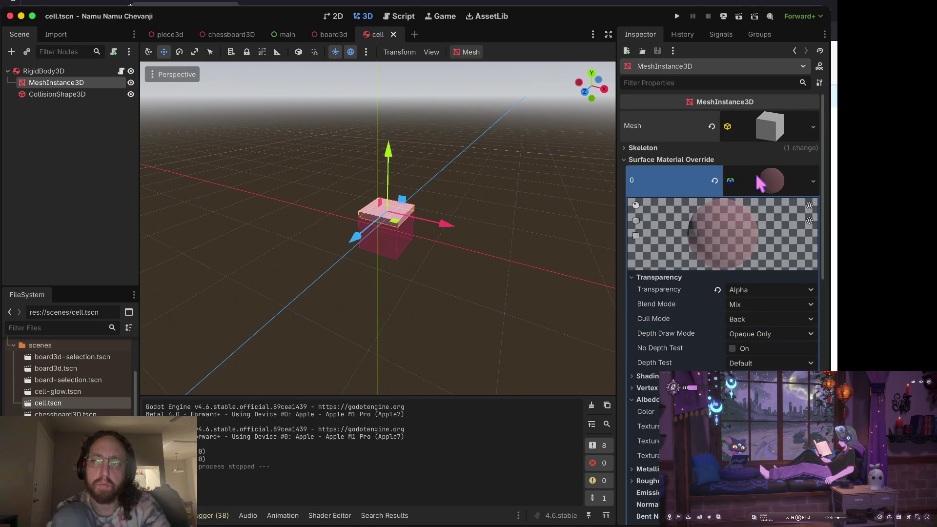
Step: Keep Local to Scene enabled on the cell material and run the project
scroll(752, 215, down, 15)
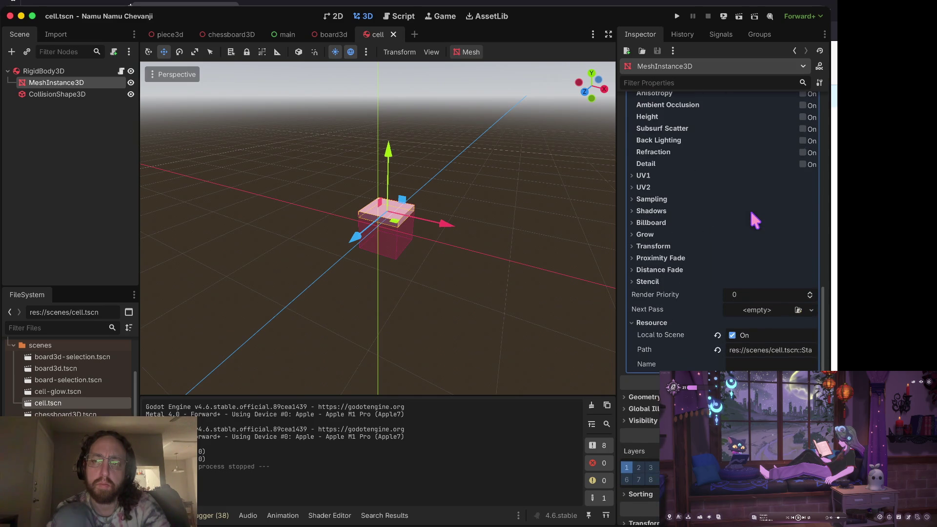
click(733, 336)
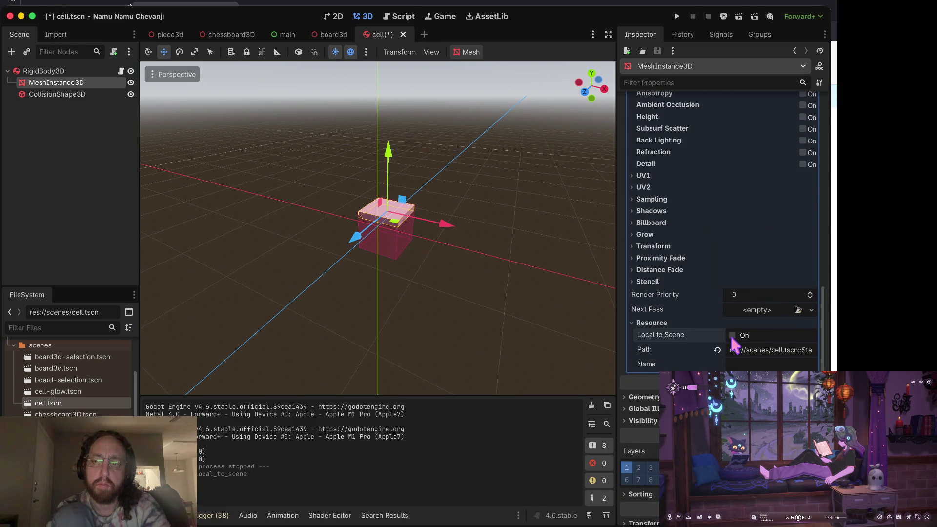
key(ctrl+s)
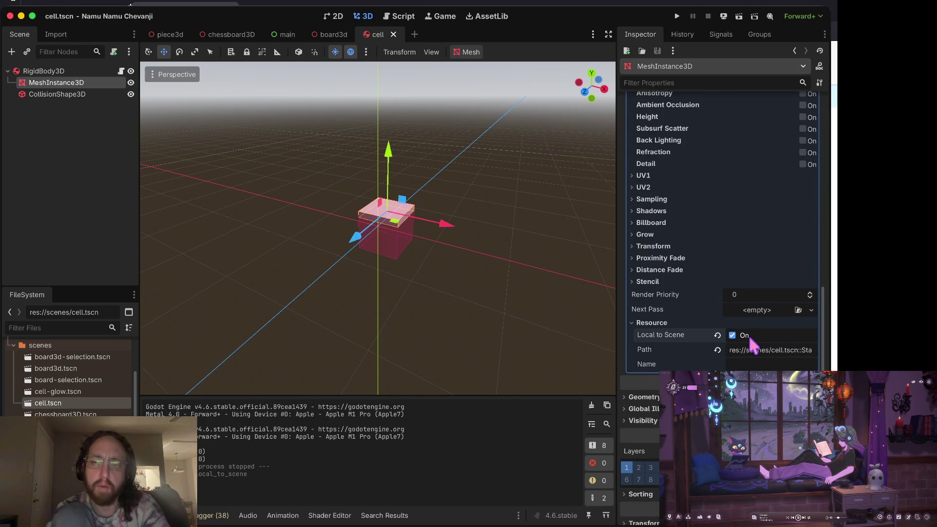
key(super+b)
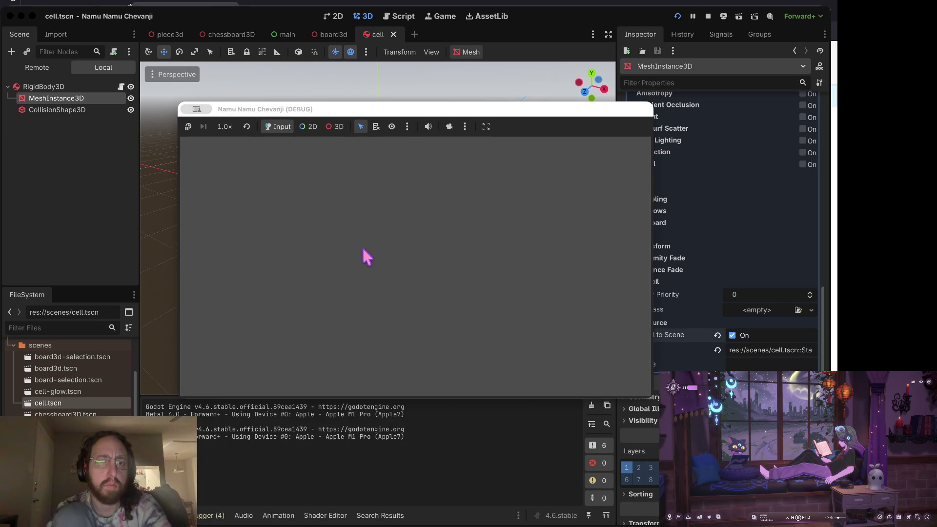
Step: Untick Local to Scene on the cell MeshInstance3D's material
click(388, 344)
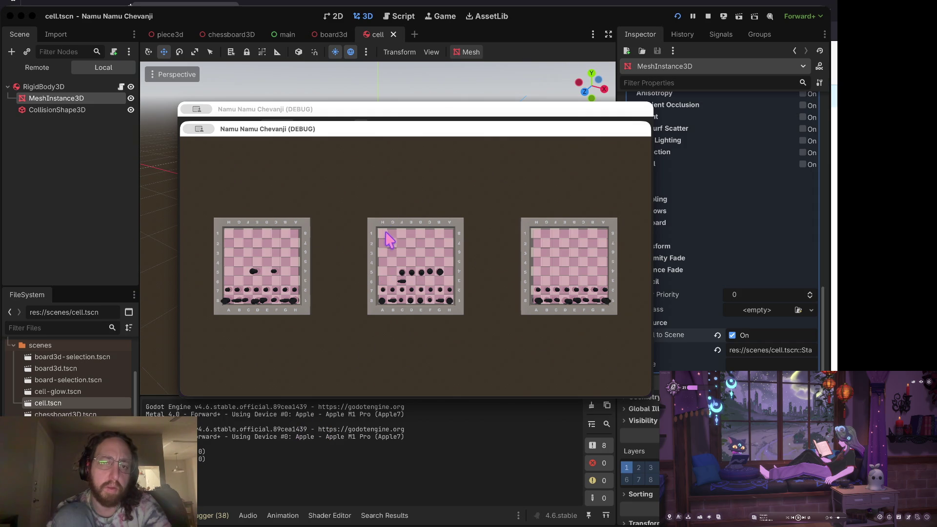
click(169, 209)
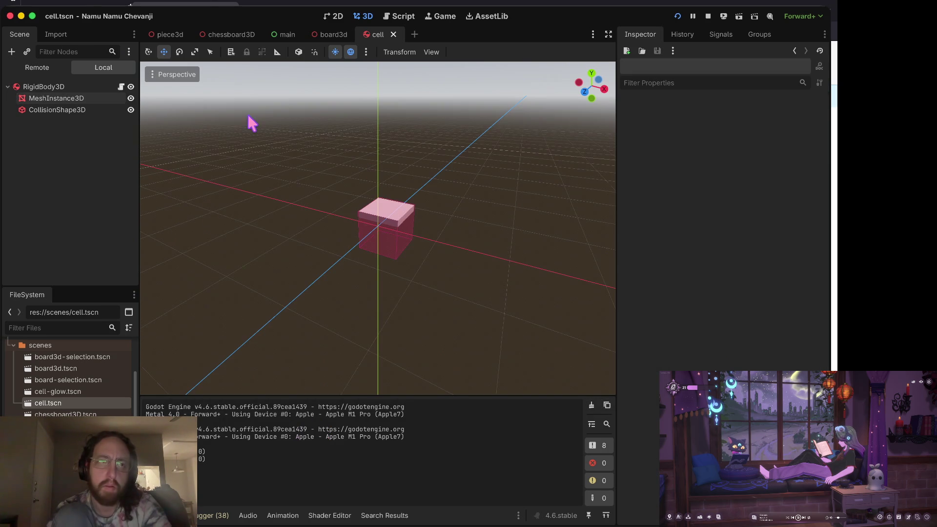
click(88, 98)
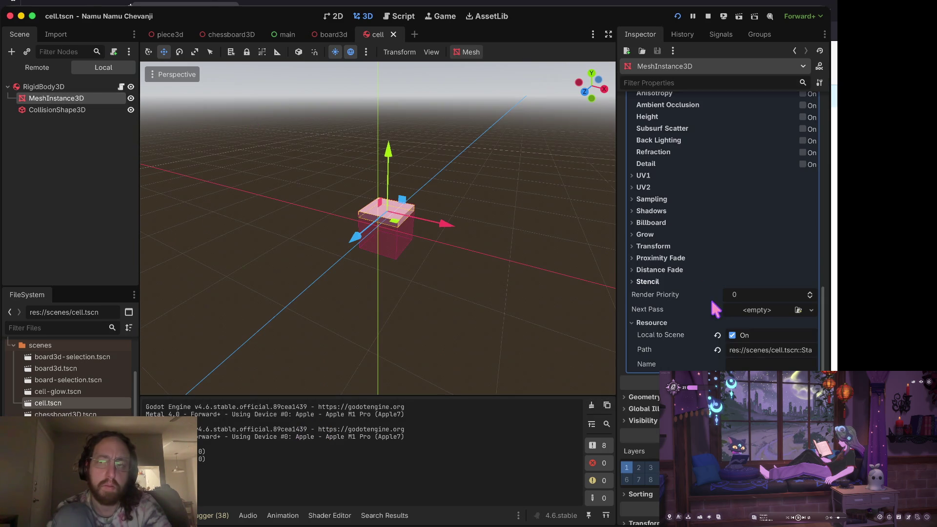
click(732, 335)
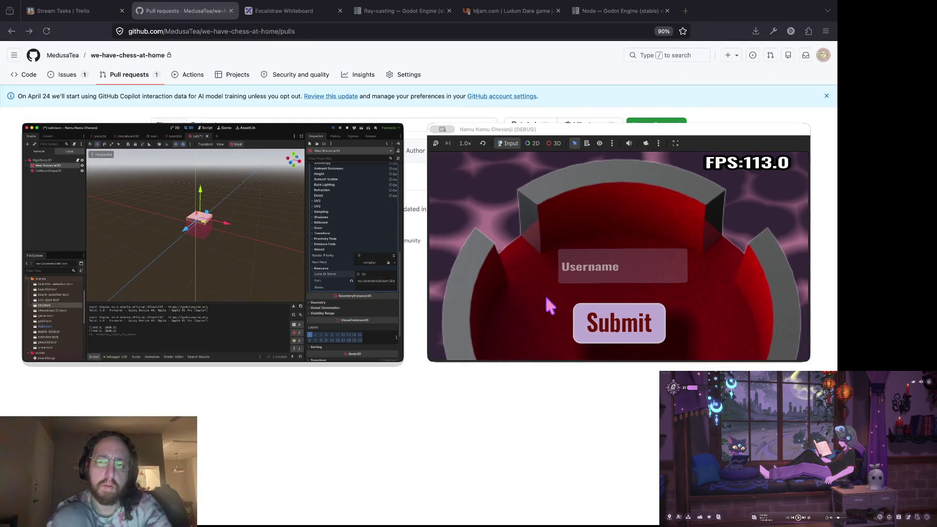
Step: Stop the running debug game
click(550, 306)
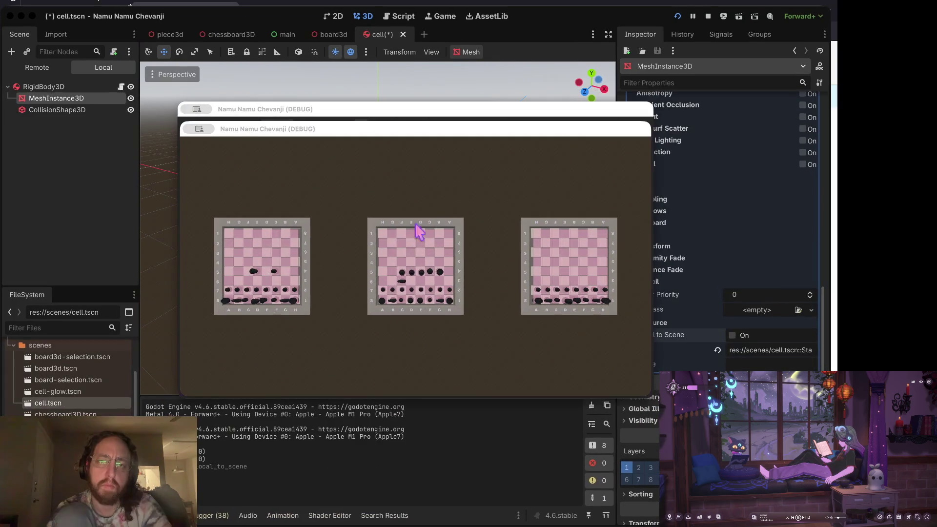
click(389, 242)
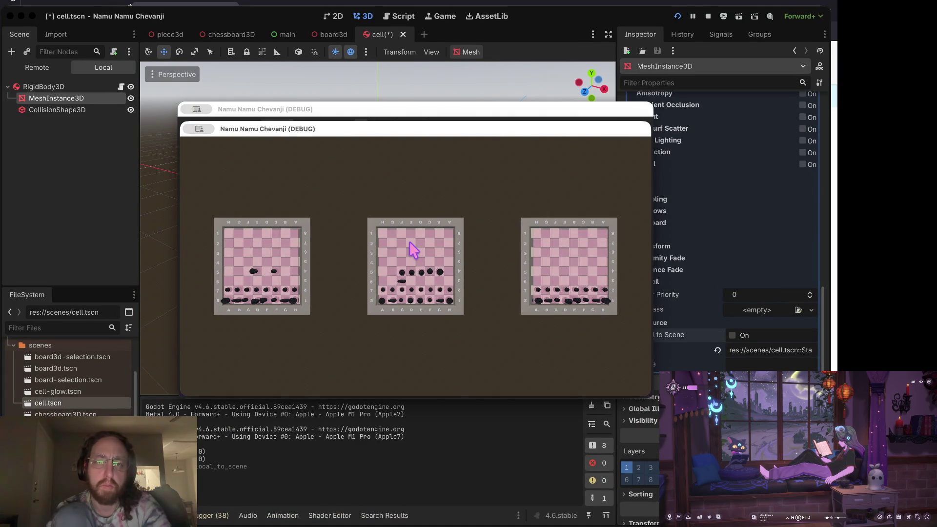
click(678, 16)
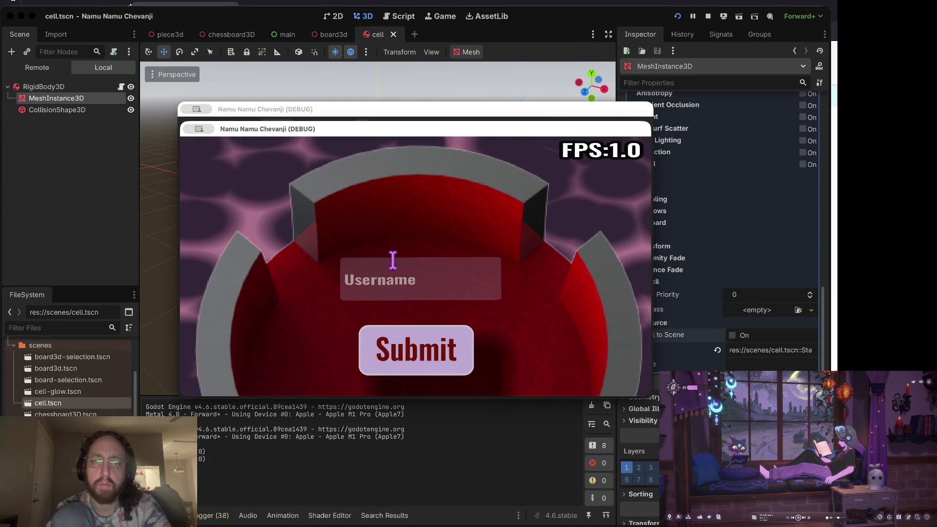
Step: Submit the game's login screen to load the three boards, now with every cell blue
click(395, 266)
click(383, 354)
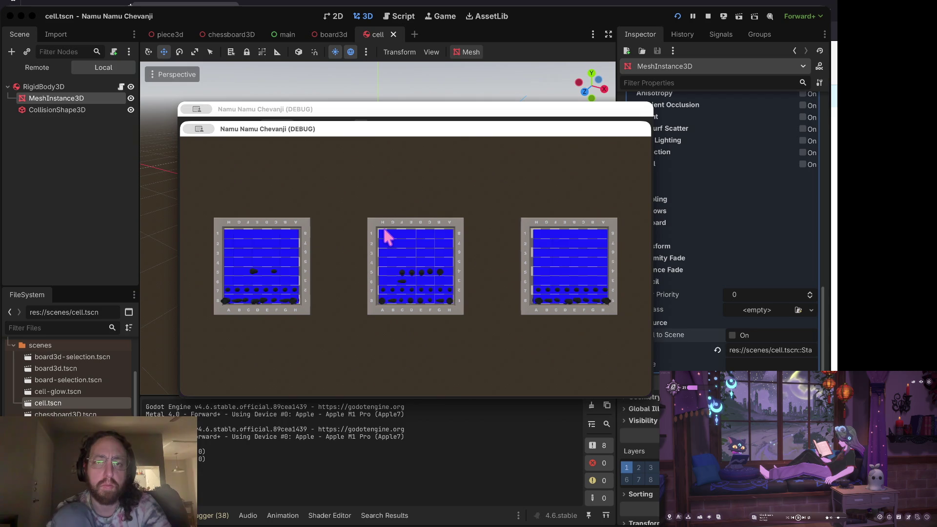
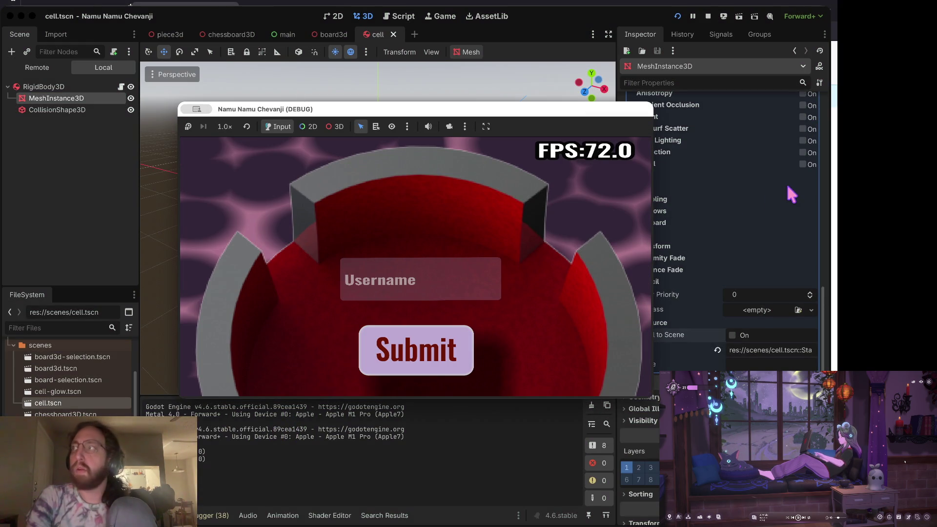
Step: Log into the running game, open the middle chessboard with blue cells, then return to the editor
click(416, 347)
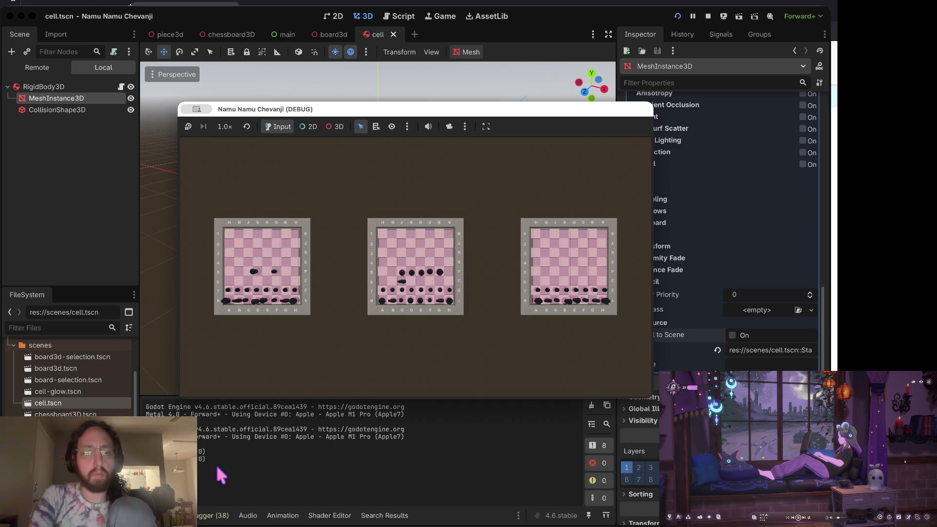
click(299, 459)
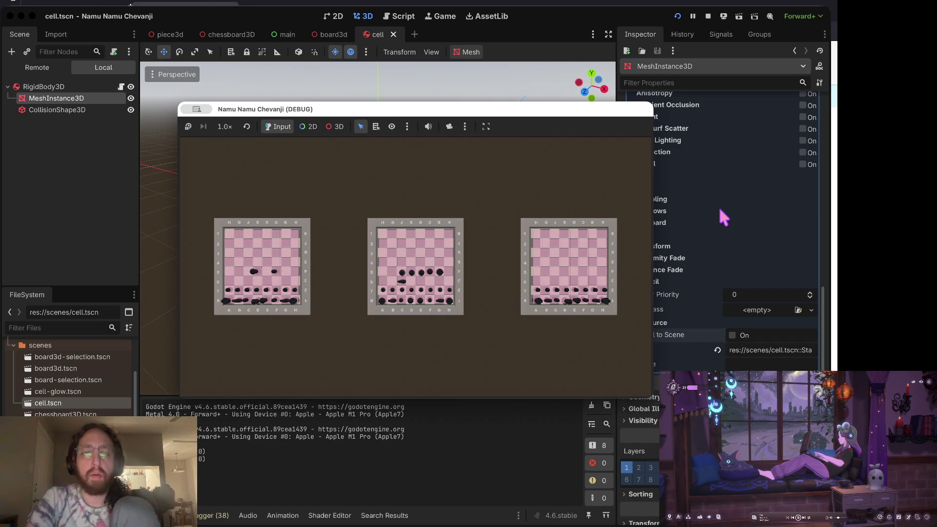
click(388, 255)
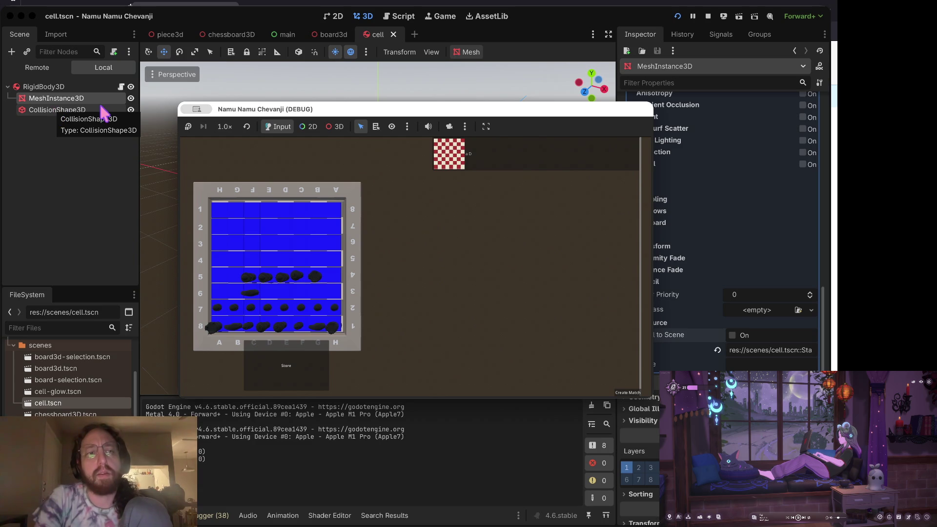
click(61, 160)
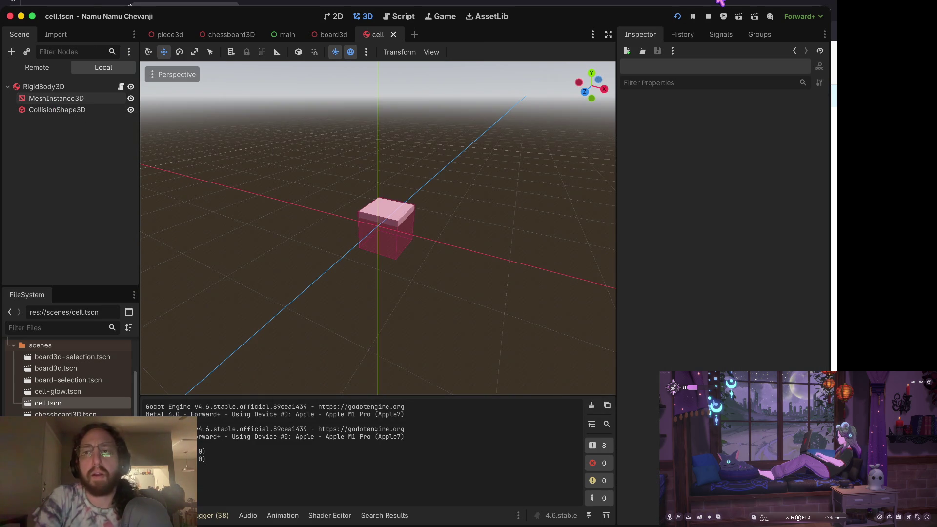
Step: Stop the running chess game from the top-right run toolbar, leaving the cell scene
click(708, 17)
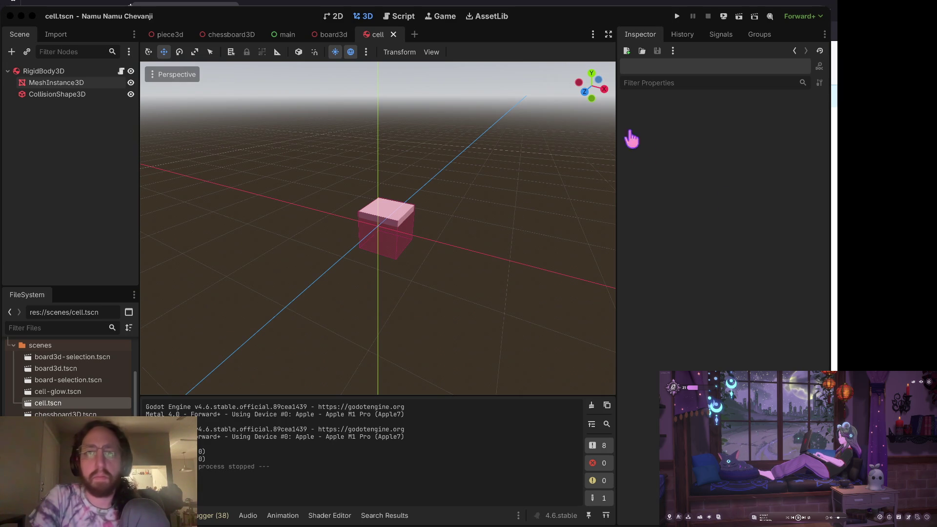
Step: Inspect the cell cube's RigidBody3D, MeshInstance3D and CollisionShape3D nodes
click(502, 35)
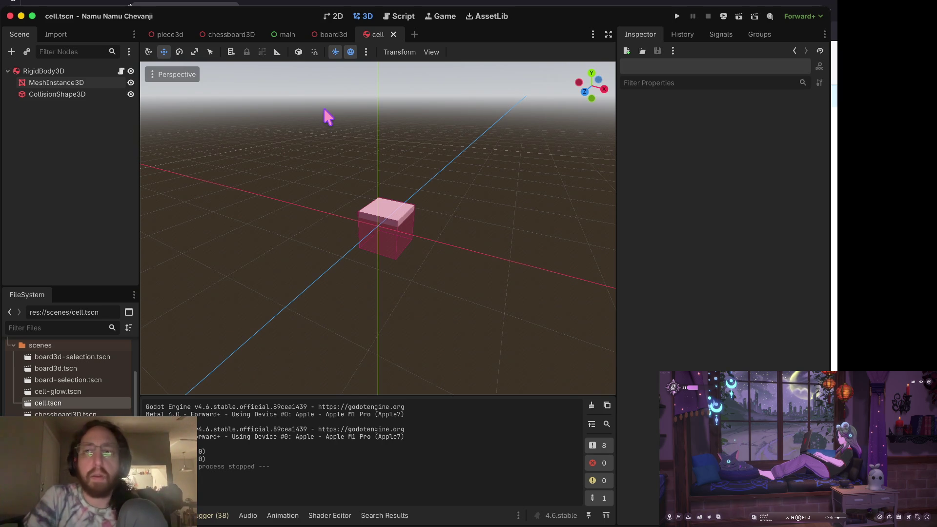
mouse_move(324, 108)
mouse_down()
mouse_move(293, 146)
mouse_move(371, 67)
mouse_up()
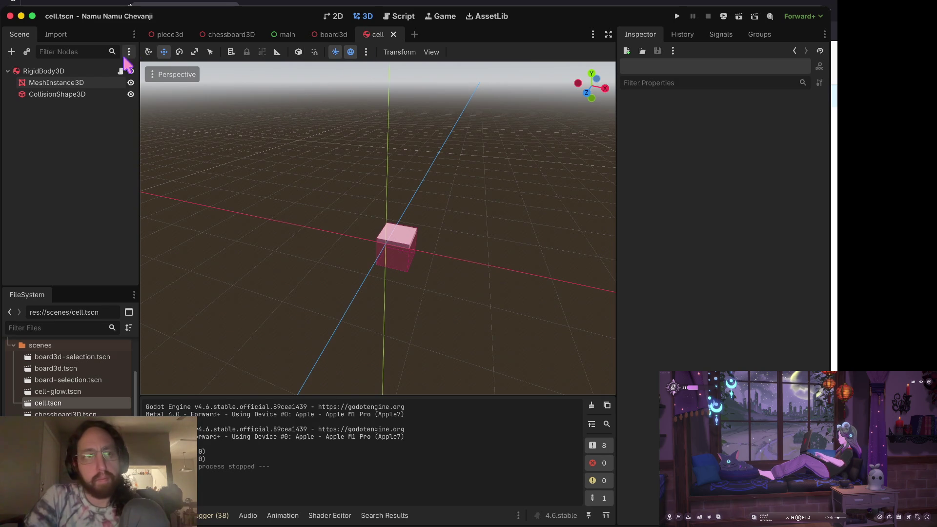
click(57, 72)
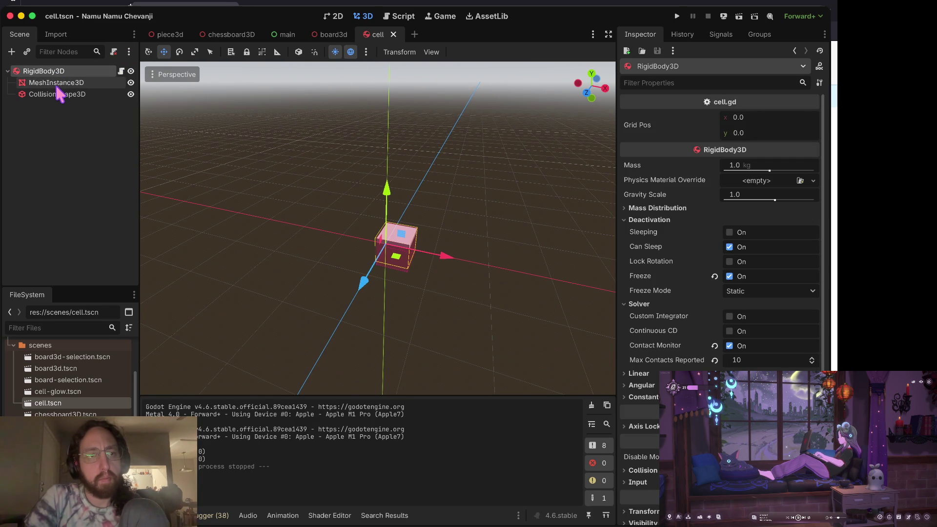
click(63, 83)
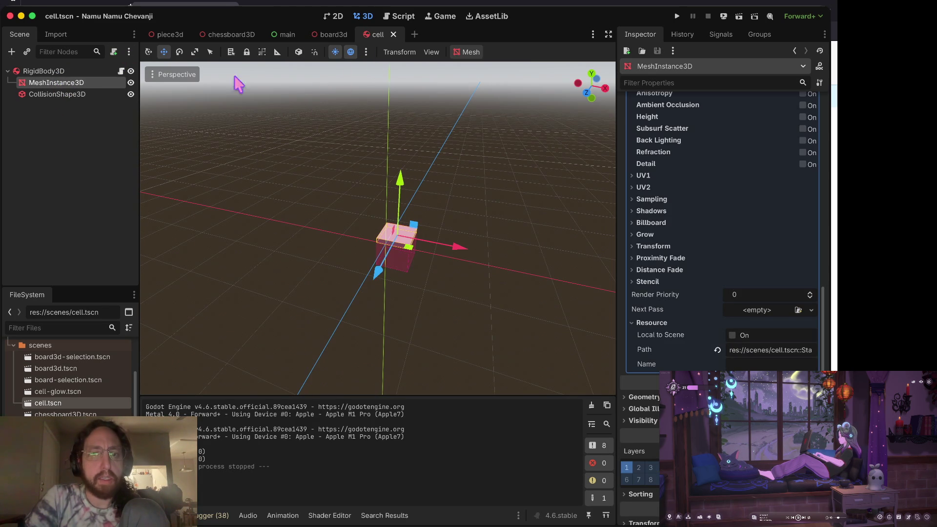
scroll(439, 212, up, 5)
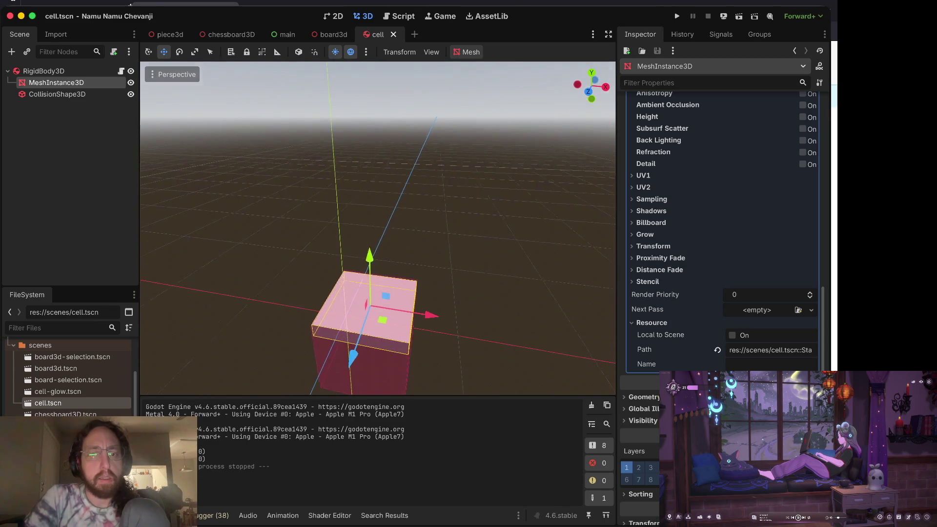
click(86, 93)
Step: Enable Local to Scene on the MeshInstance3D material and save cell.tscn
click(79, 84)
scroll(754, 220, up, 10)
scroll(753, 220, down, 15)
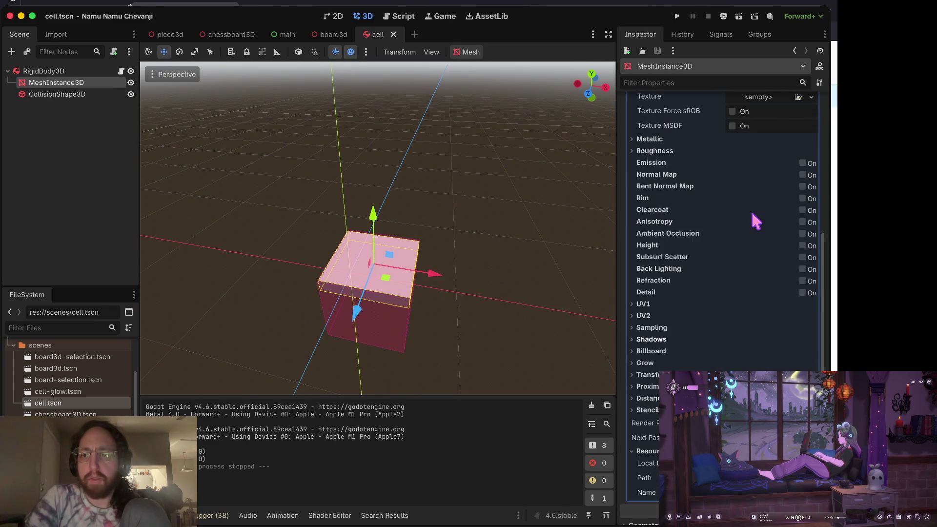
scroll(754, 221, down, 1)
click(732, 215)
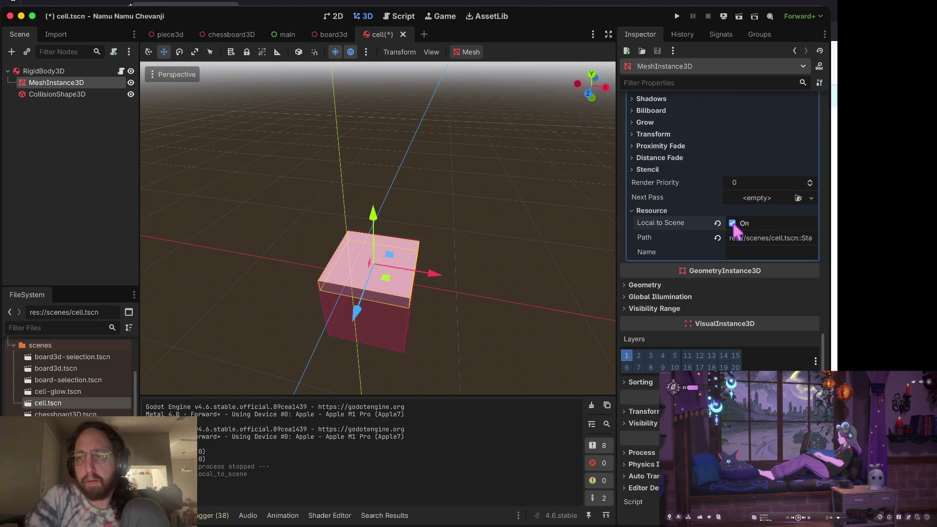
key(super+s)
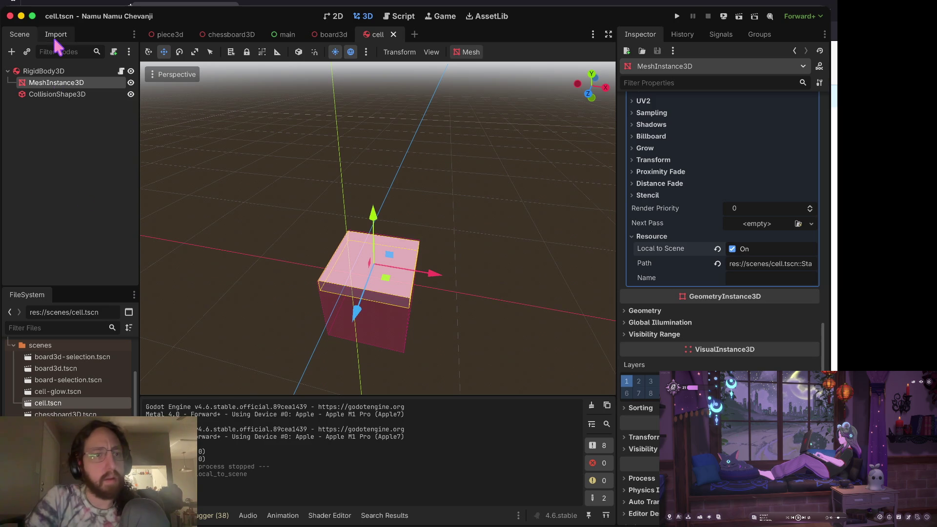
click(47, 426)
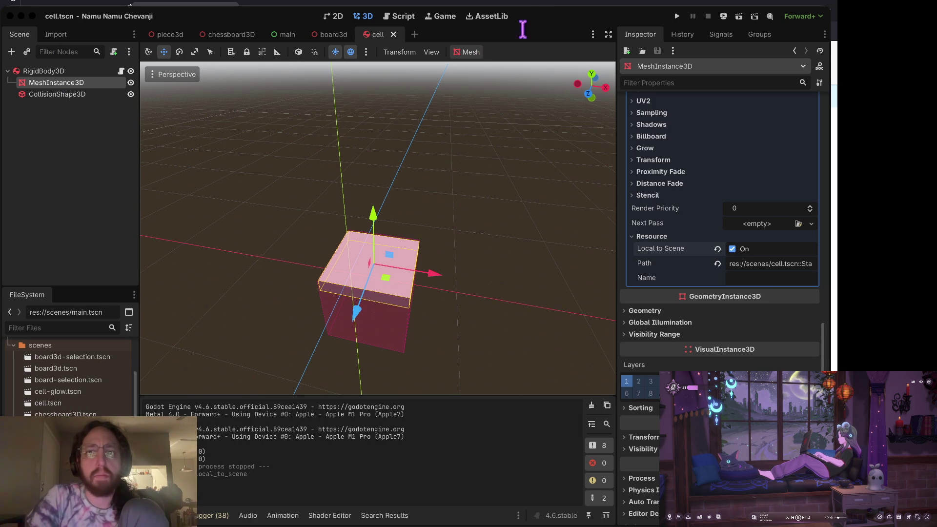
Step: Relaunch the game with Cmd+B, log in with a username, and return to the editor
click(564, 16)
key(super+b)
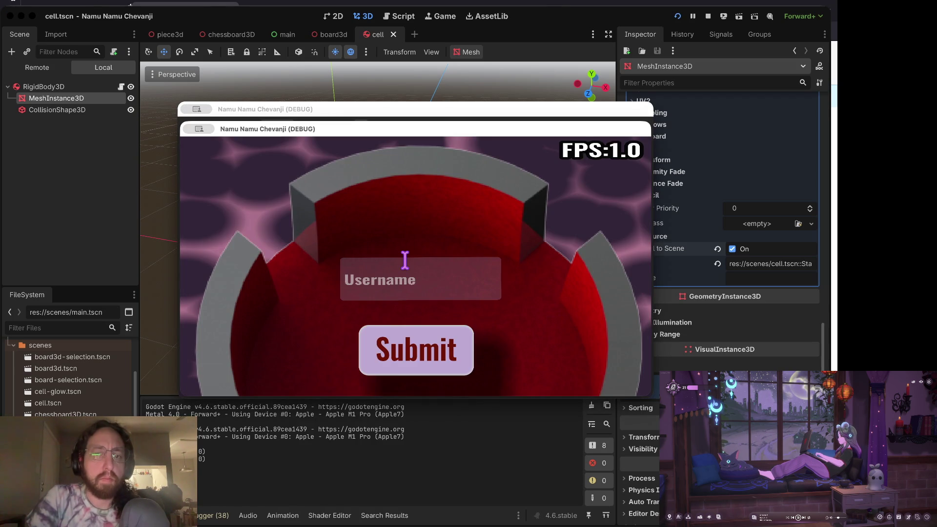
text(b)
click(398, 344)
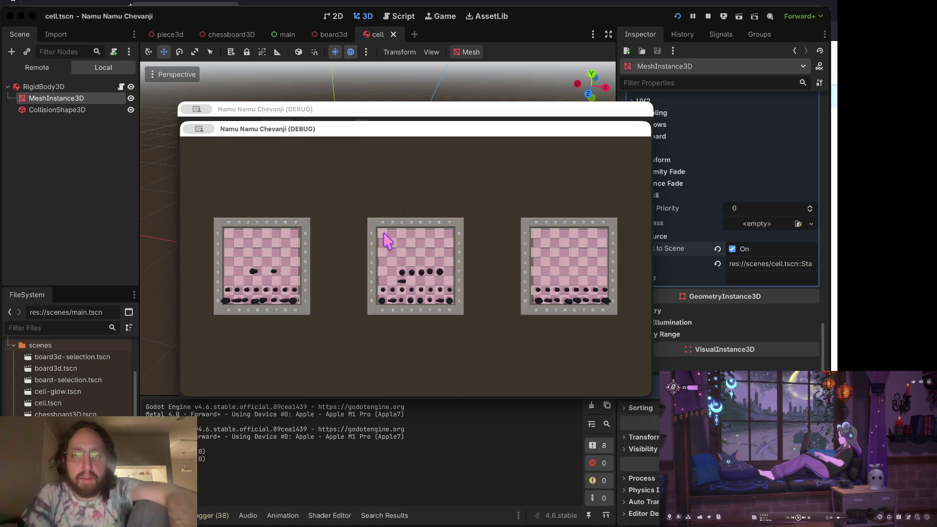
click(37, 67)
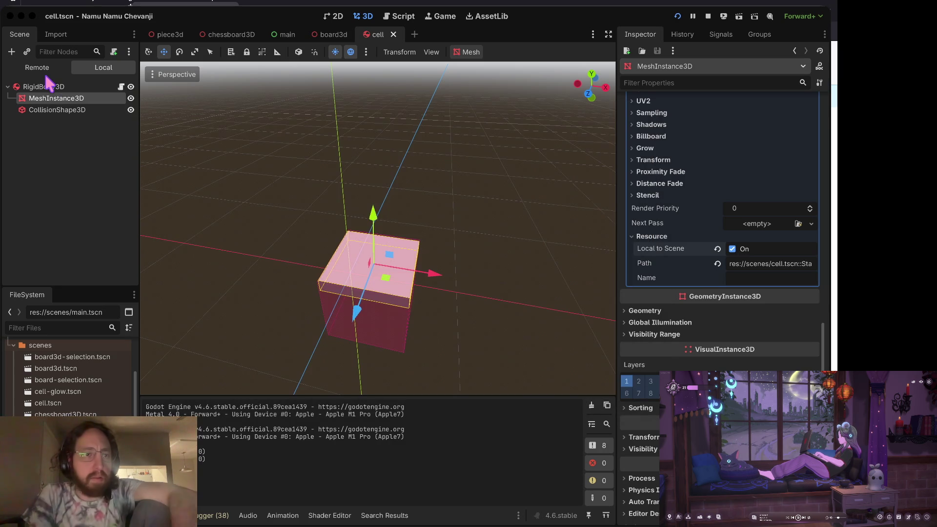
Step: Expand Cell 0 in the Remote scene tree and select its live MeshInstance3D
click(43, 154)
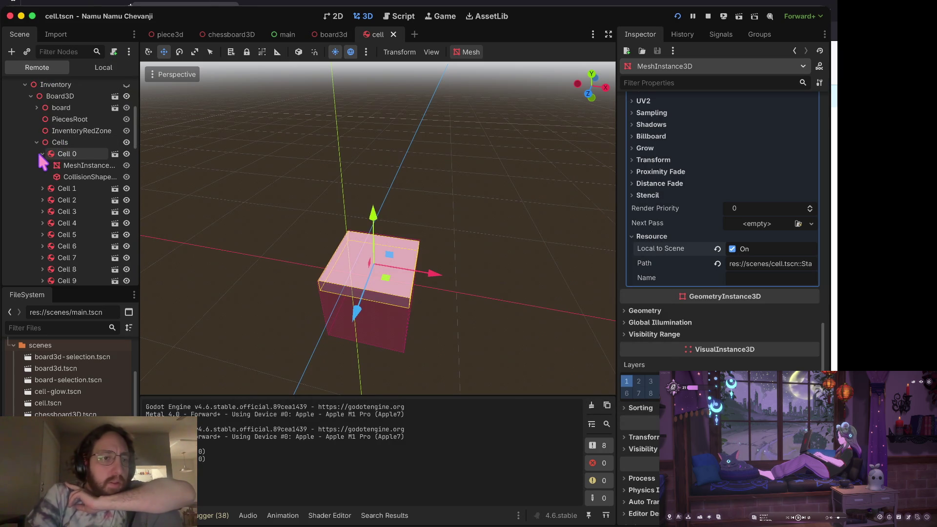
click(67, 154)
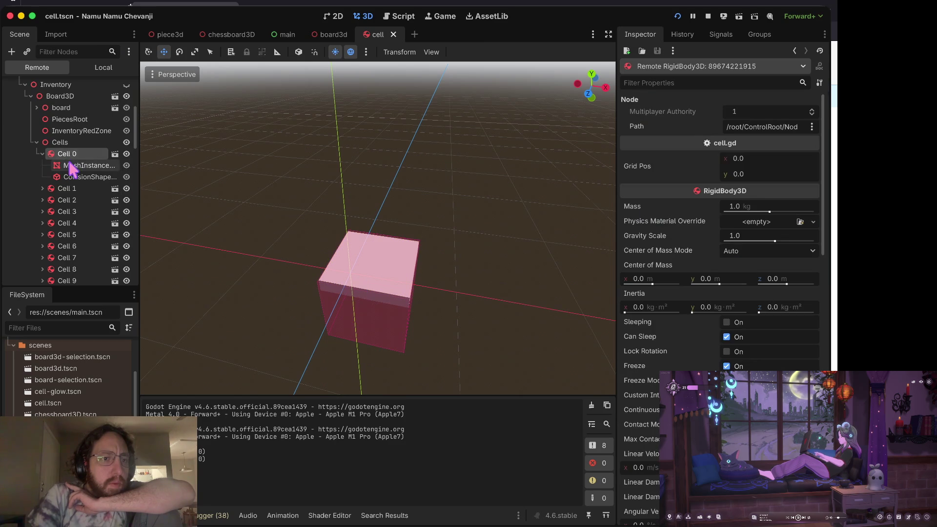
click(73, 166)
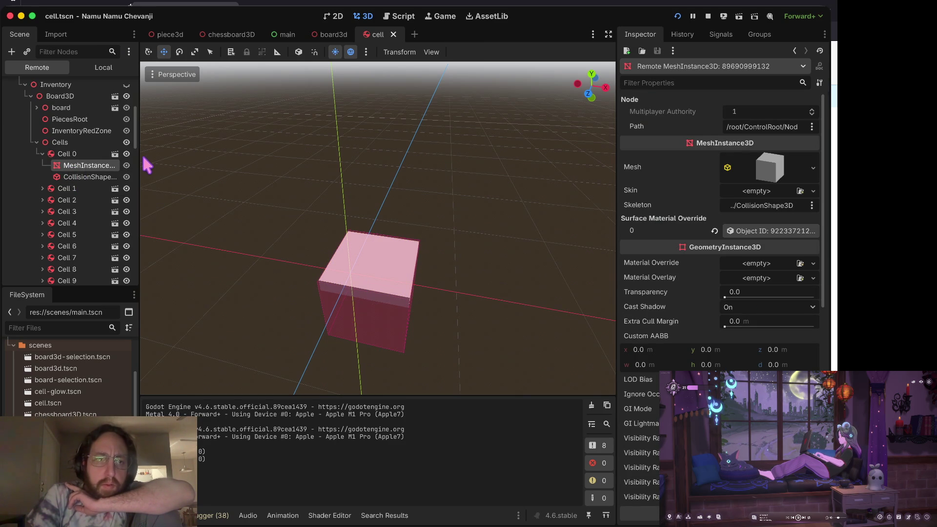
drag(141, 159, 196, 159)
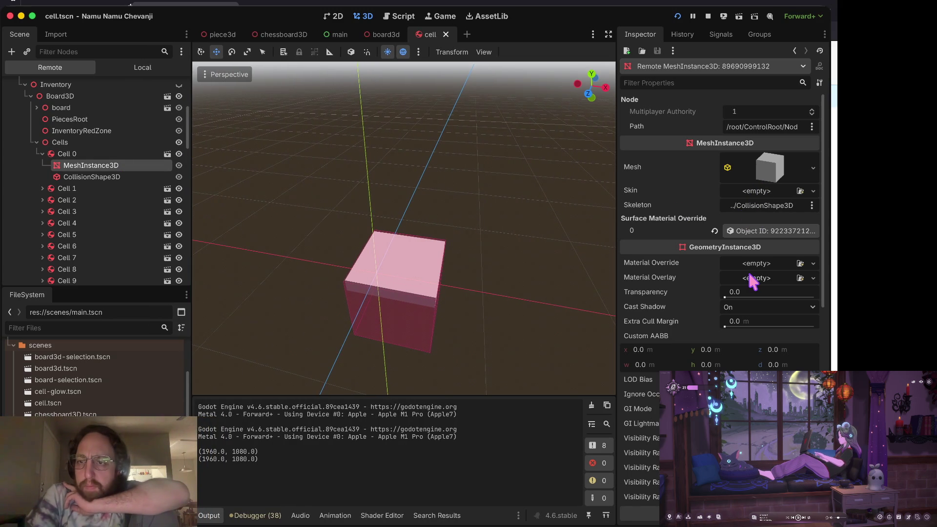
scroll(752, 281, down, 2)
scroll(752, 280, down, 3)
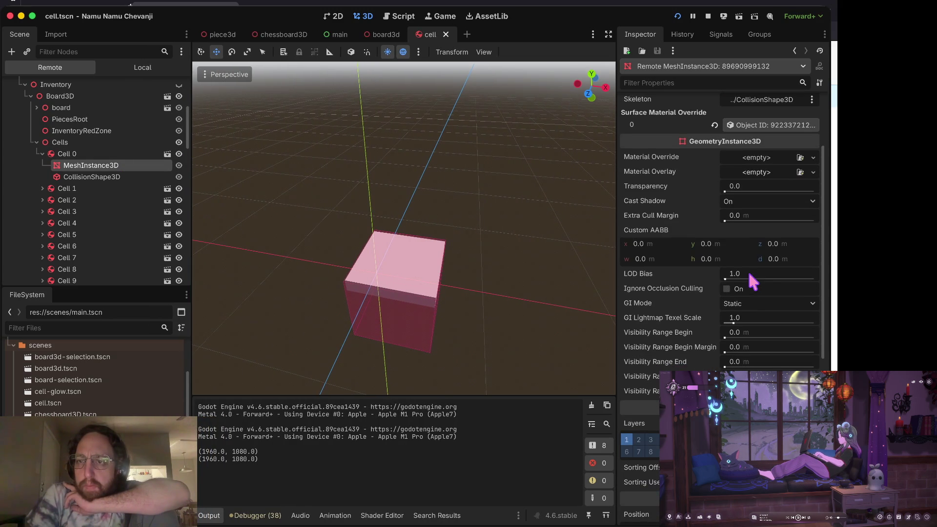
scroll(749, 243, down, 10)
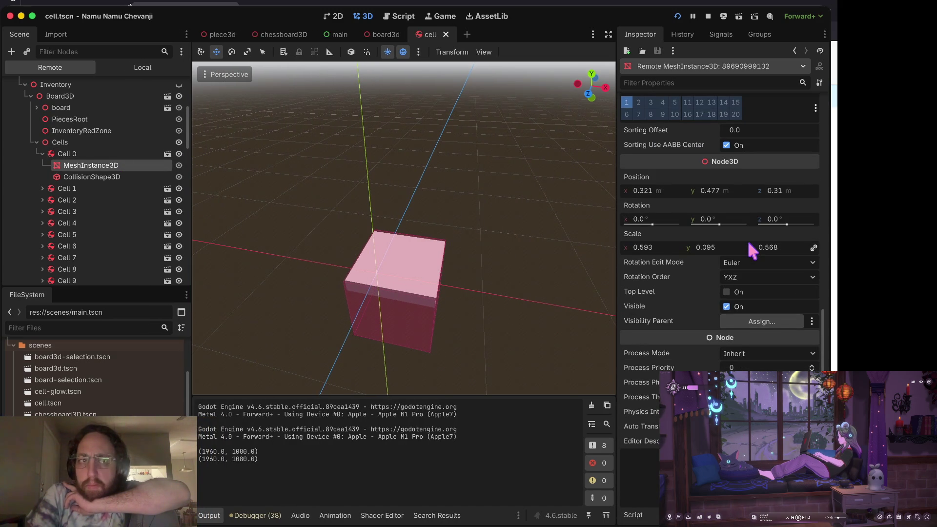
scroll(750, 243, up, 10)
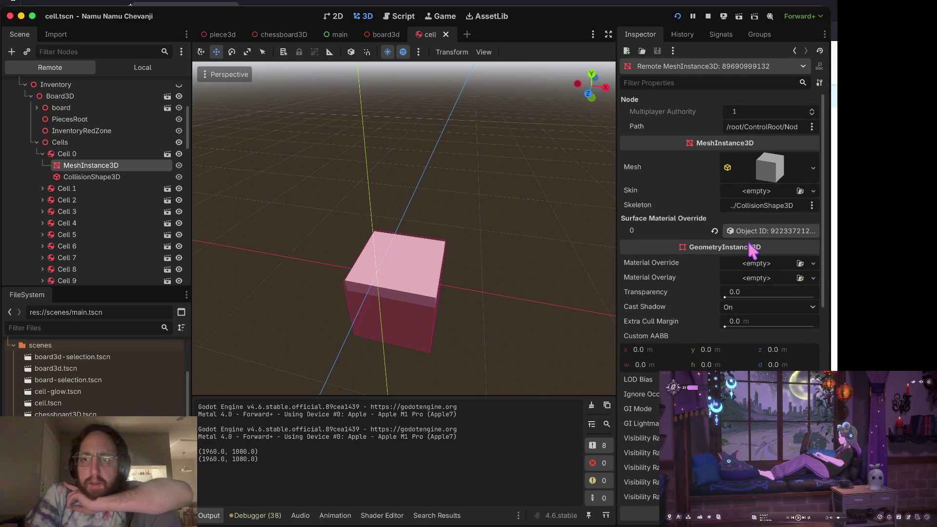
Step: Inspect Cell 0's live StandardMaterial3D, with its alpha-transparent pink albedo
click(755, 232)
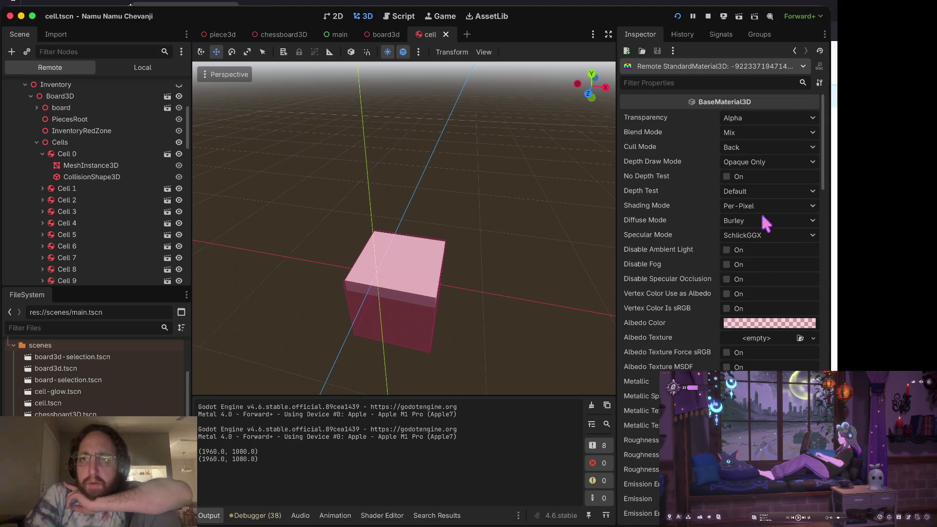
scroll(737, 234, down, 2)
scroll(739, 236, up, 2)
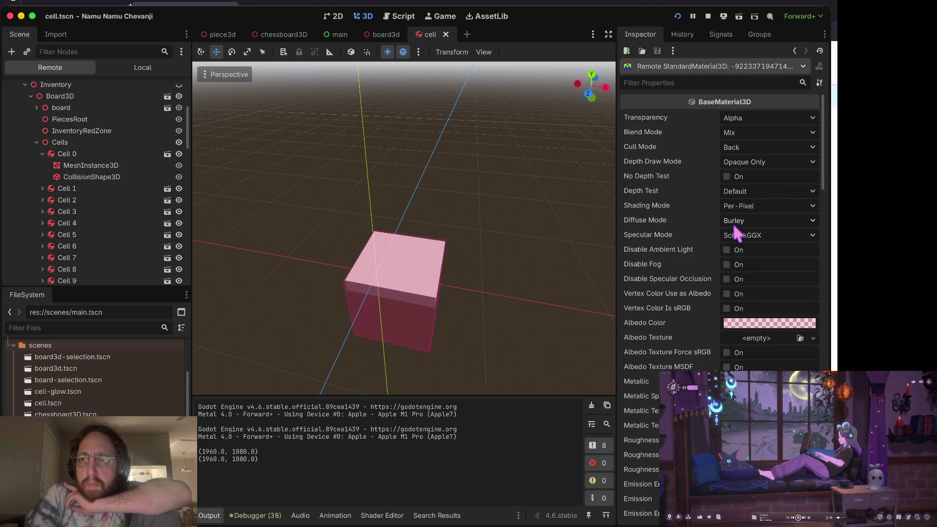
scroll(737, 234, down, 3)
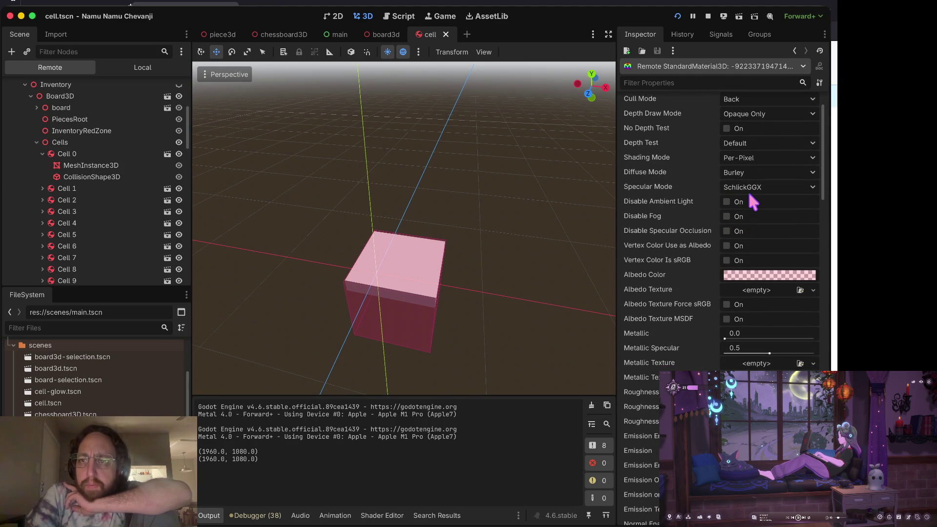
scroll(752, 197, down, 15)
scroll(751, 198, down, 20)
scroll(750, 195, down, 20)
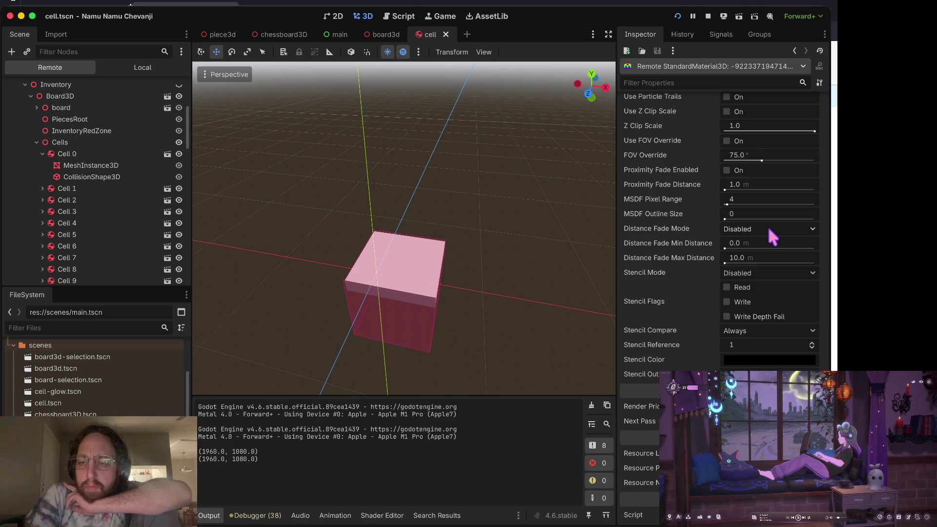
scroll(771, 237, up, 15)
scroll(769, 229, up, 15)
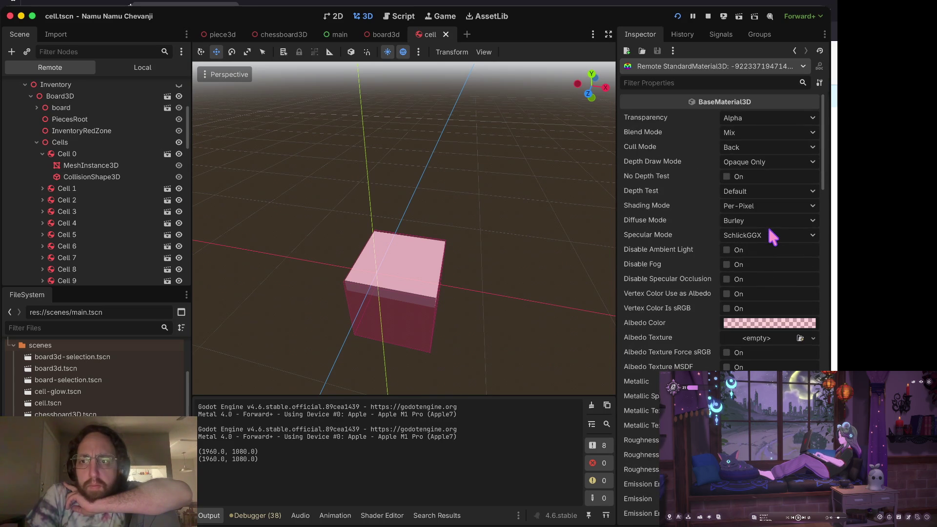
click(399, 18)
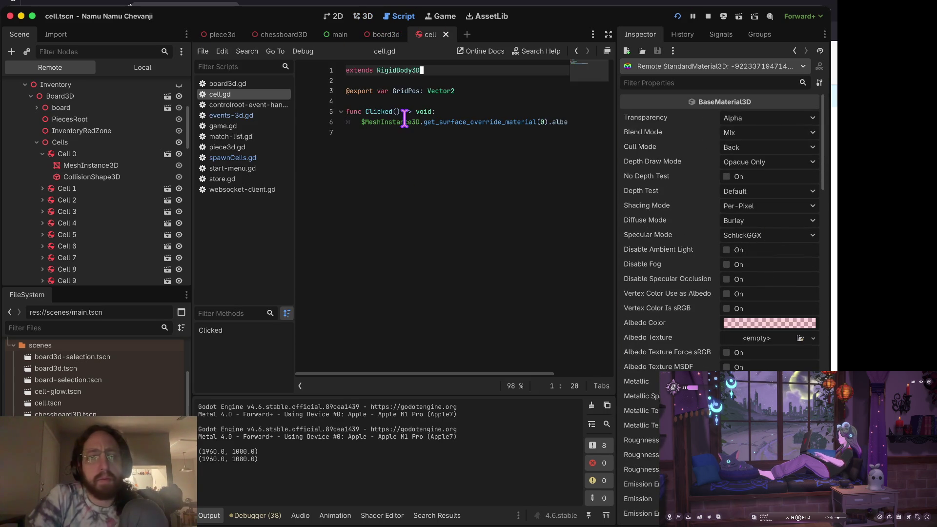
Step: Set a breakpoint on line 35 of events-3d.gd
click(238, 117)
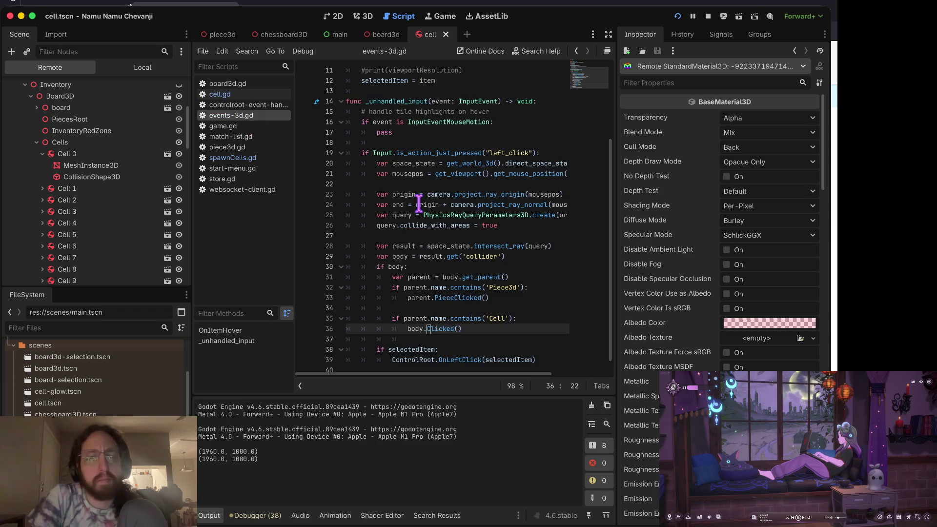
scroll(376, 219, down, 1)
click(306, 309)
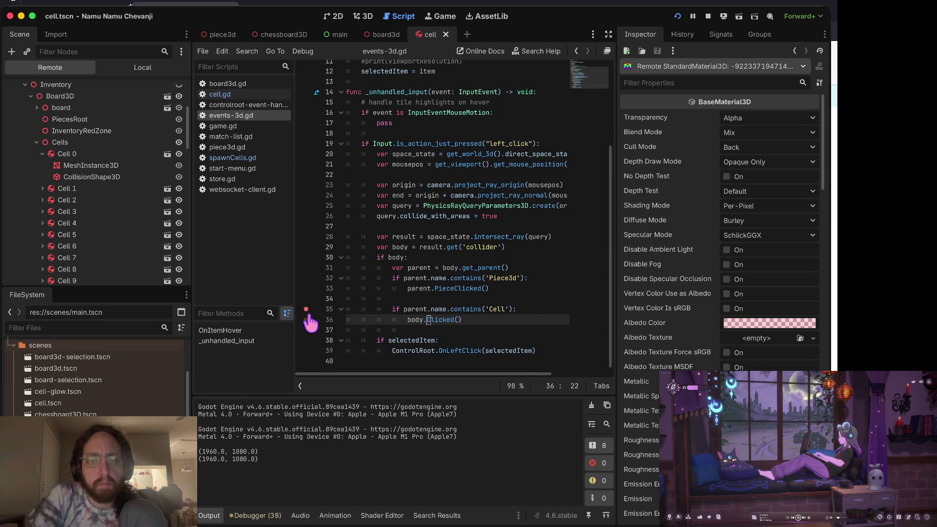
Step: Relaunch the game, log in, and click a board cell to hit the breakpoint
key(super+b)
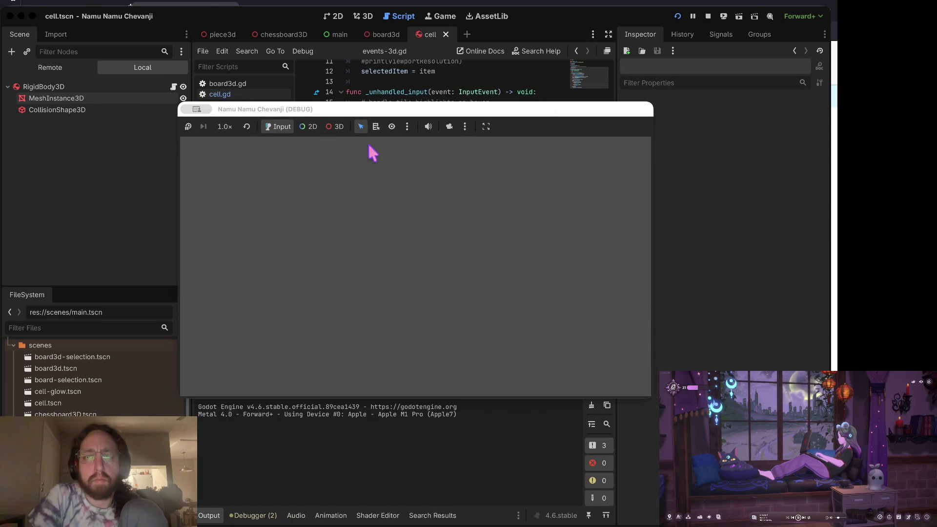
click(387, 270)
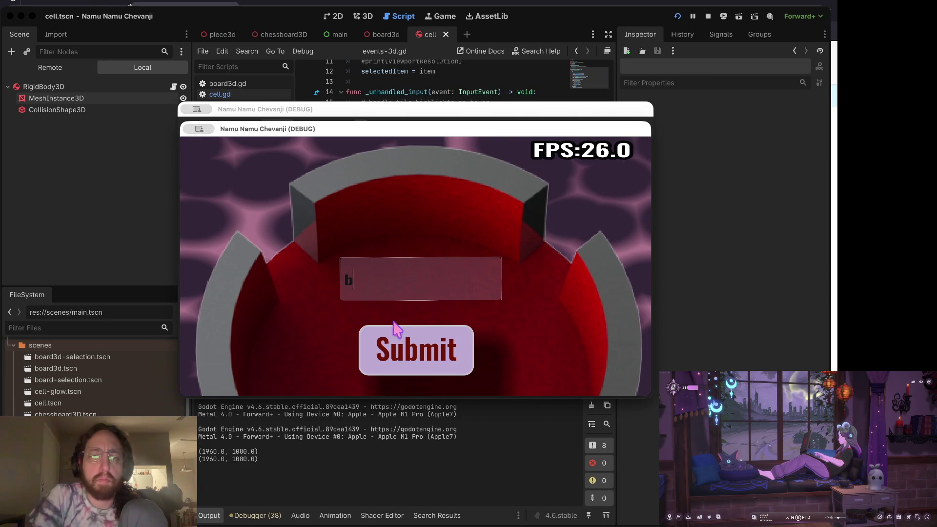
click(394, 339)
click(382, 230)
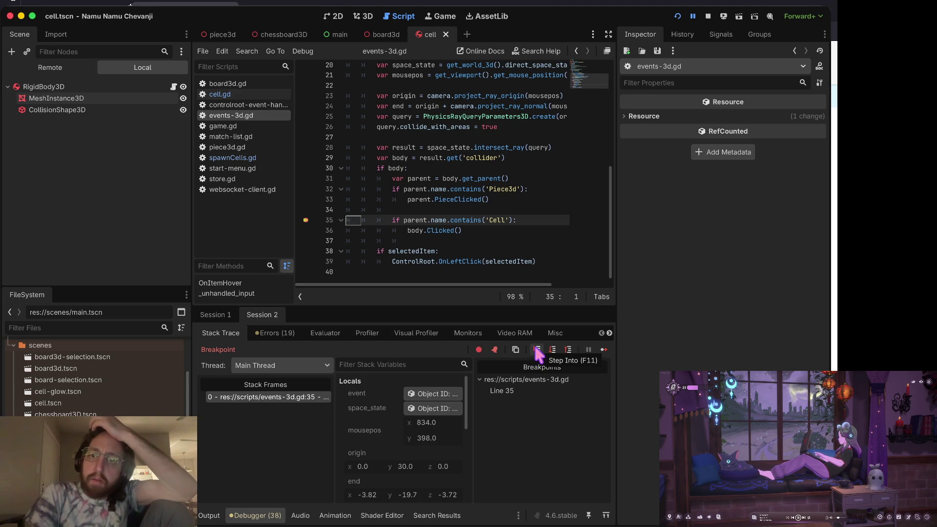
Step: Step into the cell's Clicked function and inspect the clicked cell's remote body (Grid Pos 7, 16)
click(537, 349)
click(538, 350)
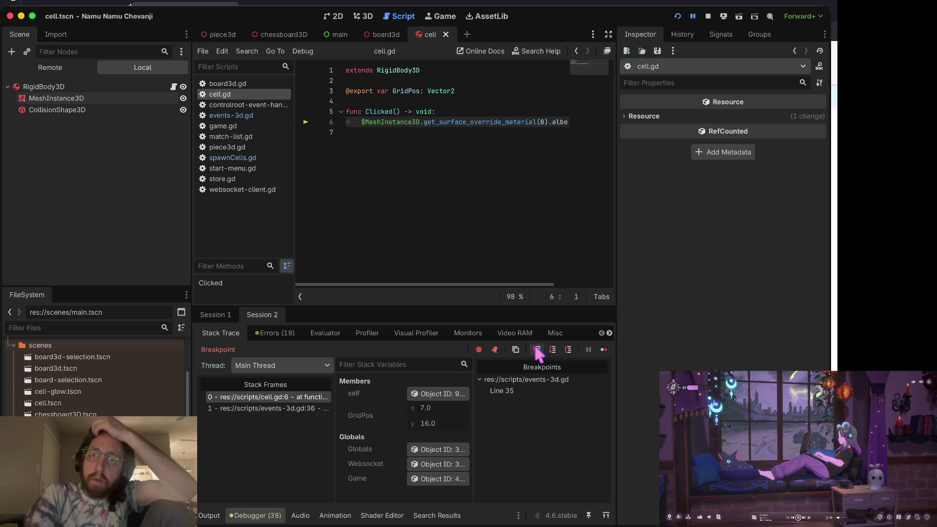
click(442, 395)
mouse_move(618, 142)
mouse_down()
mouse_move(486, 130)
mouse_move(446, 164)
mouse_move(331, 218)
mouse_move(393, 201)
mouse_move(644, 221)
mouse_up()
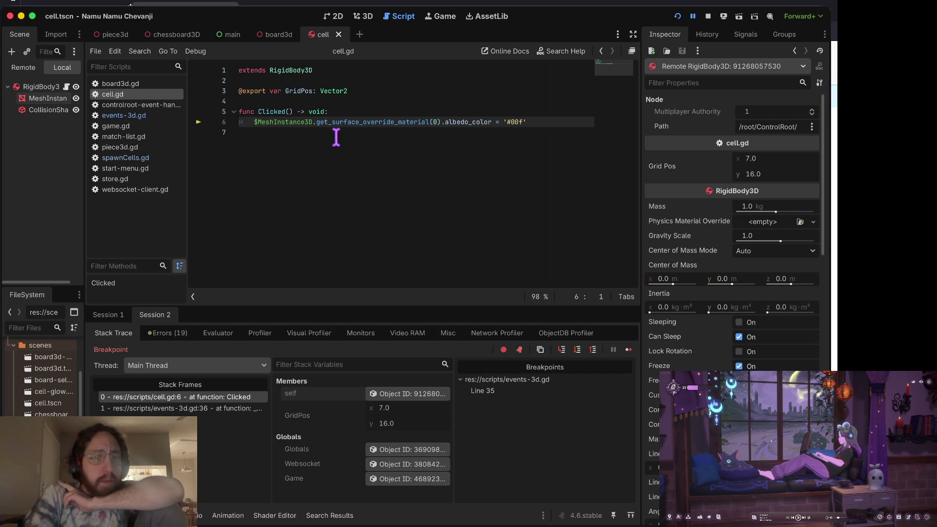
Step: Stop the debugged game and start rewriting cell.gd line 6 as a 'var surface' declaration
mouse_move(276, 123)
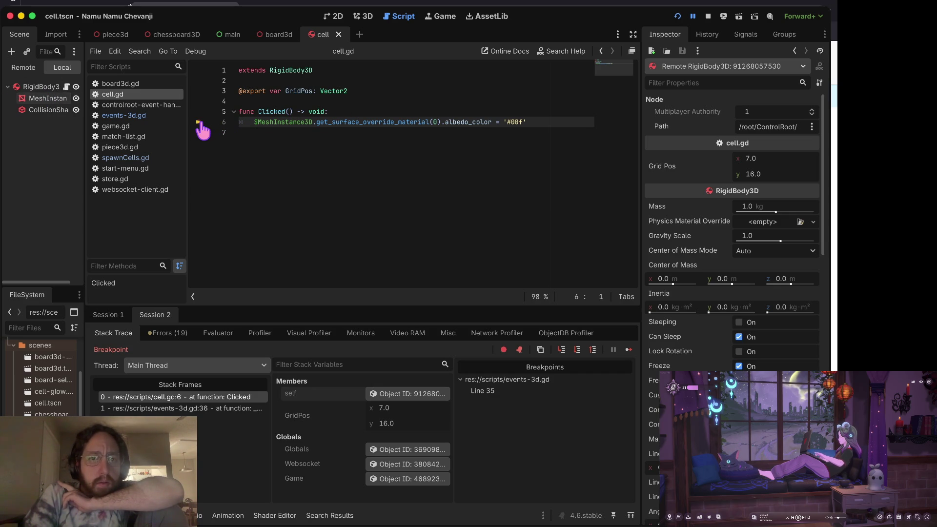
triple_click(348, 121)
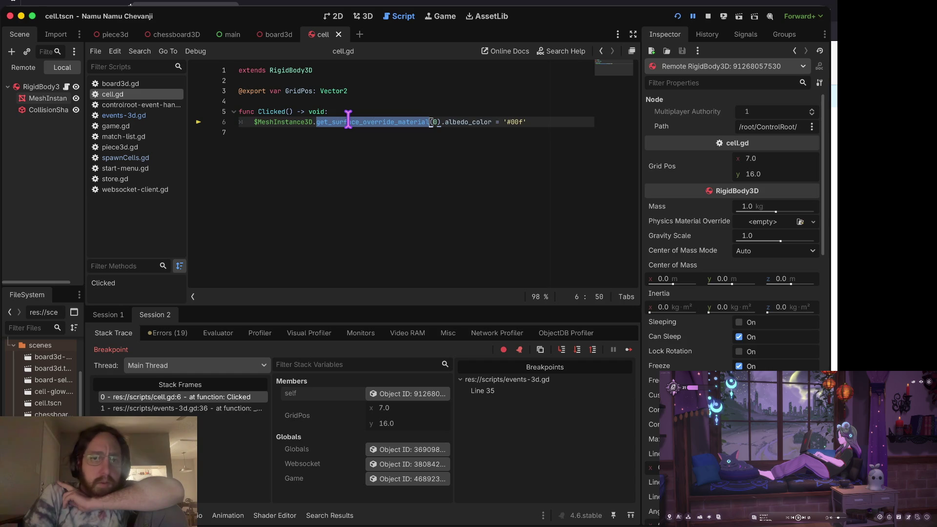
triple_click(448, 122)
click(396, 121)
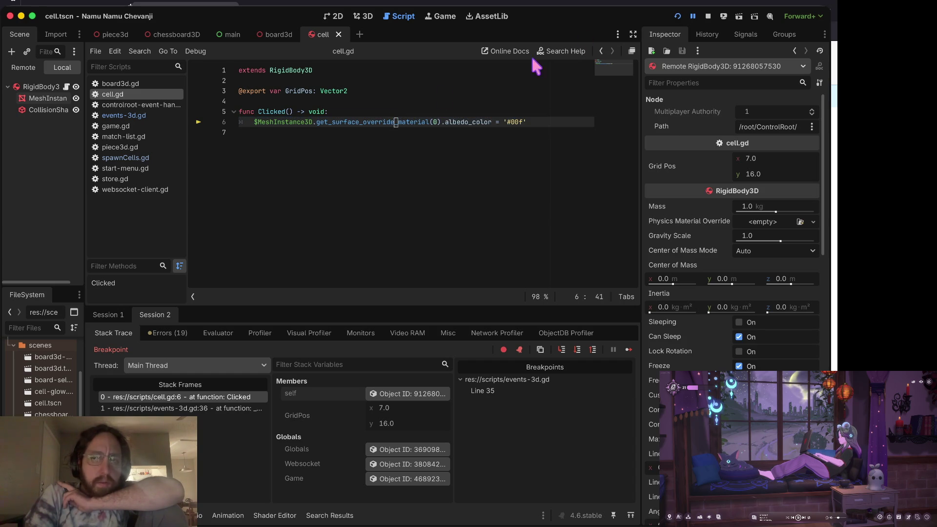
click(708, 16)
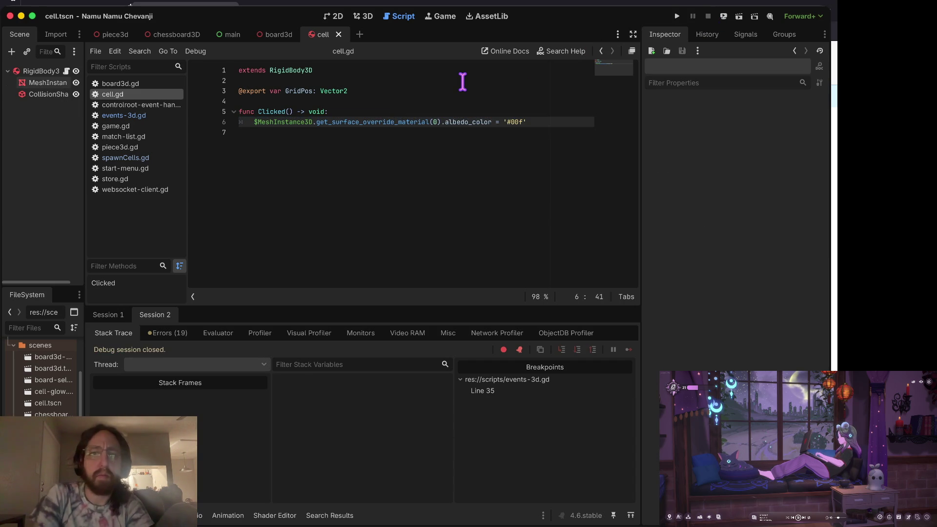
text(var )
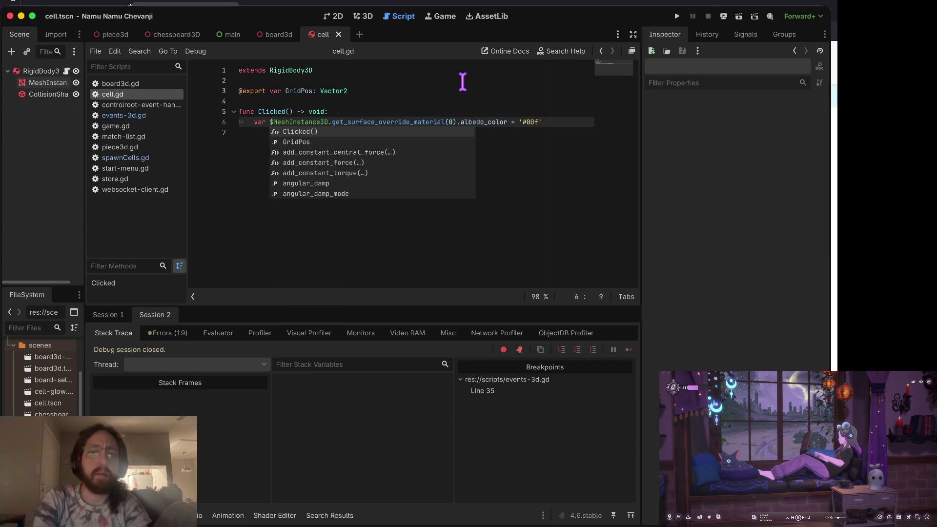
text(surfaced)
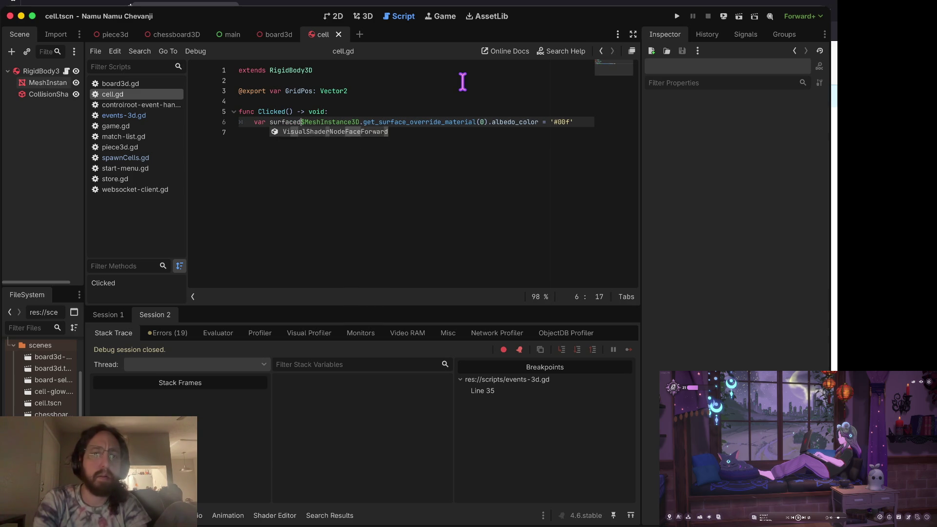
Step: Store the override material in 'surface' on line 6 and set surface.albedo_color = '#00f' on line 7
key(BackSpace)
key(BackSpace)
text(=)
key(End)
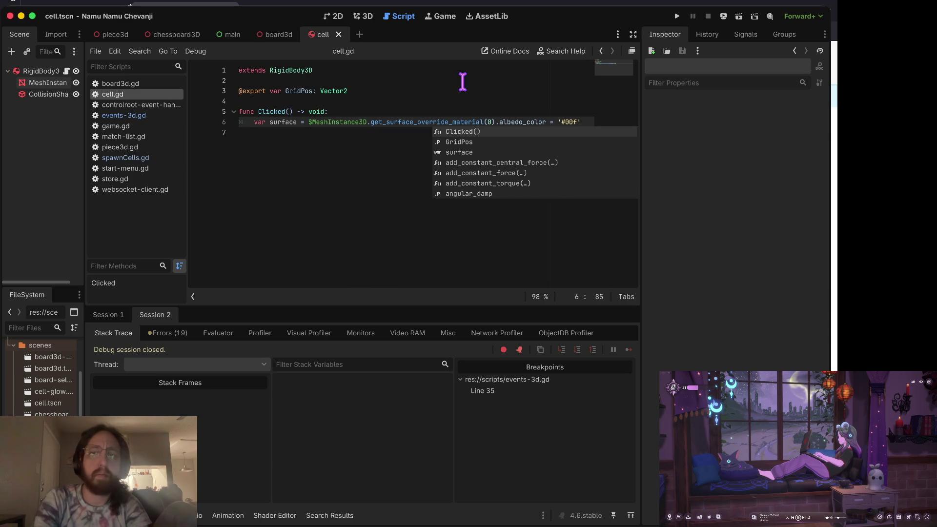
key(Return)
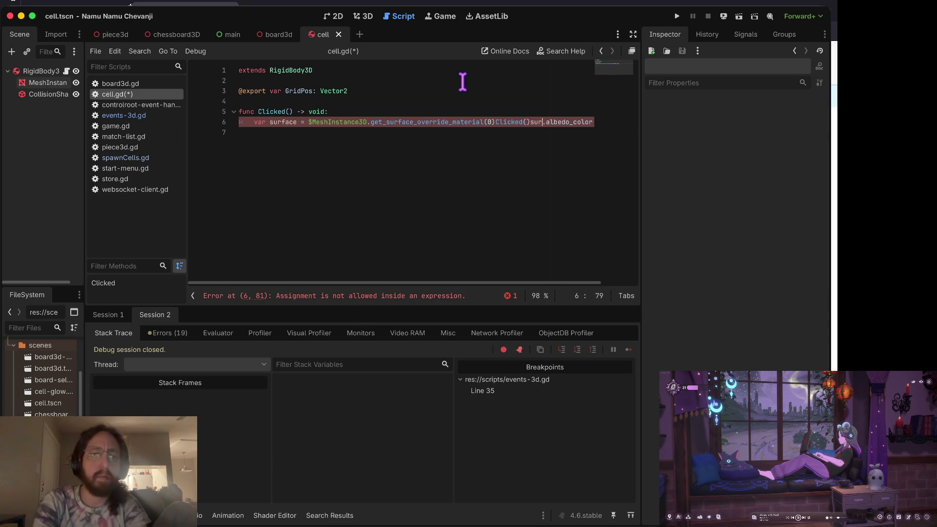
key(BackSpace)
key(BackSpace)
key(BackSpace)
key(Return)
text(surface.albedo_color = '#00f)
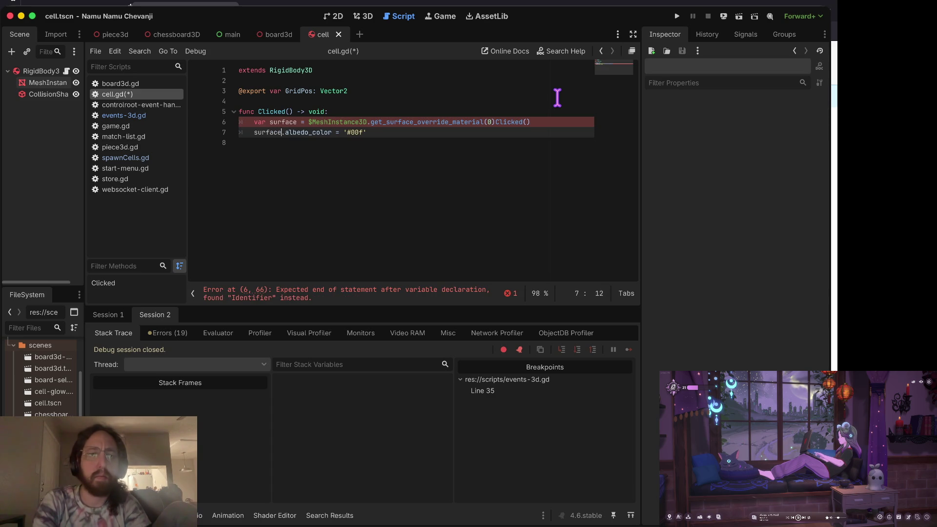
key(ctrl+space)
Step: Remove the stray Clicked() text from line 6, save cell.gd, and add a breakpoint on line 7
key(Home)
key(ctrl+s)
key(Up)
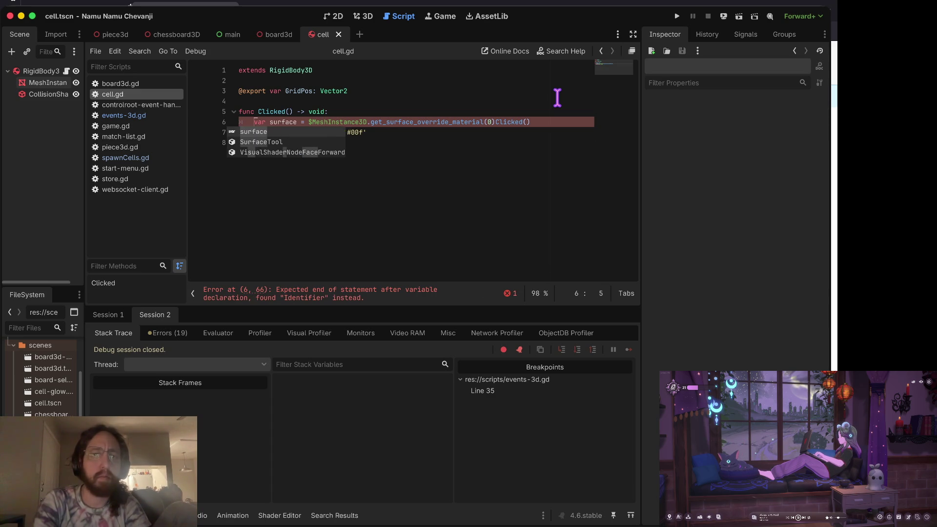
key(End)
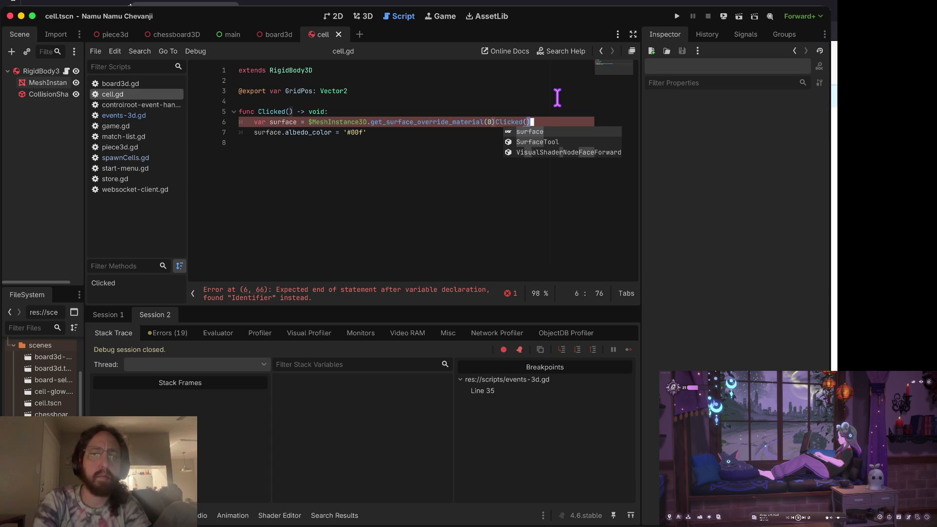
key(Escape)
key(alt+Left)
key(alt+Left)
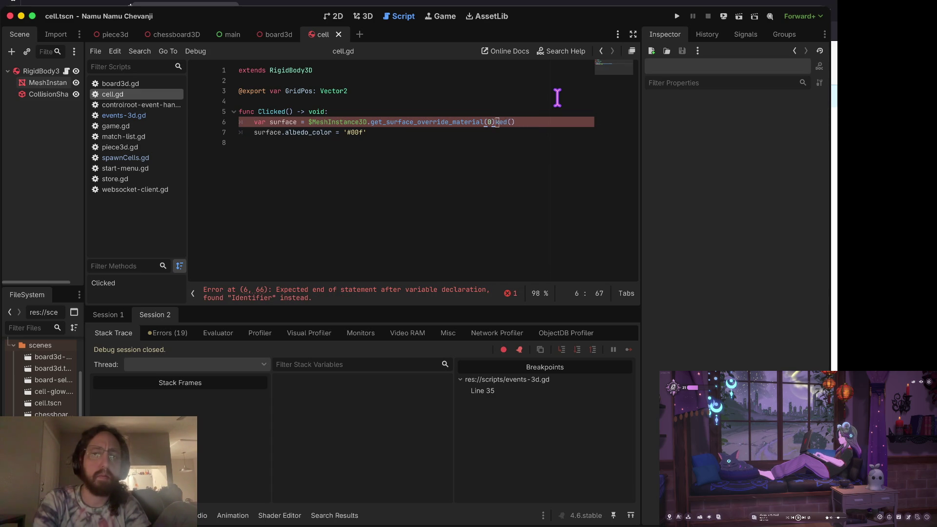
key(Delete)
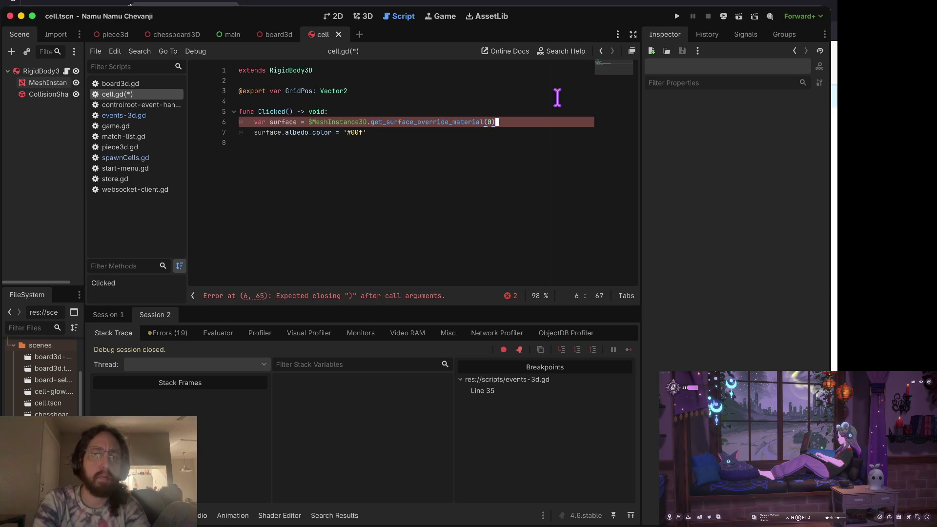
key(Home)
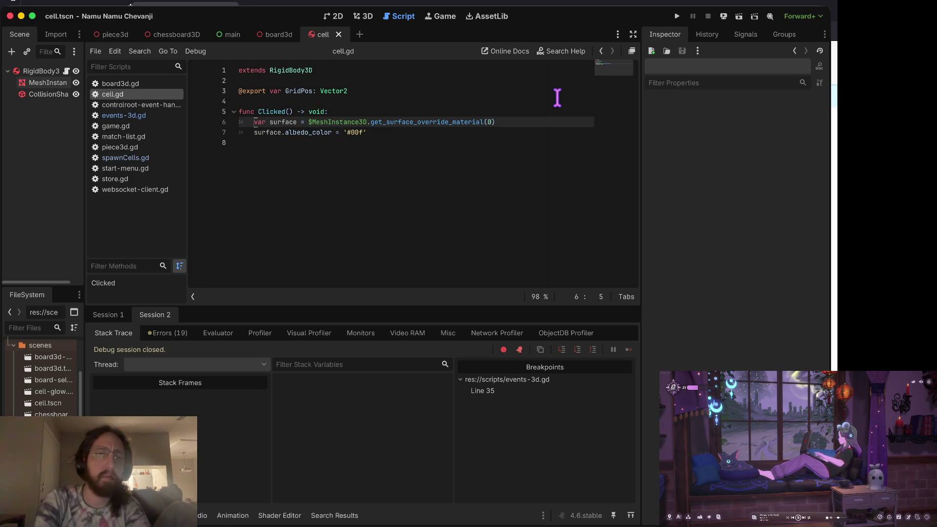
click(204, 132)
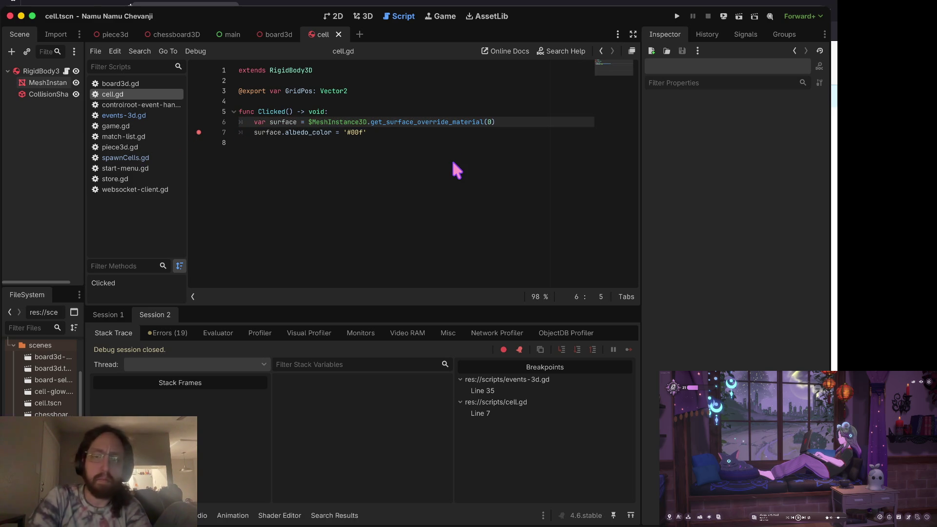
Step: Rerun the game, click a cell, step to line 7 of cell.gd, and inspect the surface material
key(super+b)
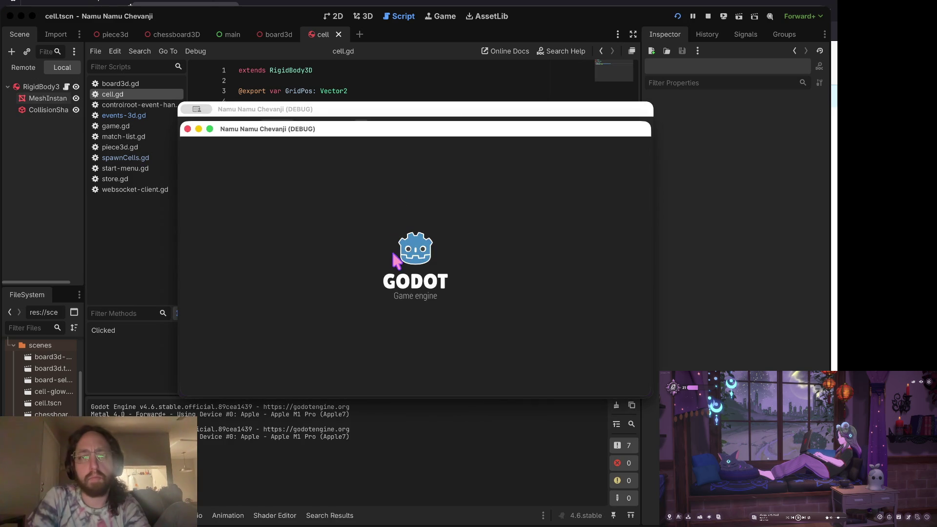
click(398, 346)
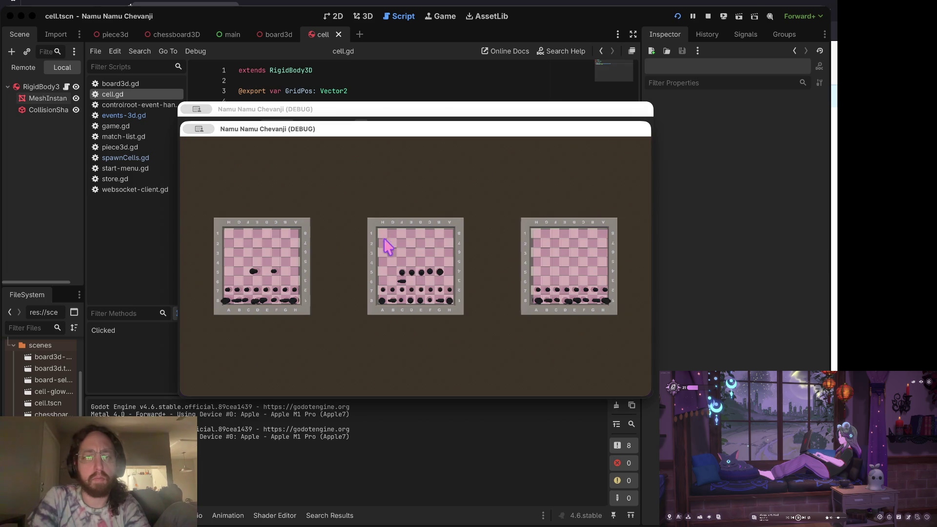
click(389, 250)
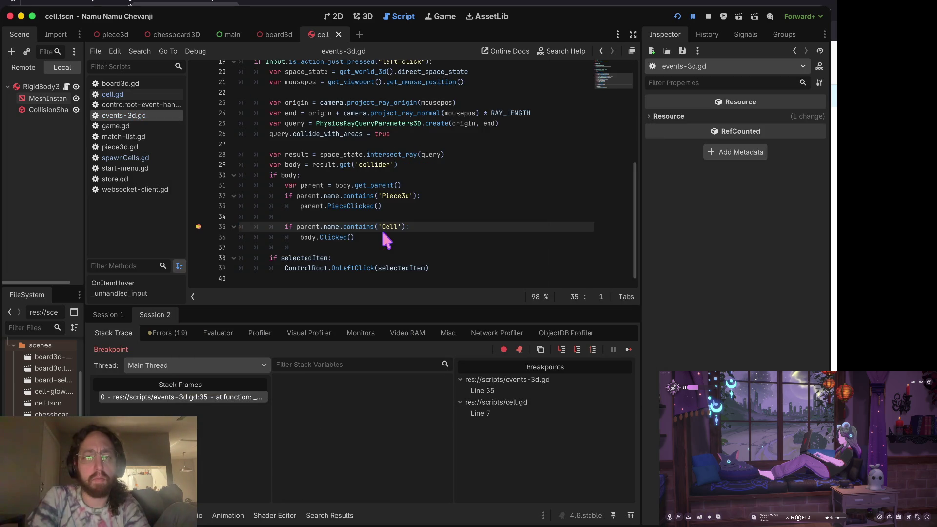
click(562, 351)
click(562, 351)
click(562, 349)
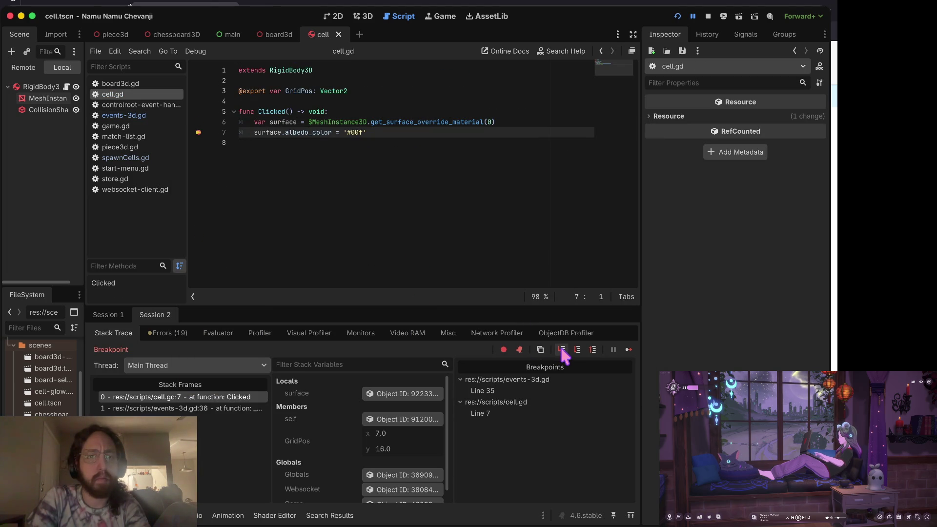
click(424, 394)
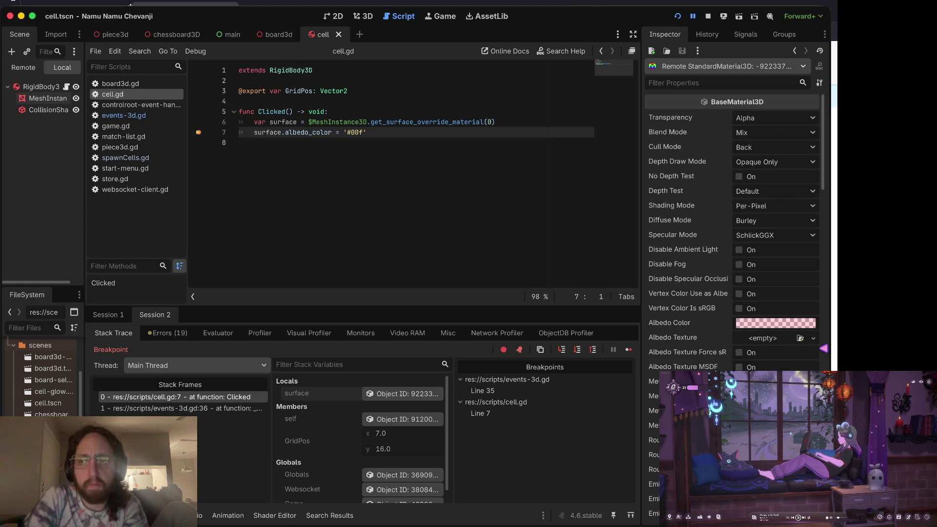
Step: Add print('runtime injection!!!') on line 8, save cell.gd, step back out, and stop debugging
mouse_move(801, 335)
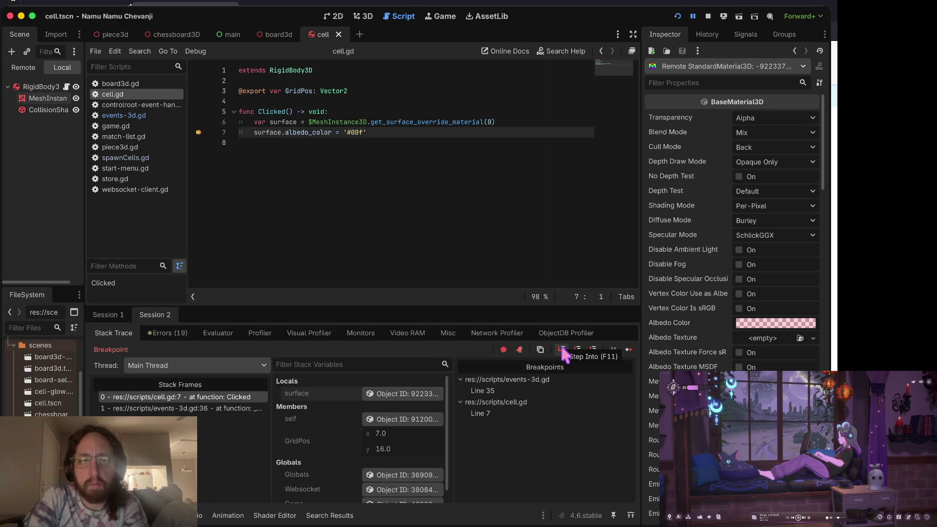
click(307, 146)
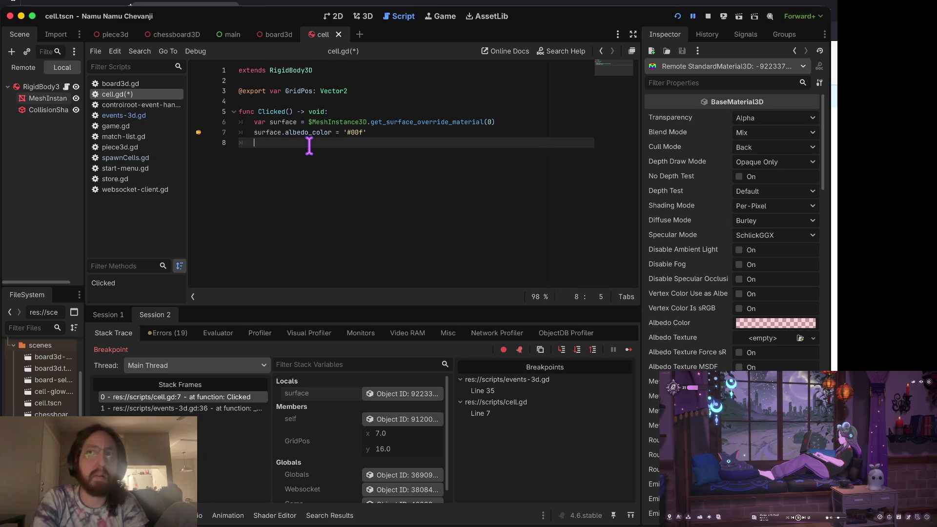
text(rint('r)
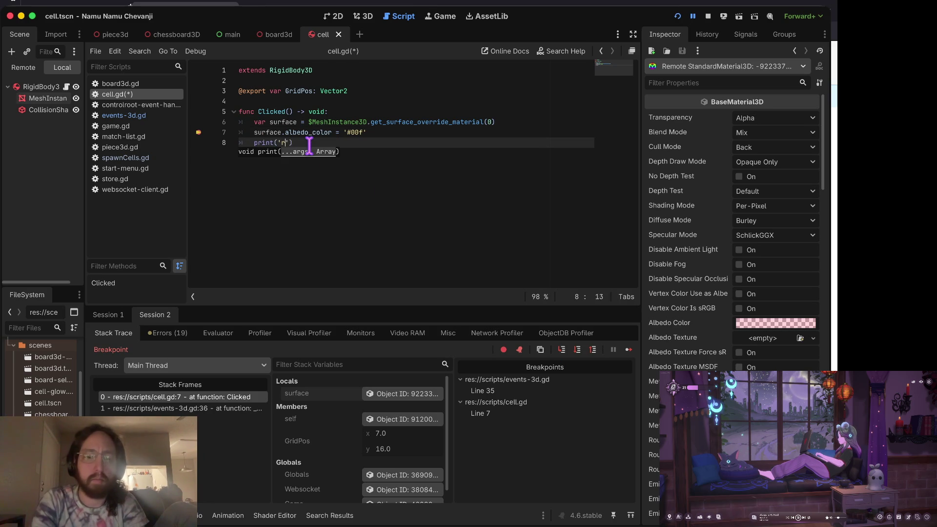
text(!!)
key(ctrl+s)
click(562, 351)
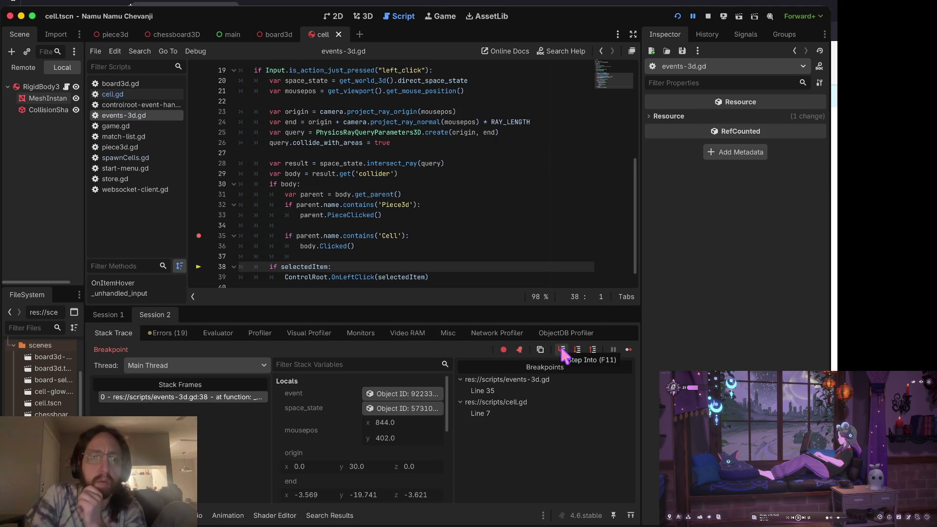
scroll(375, 224, down, 1)
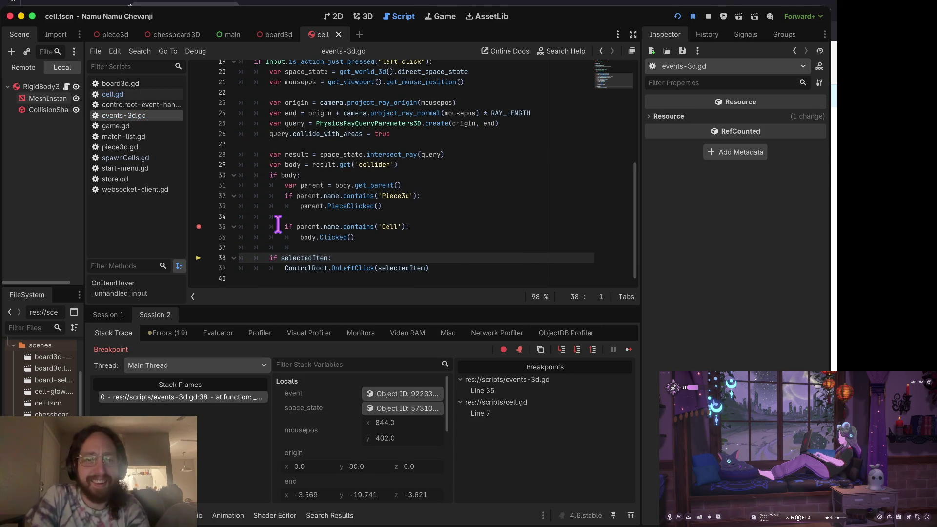
click(708, 16)
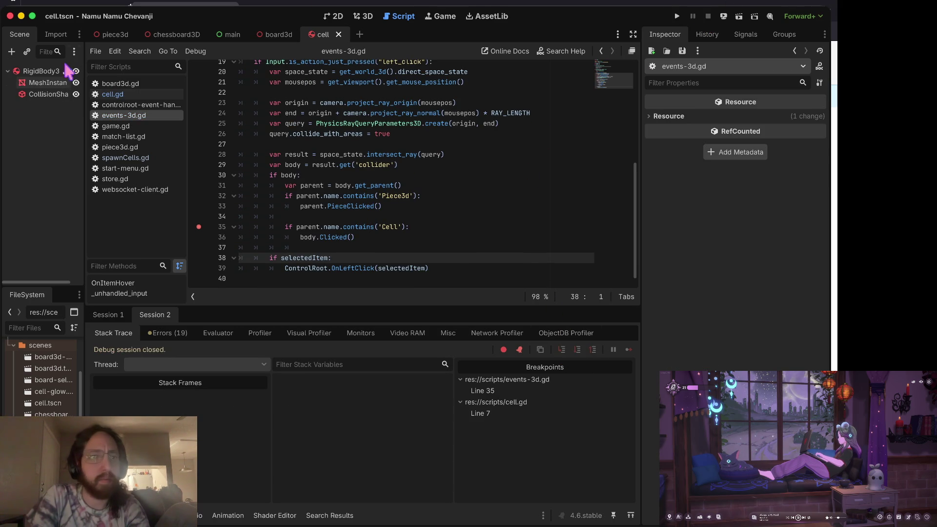
Step: Change line 8 of cell.gd to print('pause here'), save, and put a breakpoint on it
click(100, 94)
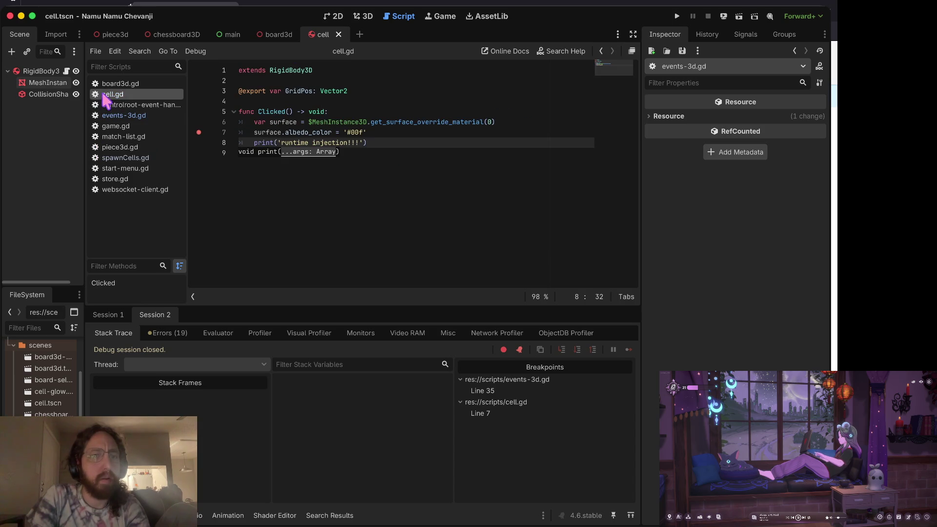
key(Home)
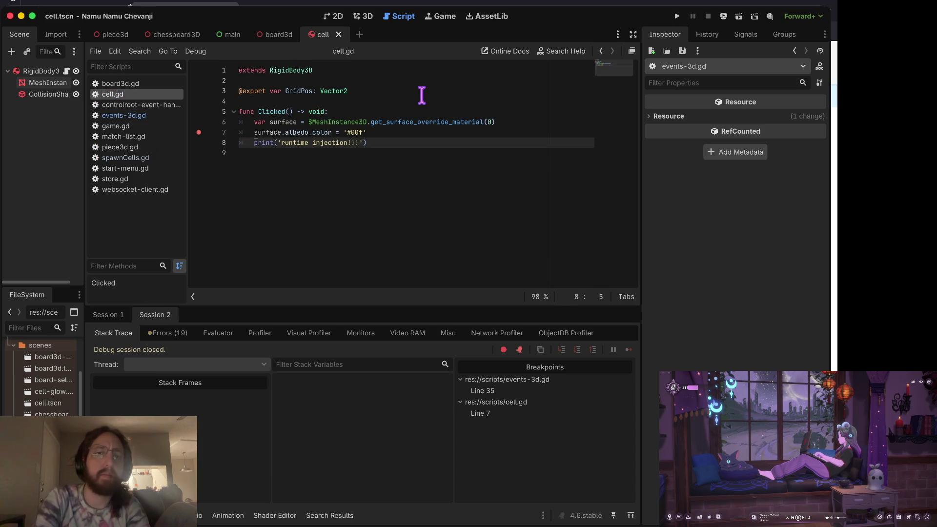
key(shift+End)
key(Delete)
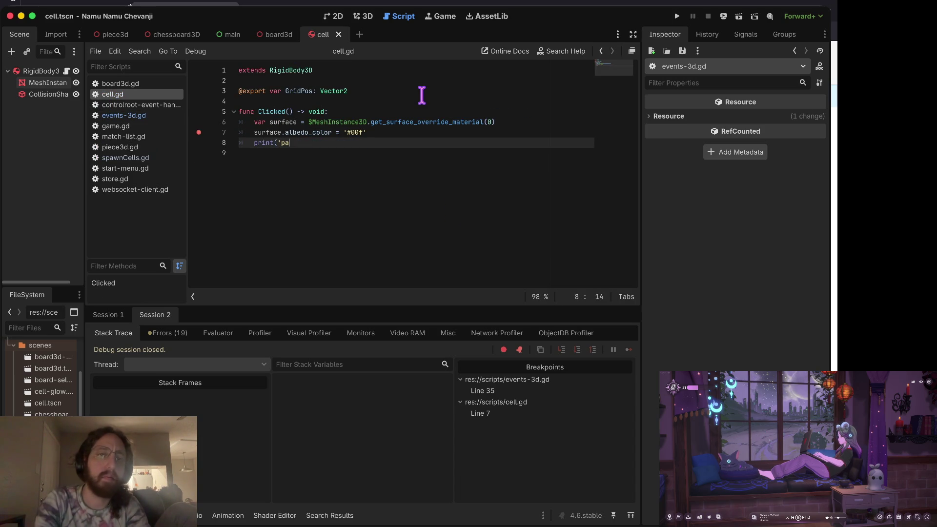
key(Home)
key(ctrl+s)
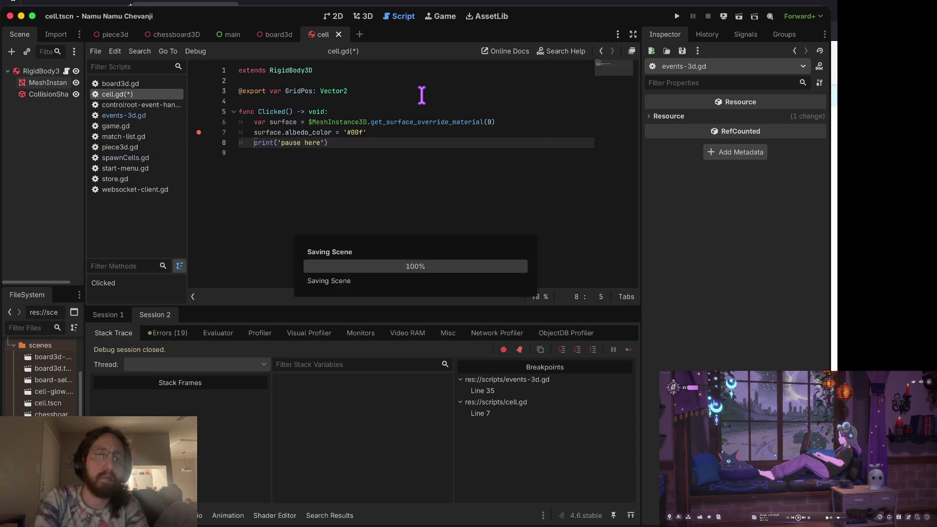
click(199, 142)
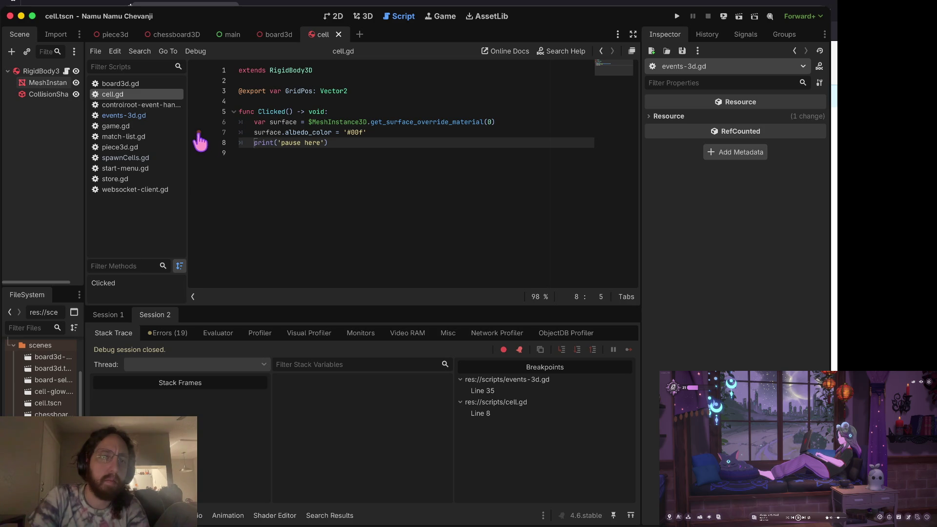
Step: Relaunch the game, log in, and click a board cell so it pauses at events-3d.gd line 35
key(super+b)
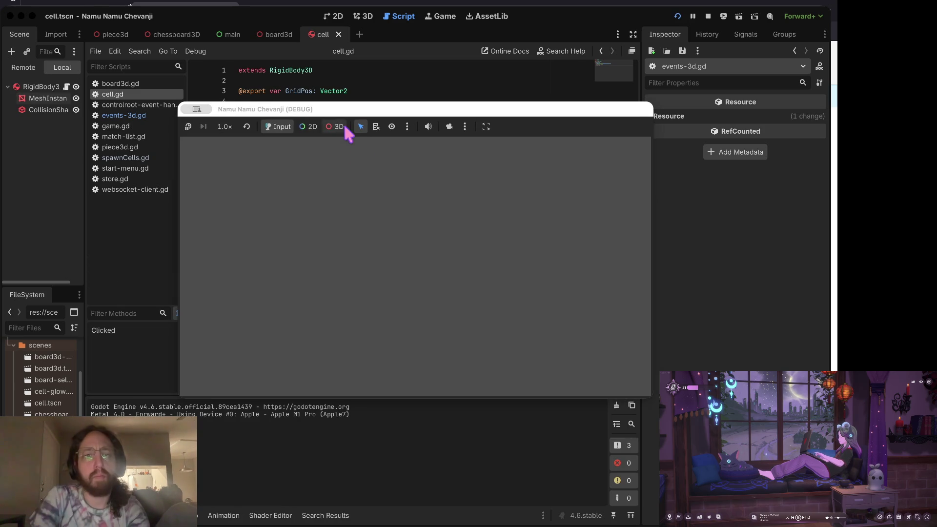
click(357, 260)
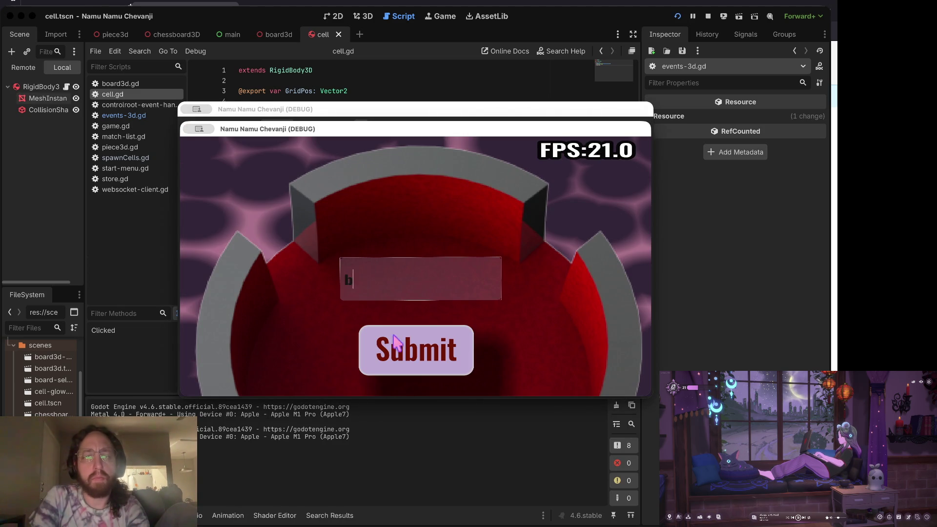
click(386, 342)
click(386, 239)
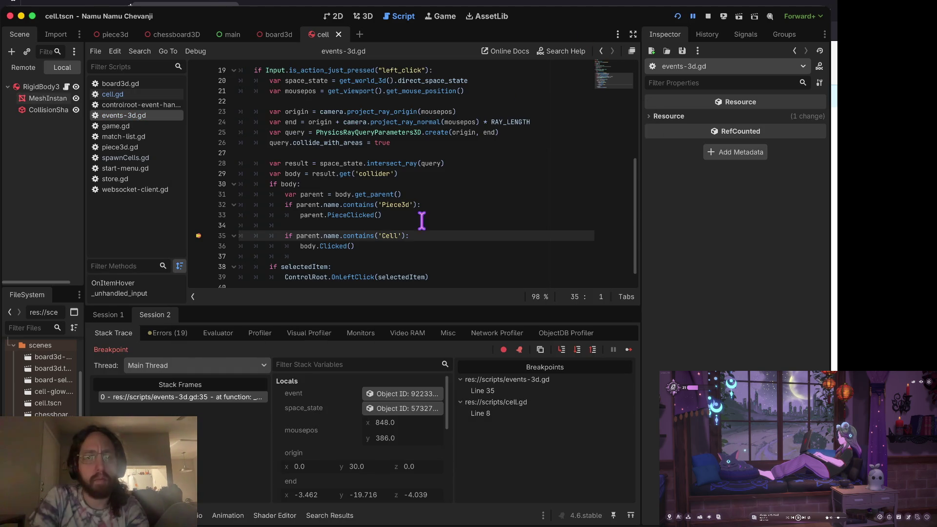
Step: Resume to the cell.gd breakpoint and confirm the surface material's albedo is now blue
click(628, 349)
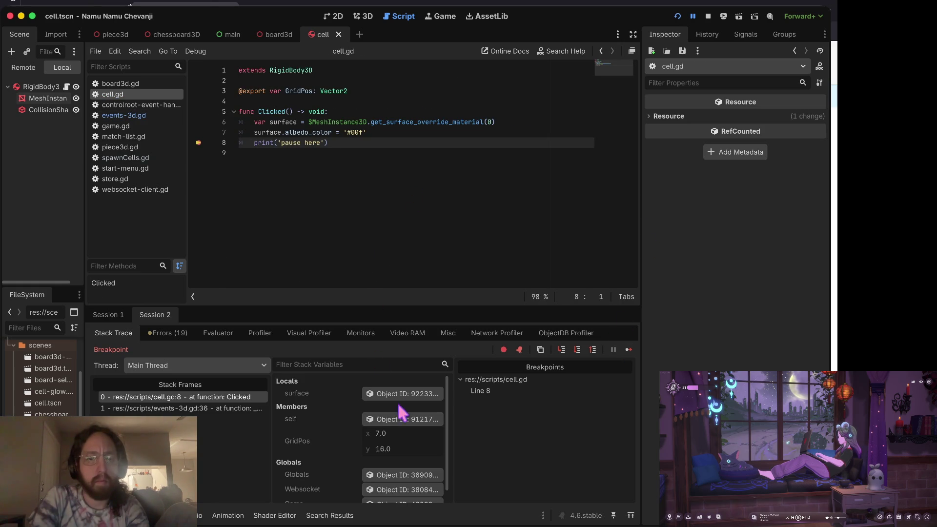
click(401, 394)
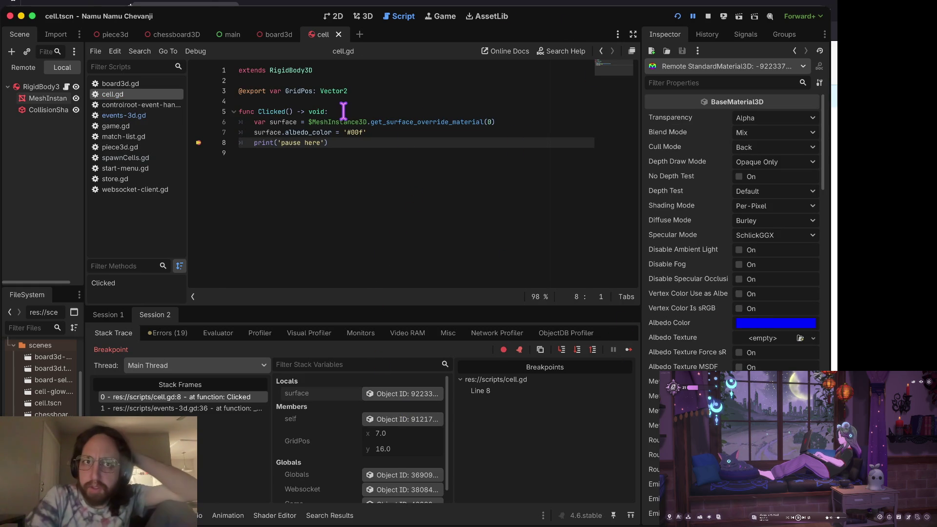
click(370, 19)
click(396, 18)
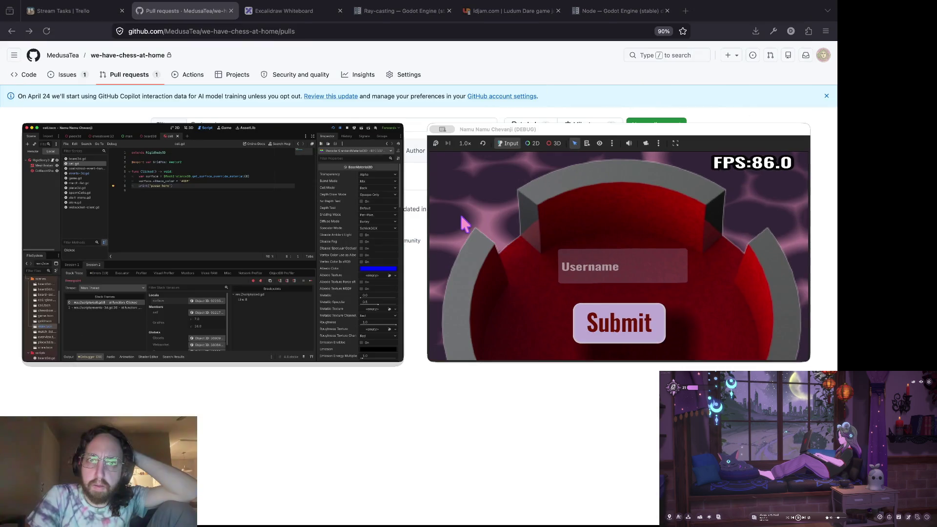
Step: Step out of cell.gd back to the click handler at events-3d.gd line 38
click(460, 213)
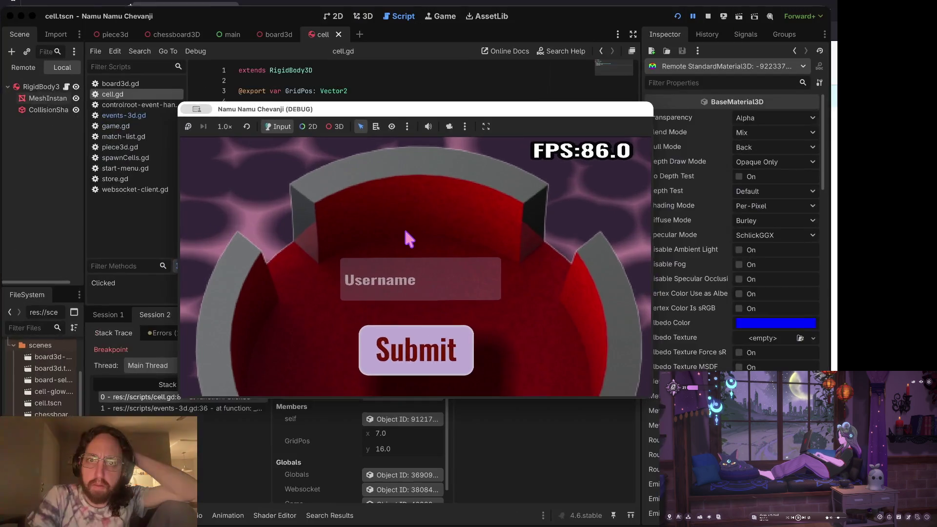
click(542, 170)
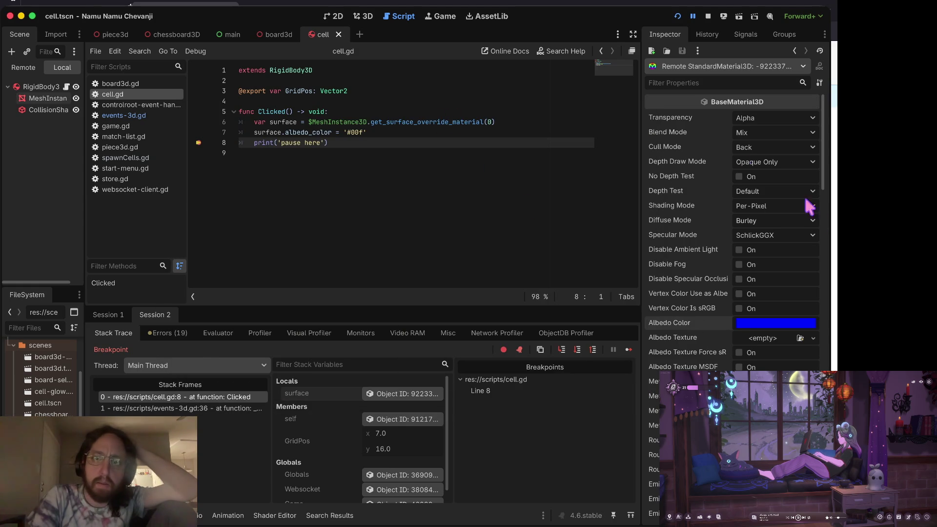
click(562, 350)
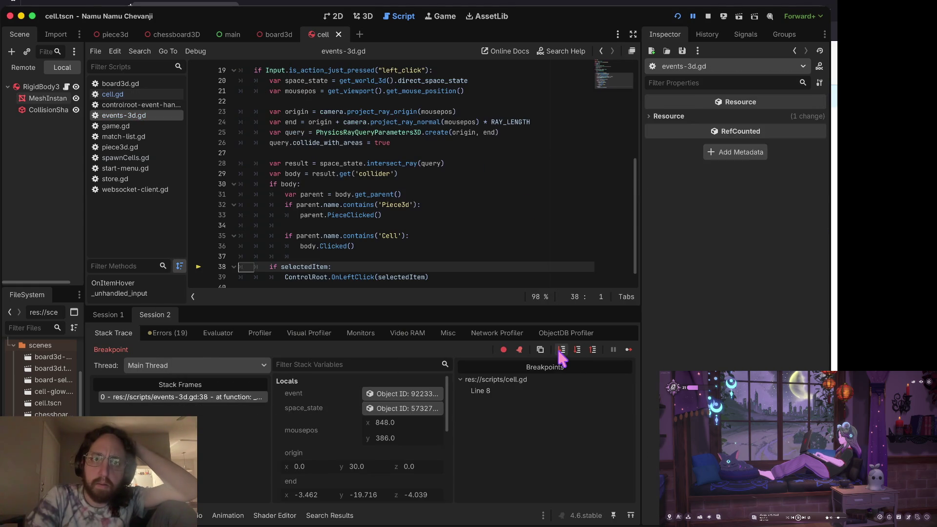
Step: Step into camera_3d.gd, then show the running game's Remote scene tree in a wider dock
click(562, 349)
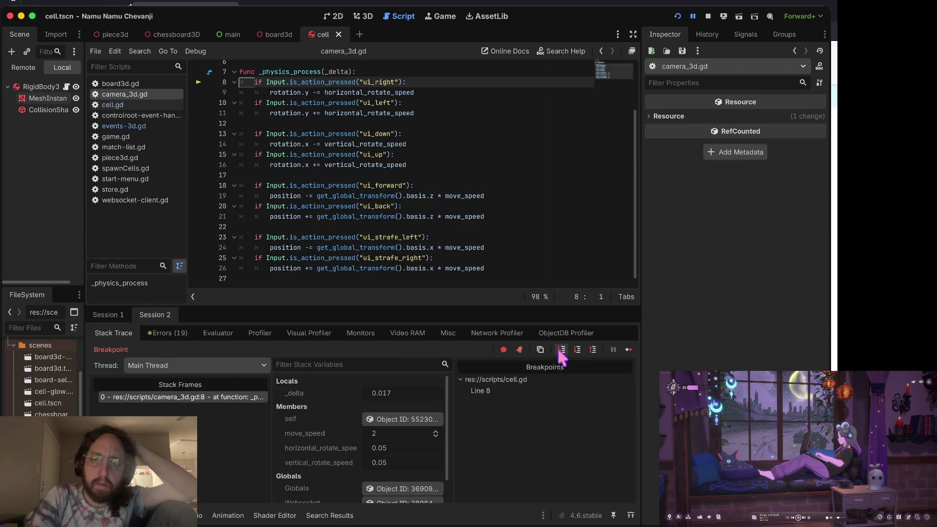
click(560, 353)
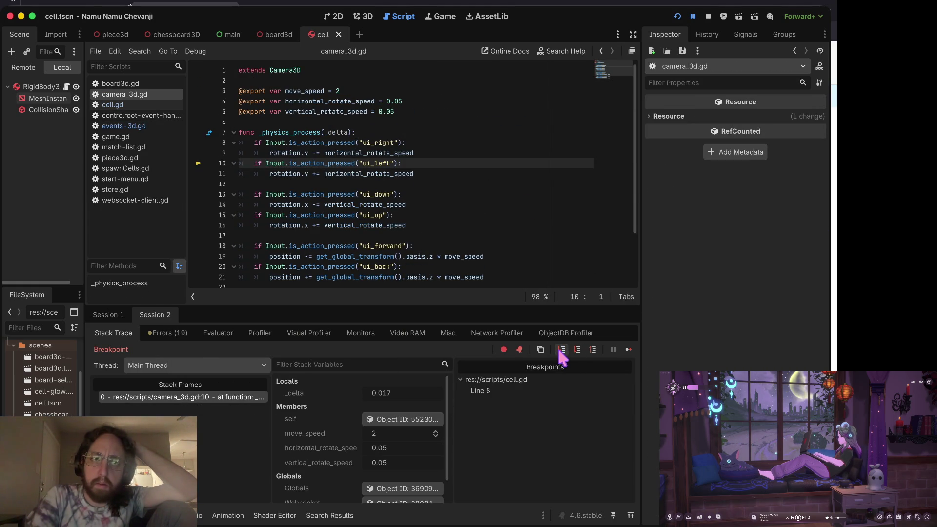
click(15, 68)
drag(84, 152, 201, 151)
scroll(78, 124, up, 5)
scroll(79, 127, down, 4)
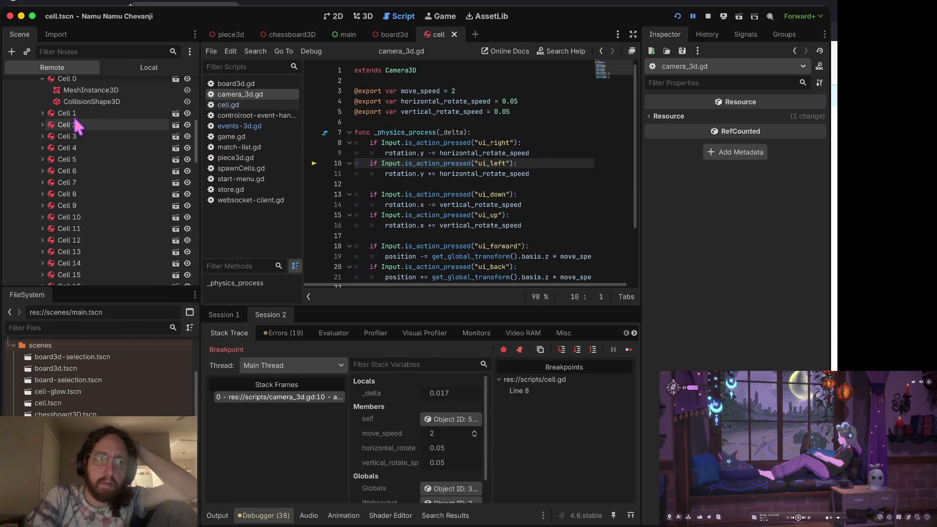
Step: Inspect Cell 0's live rigid body and MeshInstance3D, then stop and relaunch the game
click(77, 124)
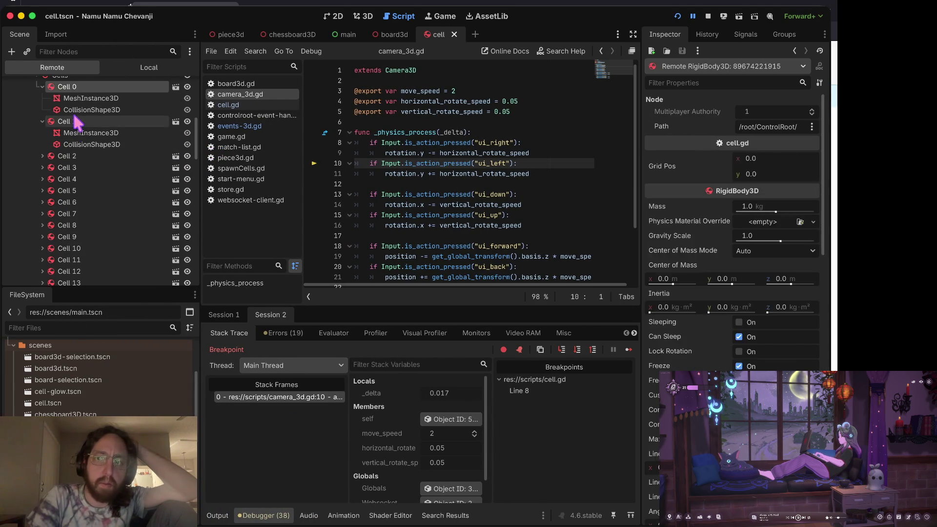
key(Down)
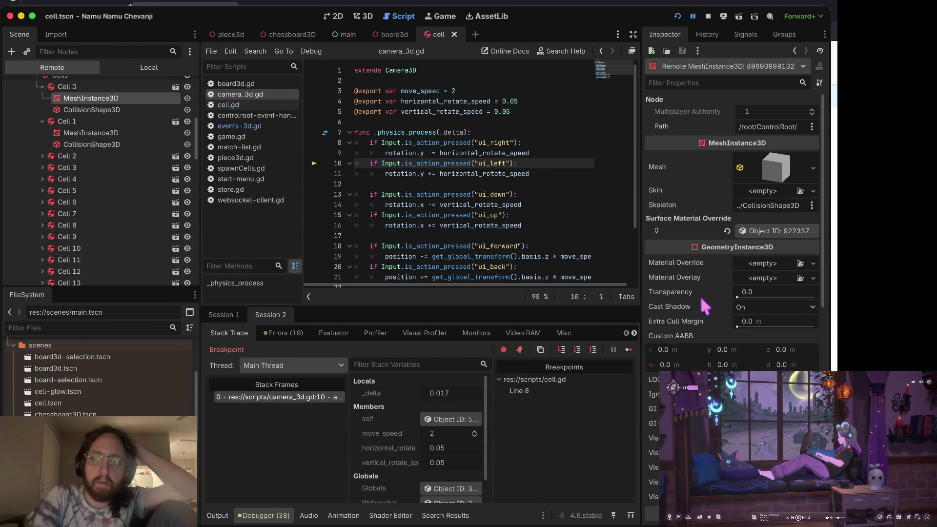
scroll(699, 294, down, 8)
scroll(703, 303, up, 7)
scroll(705, 306, up, 2)
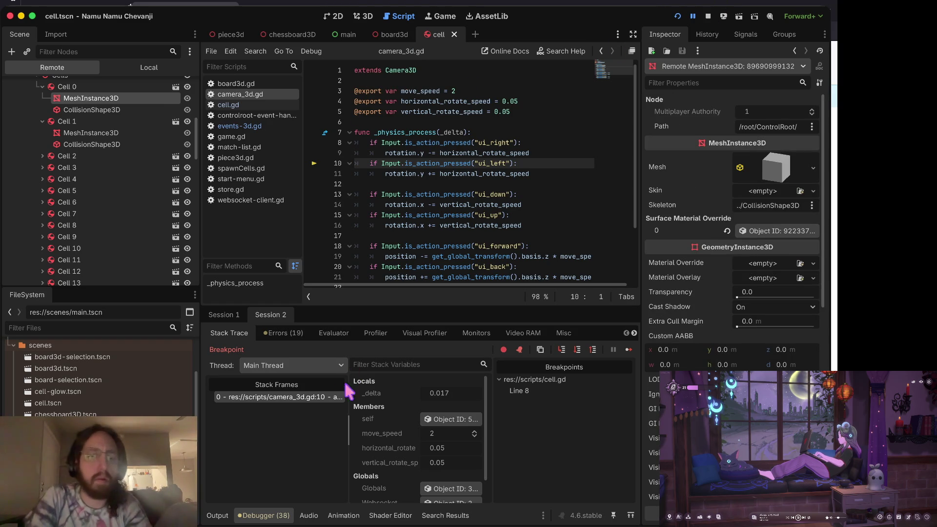
click(708, 17)
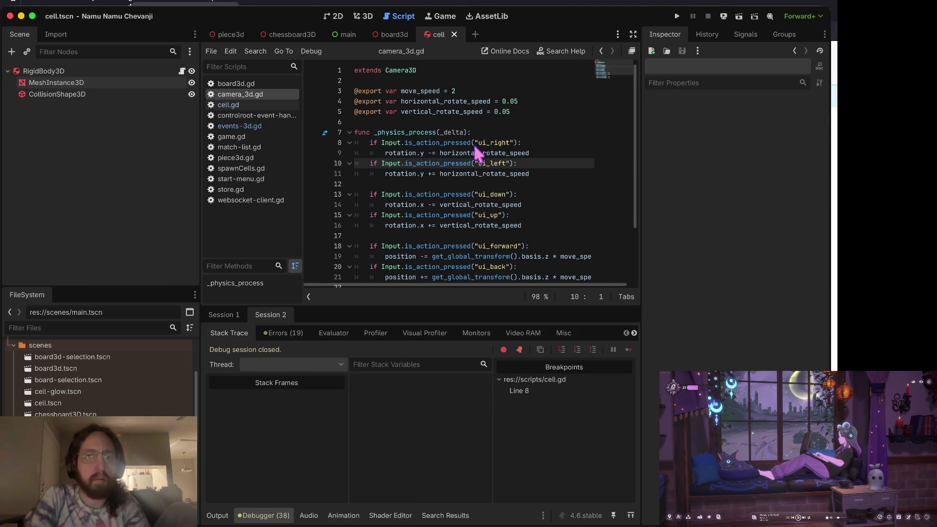
key(super+b)
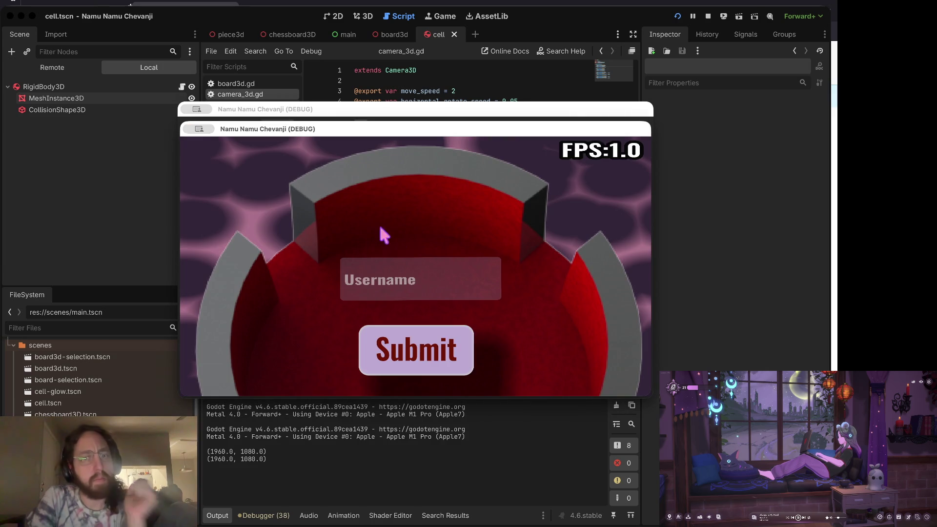
Step: Submit the login screen and click a board cell to pause at cell.gd line 8
click(412, 286)
click(393, 349)
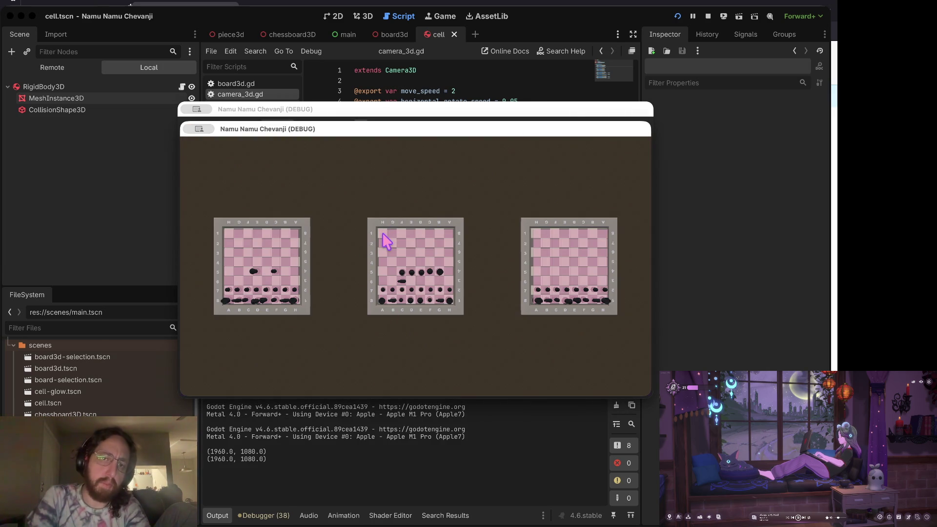
click(386, 241)
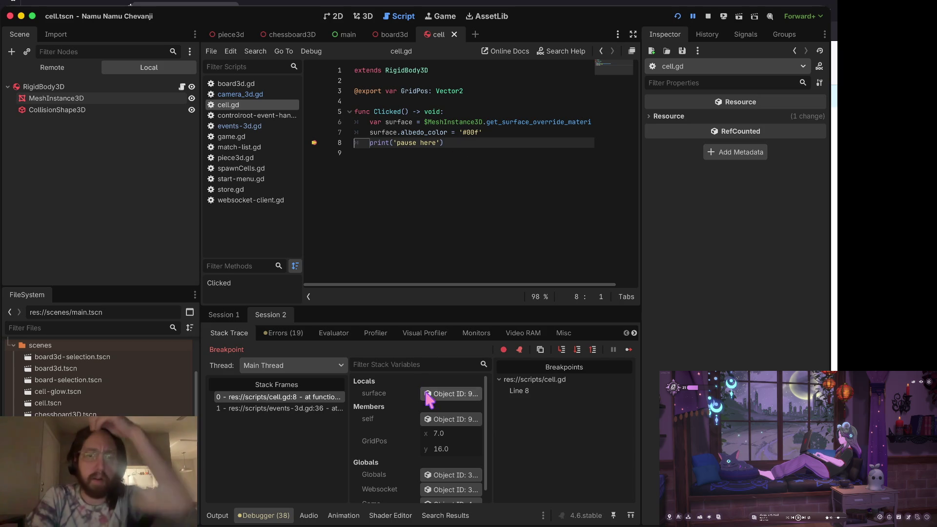
Step: Inspect the clicked cell's node, then select Cell 2 in the Remote scene tree
click(449, 420)
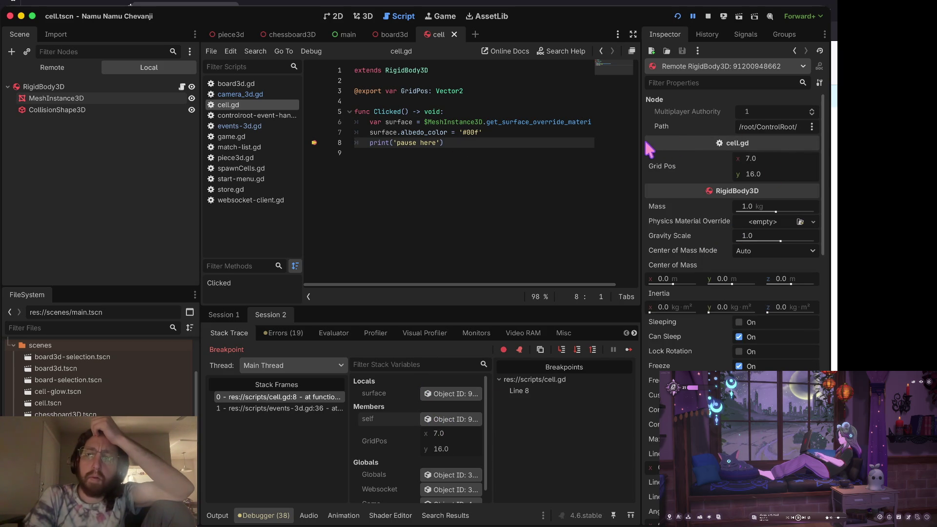
mouse_move(642, 142)
mouse_down()
mouse_move(504, 143)
mouse_move(276, 183)
mouse_move(417, 157)
mouse_move(387, 157)
mouse_move(648, 151)
mouse_up()
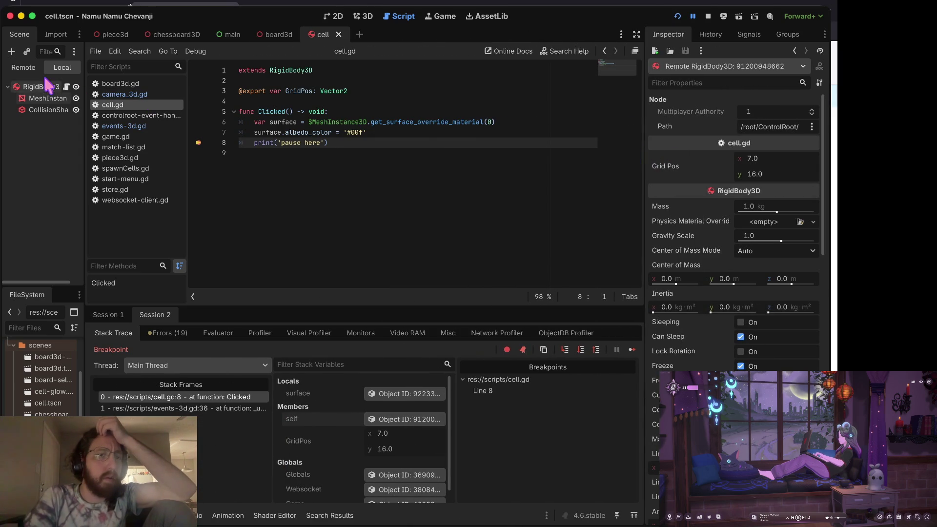
click(22, 67)
drag(90, 144, 142, 145)
scroll(68, 144, up, 5)
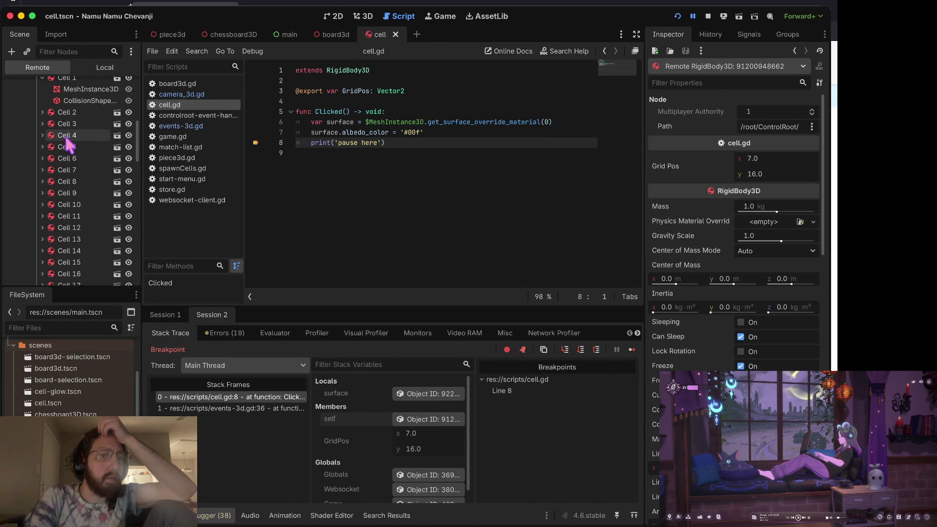
click(53, 116)
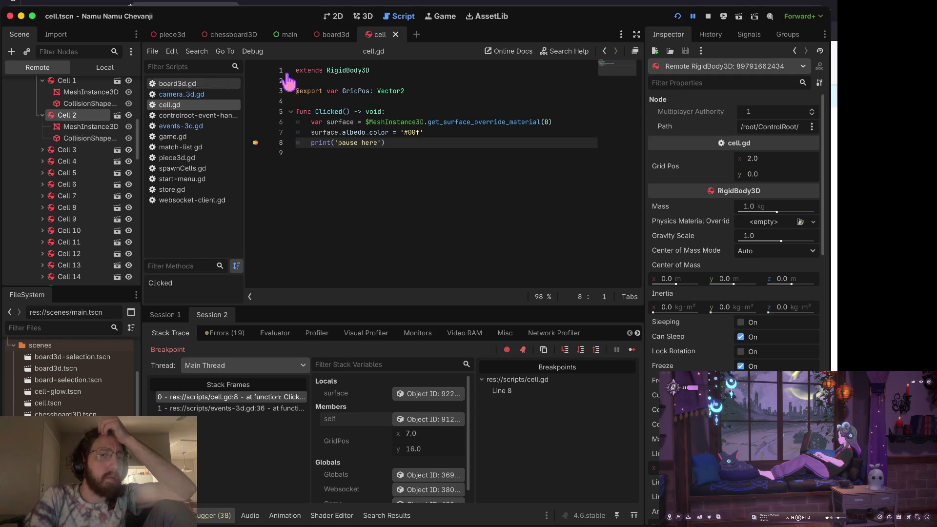
click(366, 19)
click(407, 18)
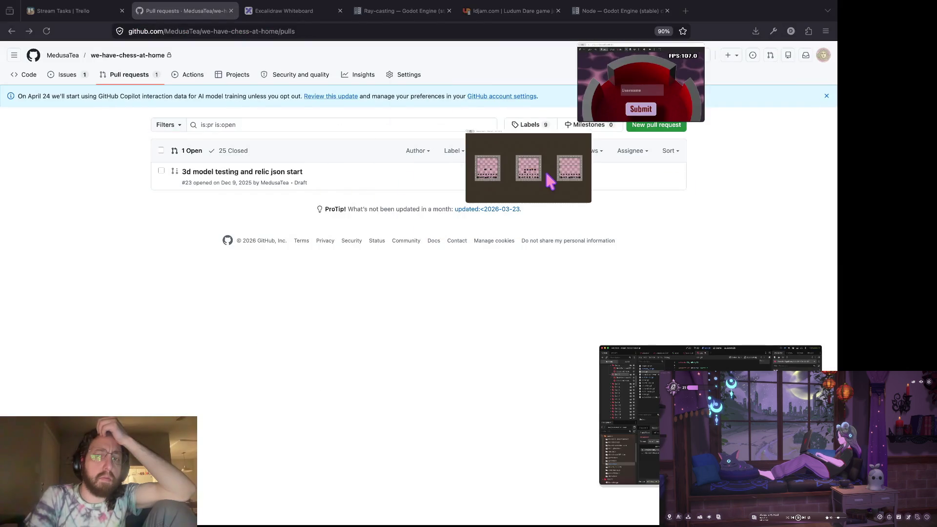
click(544, 171)
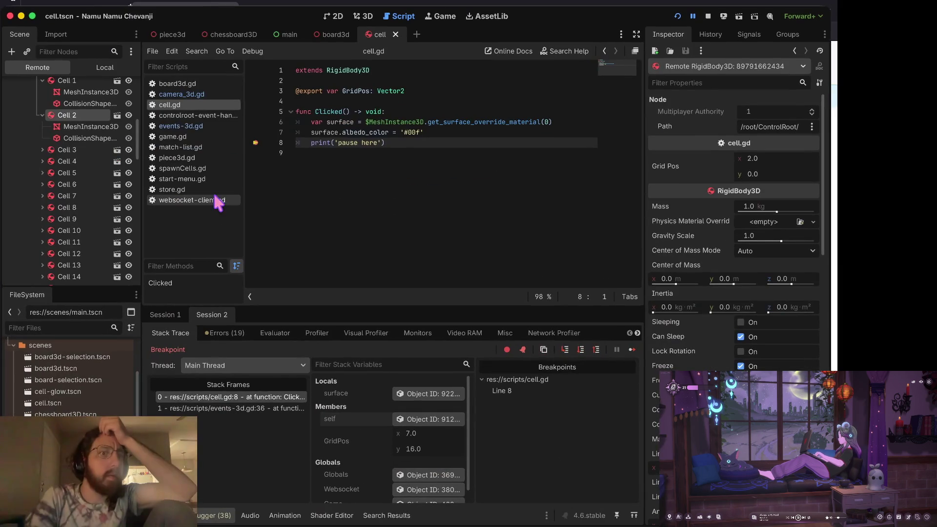
Step: Select Cell 2's MeshInstance3D and open its Surface Material Override in the Inspector
click(89, 128)
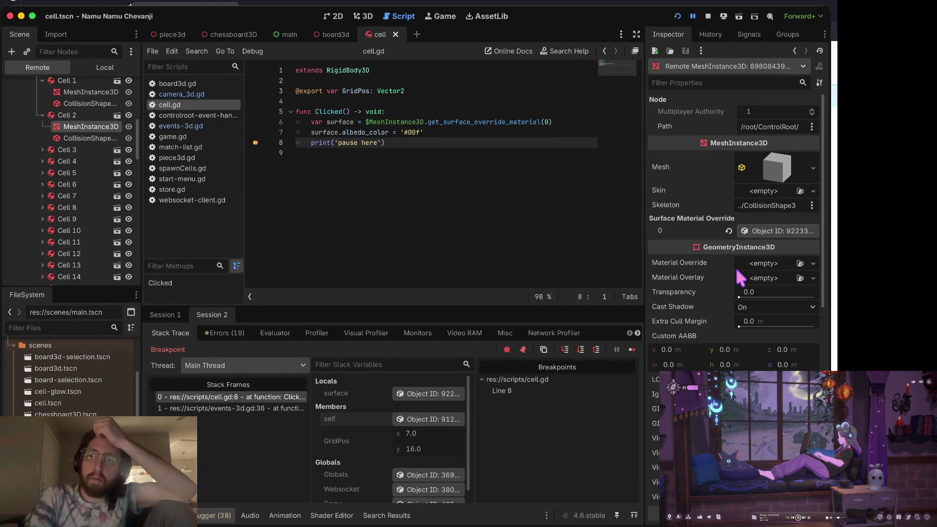
click(784, 230)
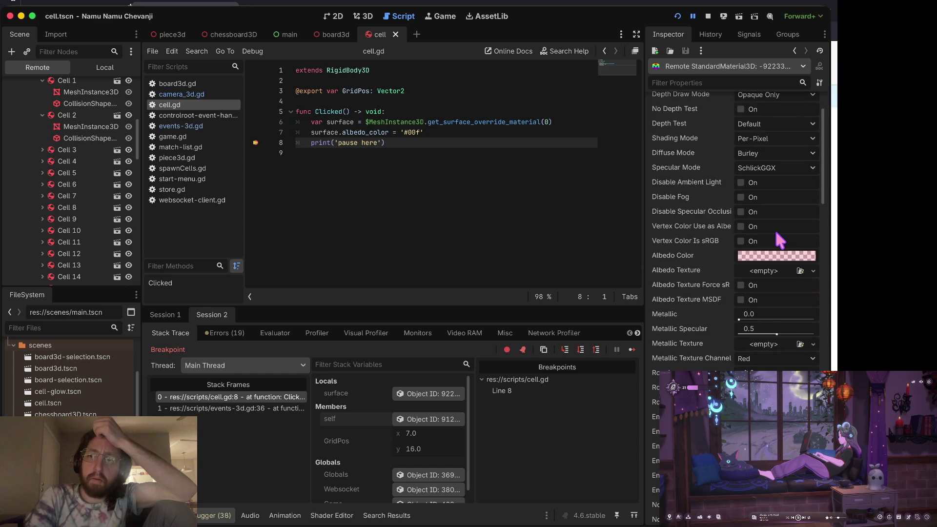
scroll(707, 219, down, 5)
scroll(758, 258, up, 4)
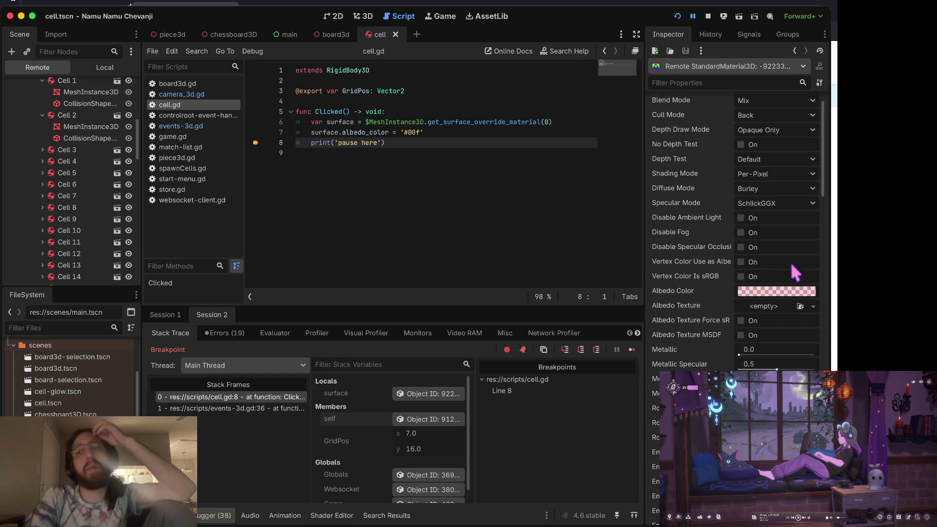
scroll(786, 303, down, 5)
scroll(785, 299, down, 5)
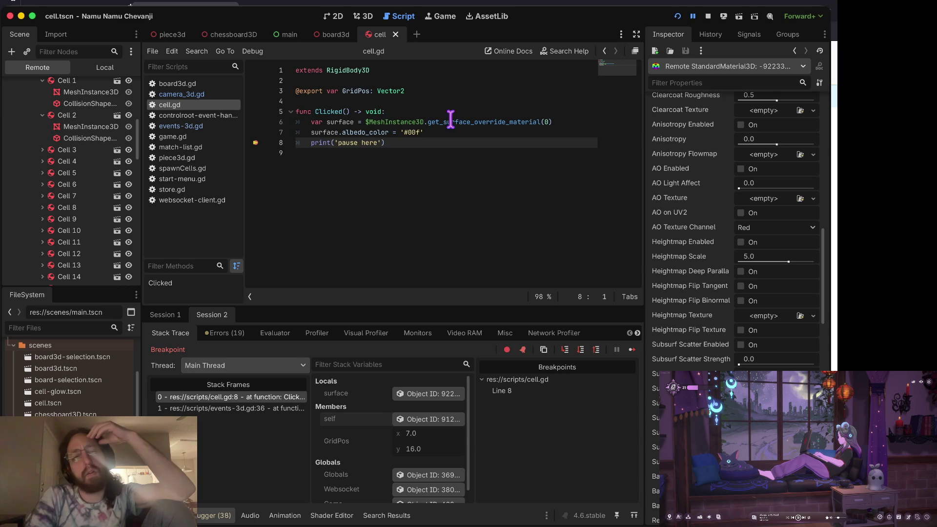
Step: Review the get_surface_override_material lookup on line 6 and stop the game
click(355, 122)
drag(355, 122, 556, 122)
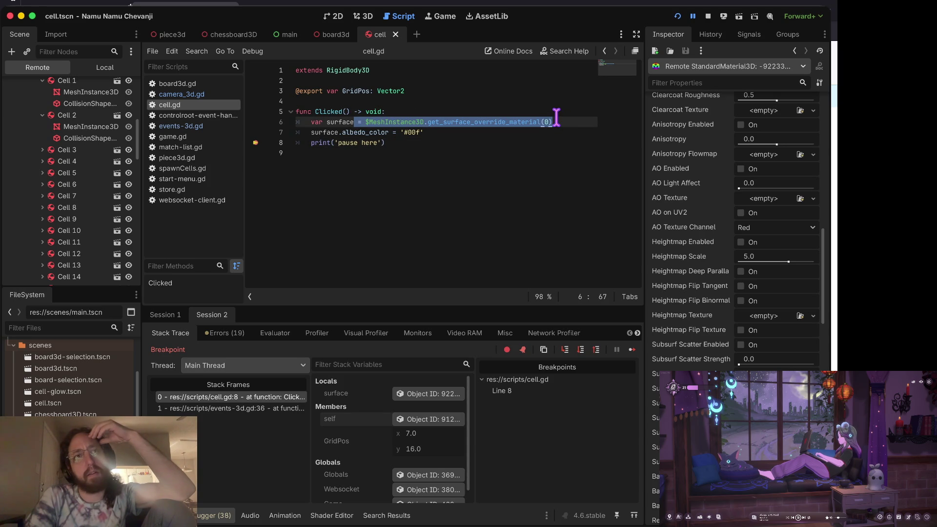
click(363, 122)
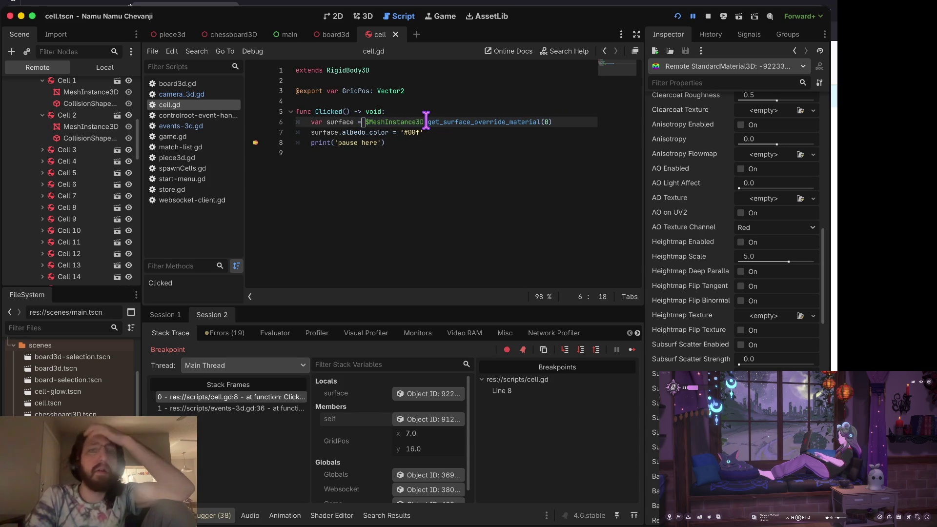
click(473, 121)
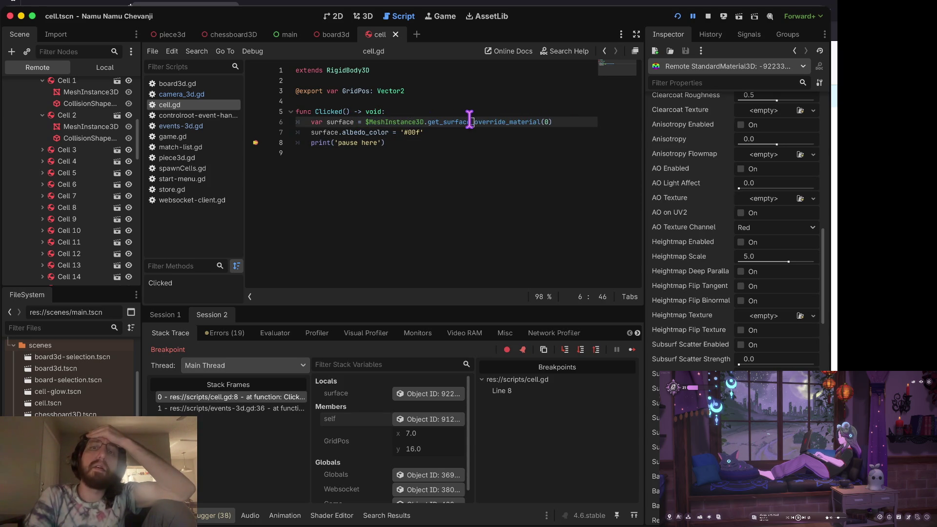
triple_click(469, 121)
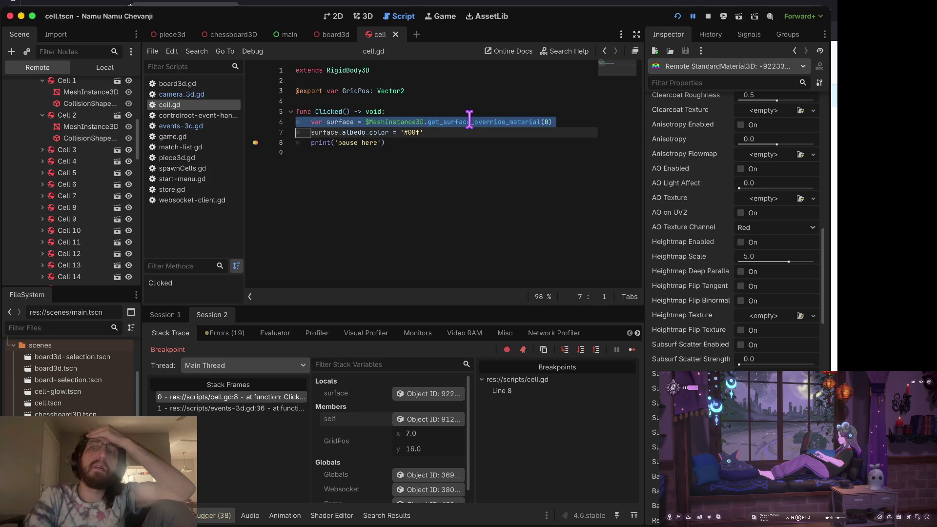
click(707, 16)
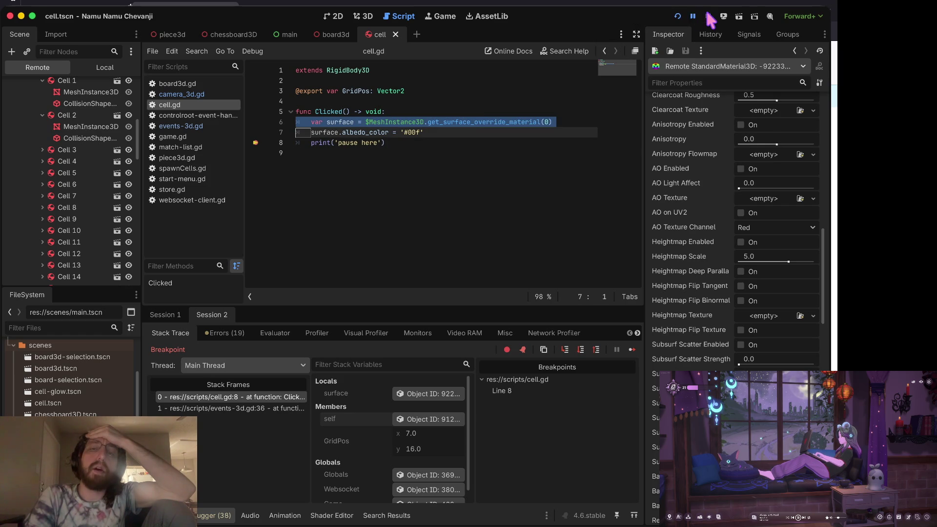
click(429, 122)
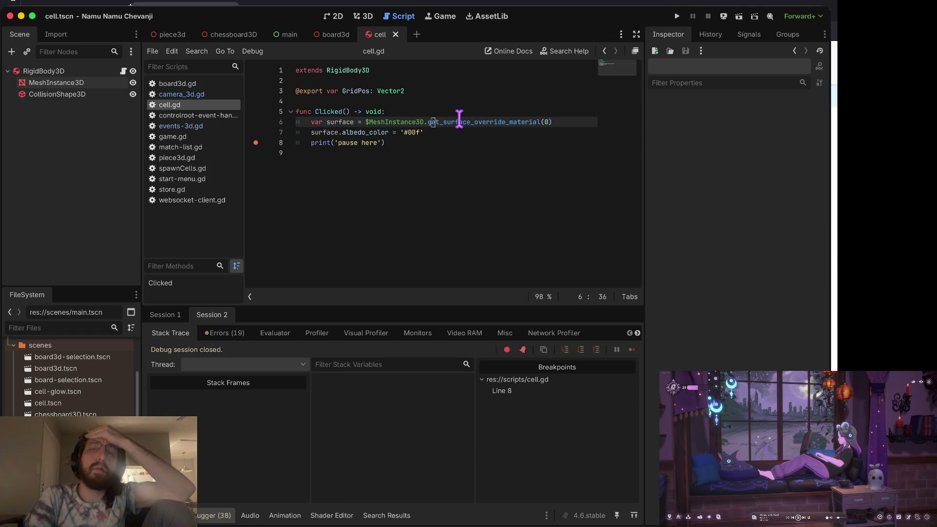
Step: Add a $MeshInstance3D.set_surface_override_material(0, material) line after the albedo_color line
click(571, 122)
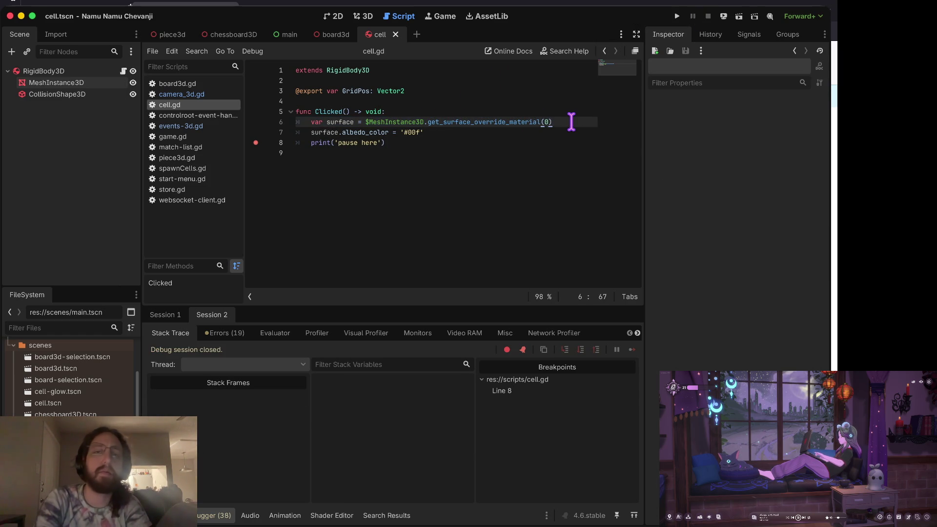
key(Down)
key(Return)
text($MeshIns)
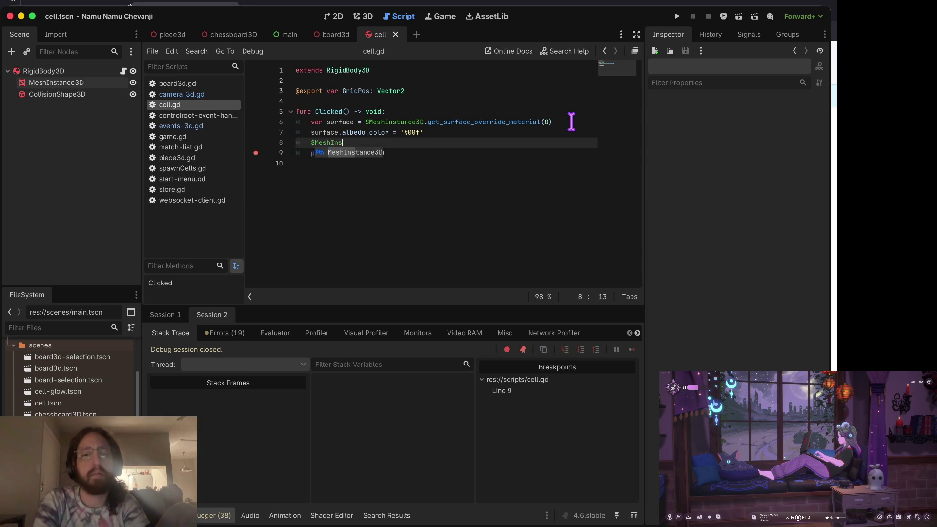
key(Return)
text(.set_sur)
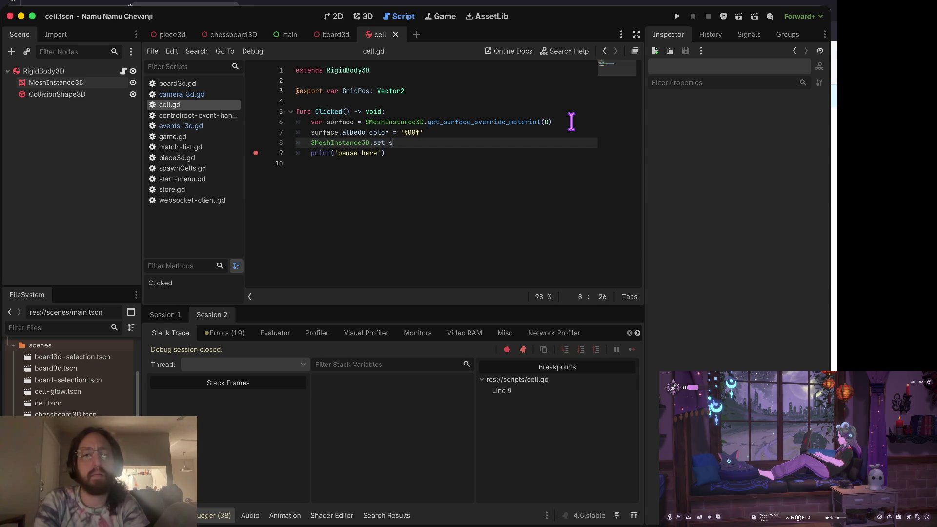
key(Return)
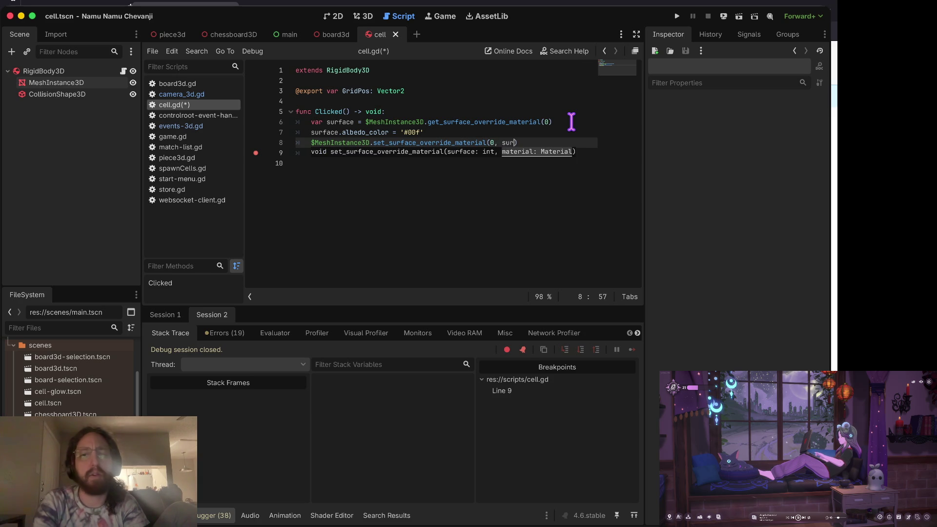
text(e)
key(Escape)
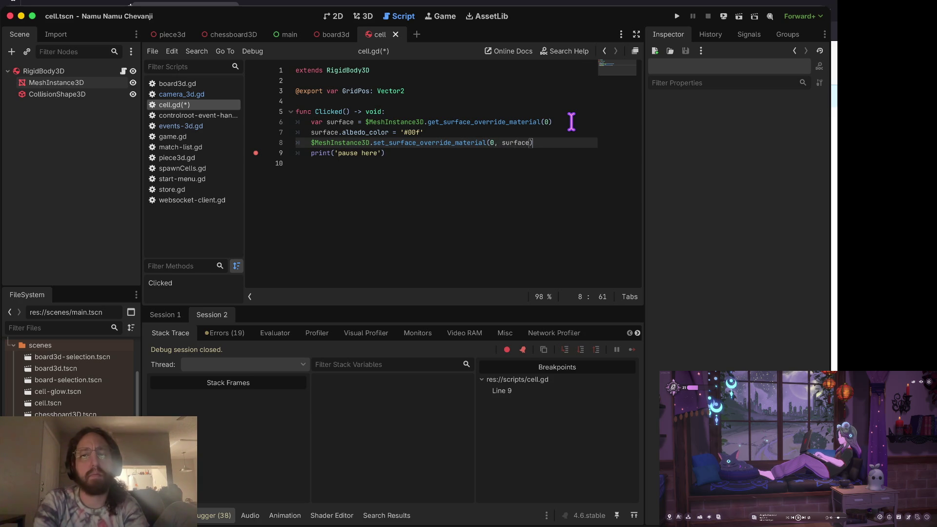
Step: Rename the variable surface to material, remove the line 9 breakpoint, and run the project
key(Up)
key(Up)
key(BackSpace)
key(BackSpace)
key(BackSpace)
text(m)
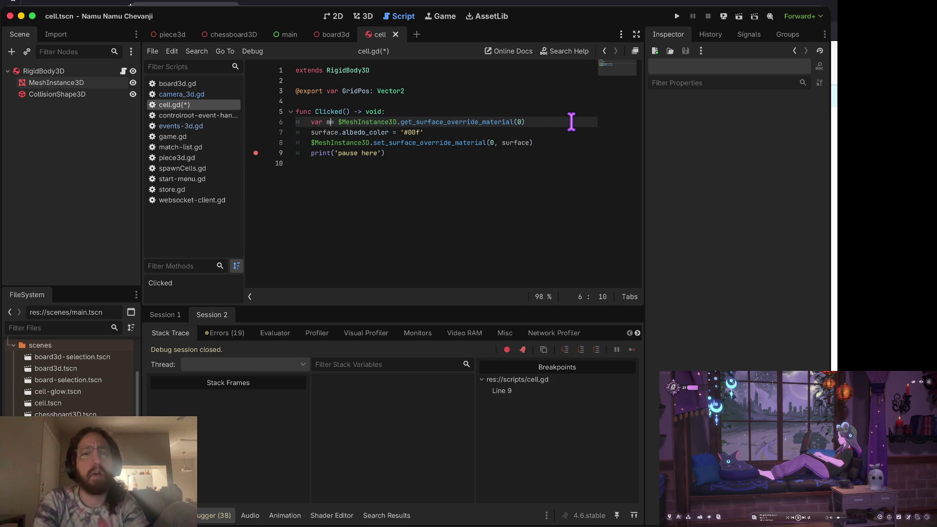
text(aterial)
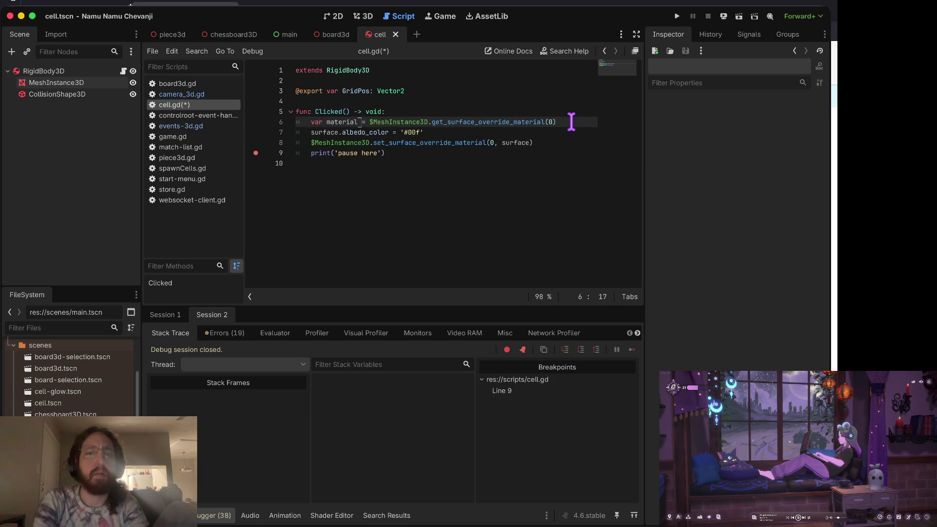
key(Down)
key(BackSpace)
key(BackSpace)
key(BackSpace)
text(material)
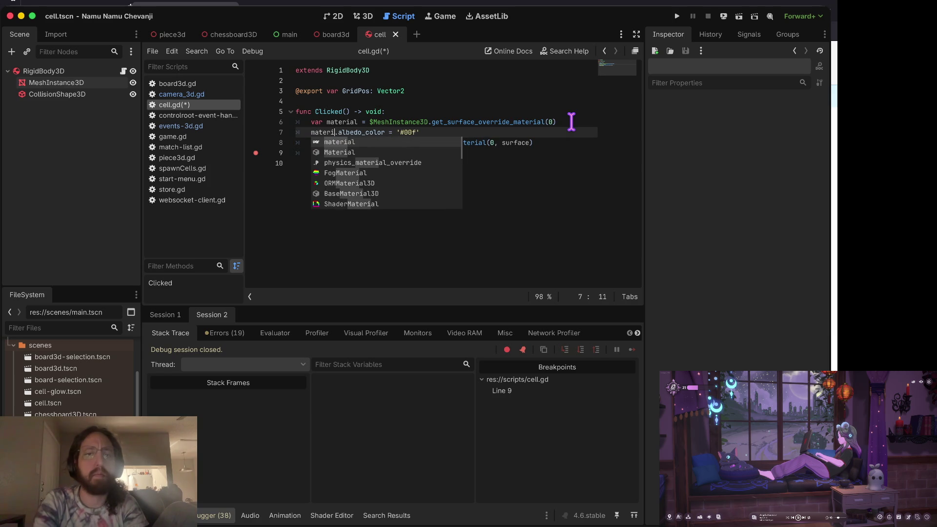
key(Down)
key(End)
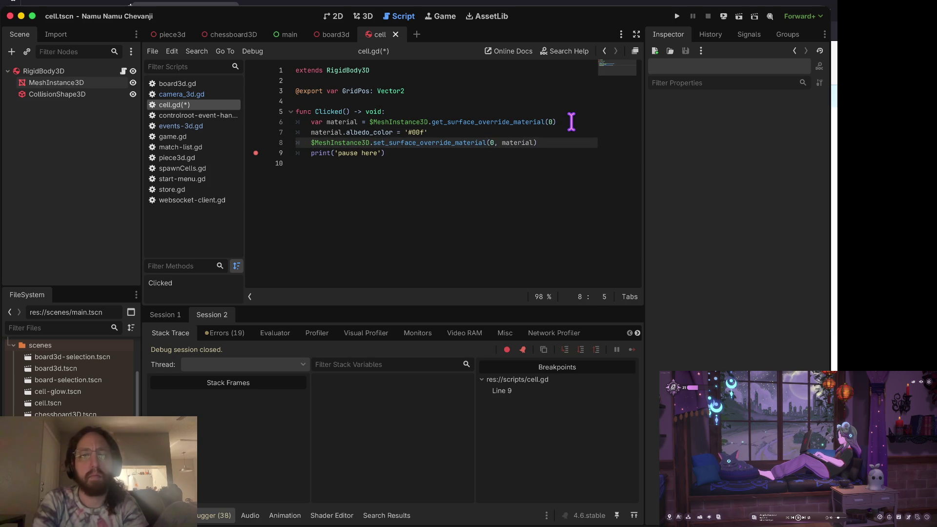
click(255, 153)
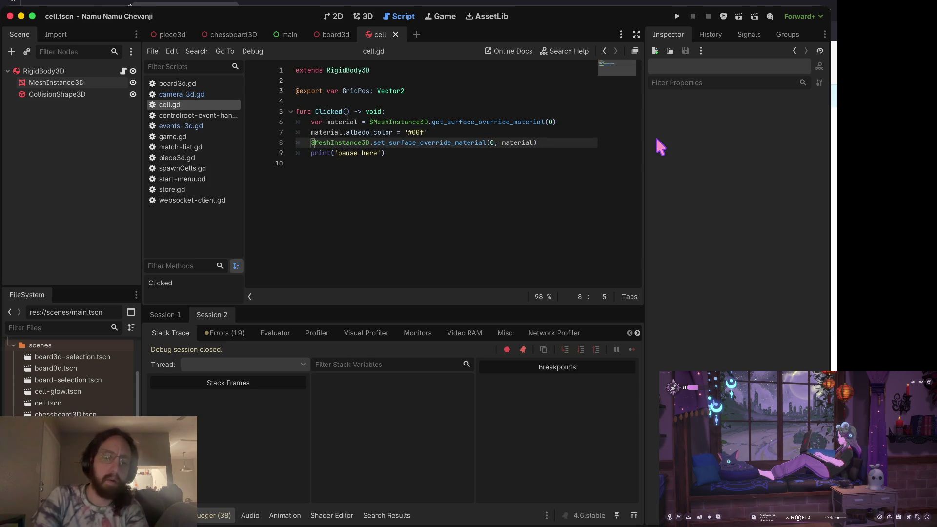
key(super+b)
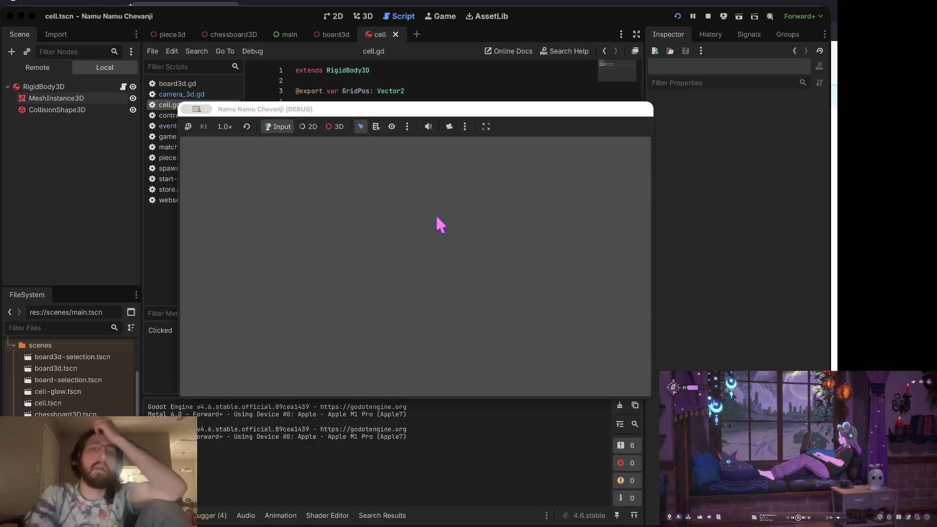
Step: Enter a username in the game and submit it to reach board selection
click(412, 266)
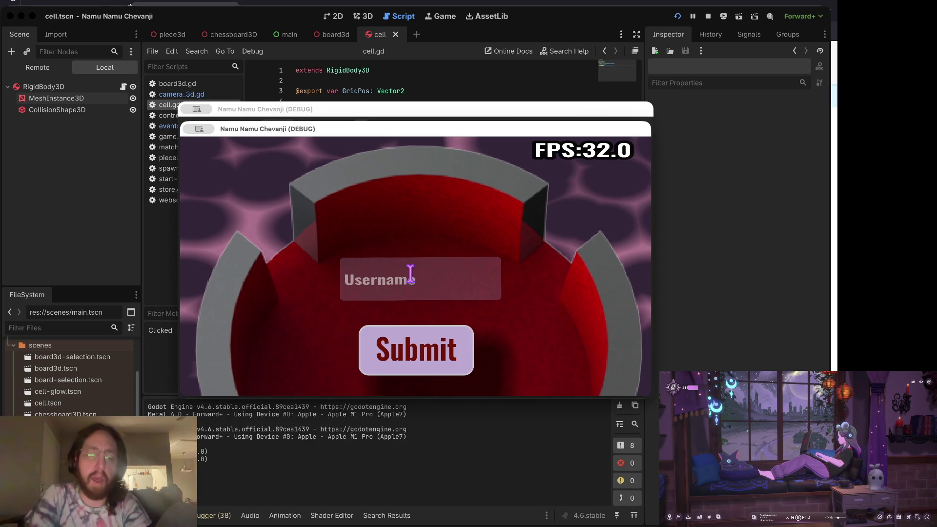
text(b)
click(413, 337)
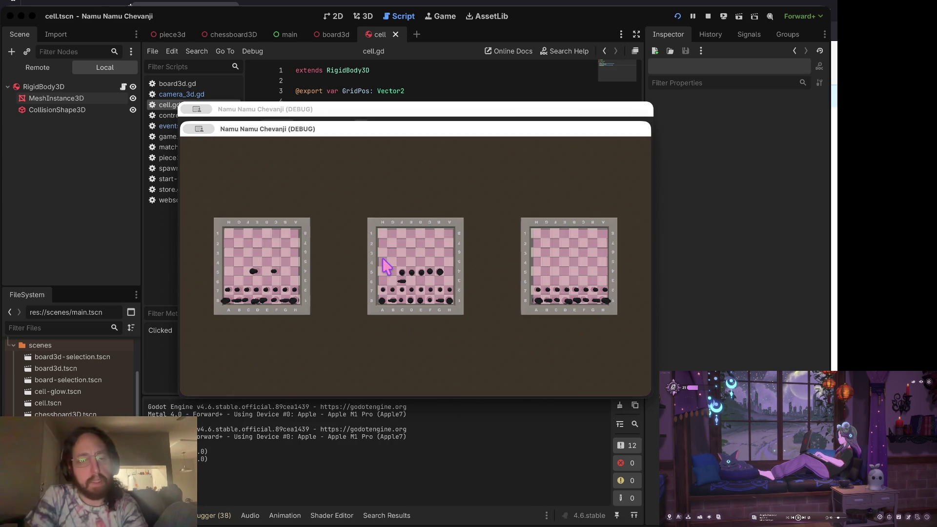
Step: Set a breakpoint on line 9, relaunch, log in, and click a cell to hit it
click(460, 98)
click(257, 153)
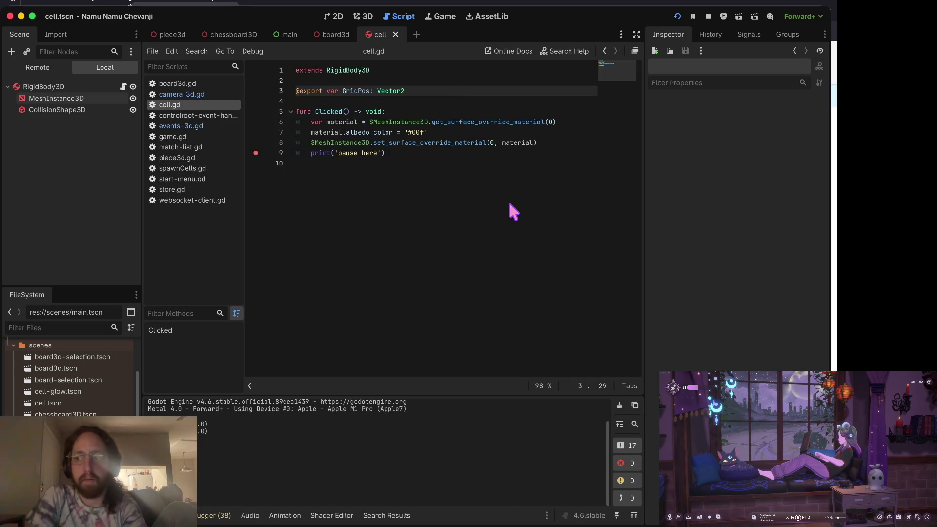
key(super+b)
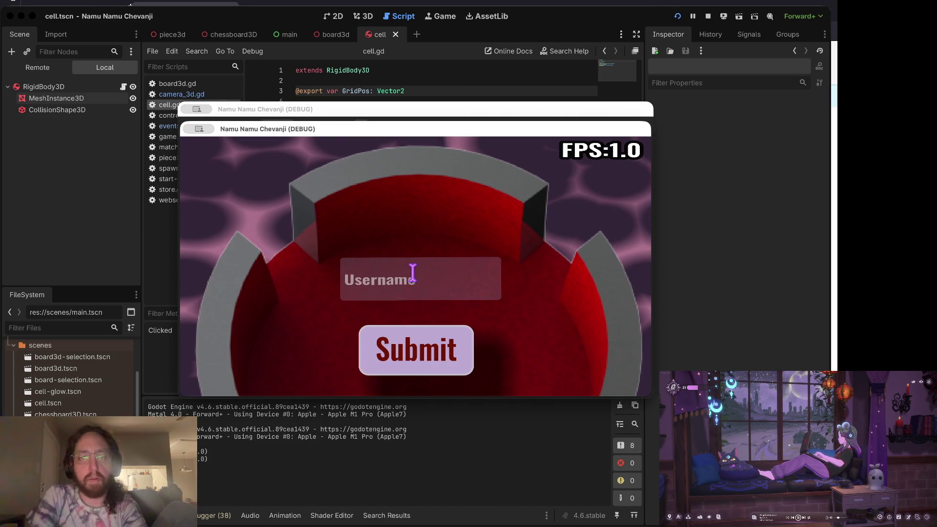
click(396, 332)
click(385, 254)
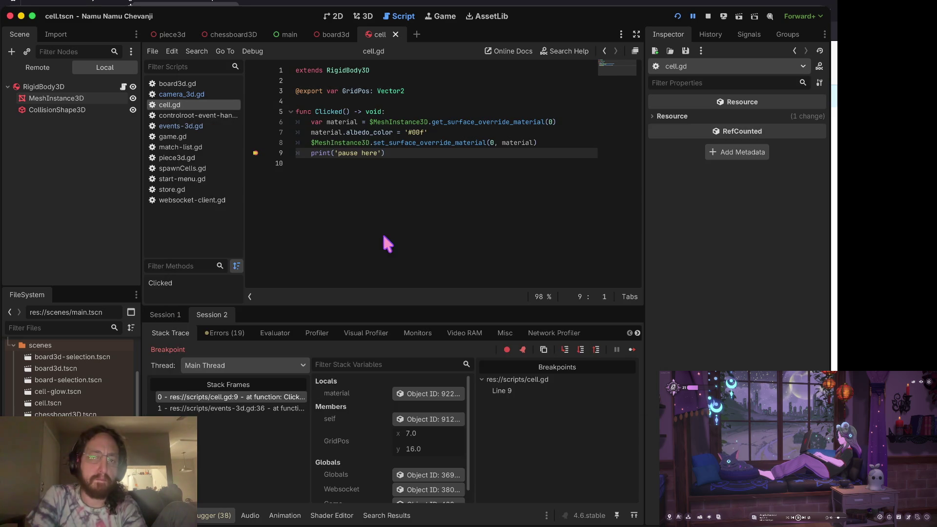
Step: Select Cell 2's live MeshInstance3D and inspect its surface override material
click(38, 68)
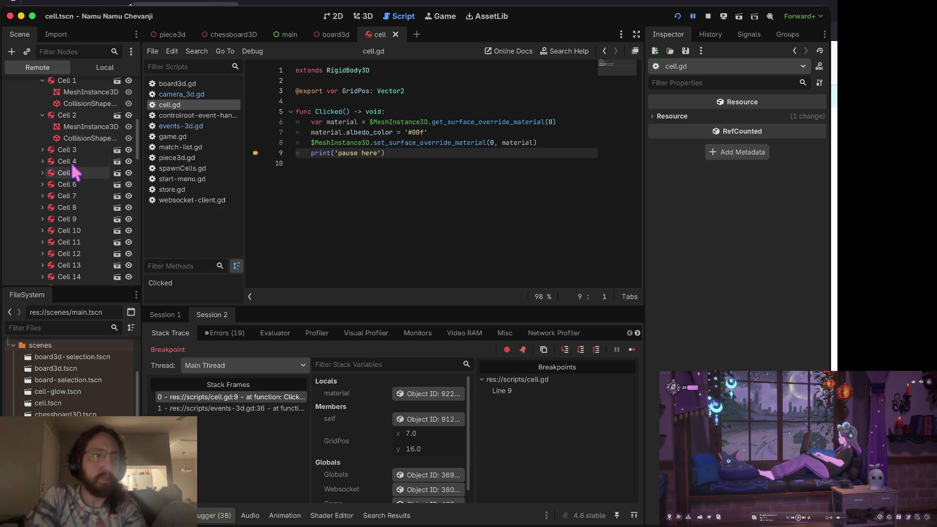
click(73, 126)
scroll(740, 251, down, 5)
scroll(740, 252, up, 5)
click(772, 177)
click(772, 173)
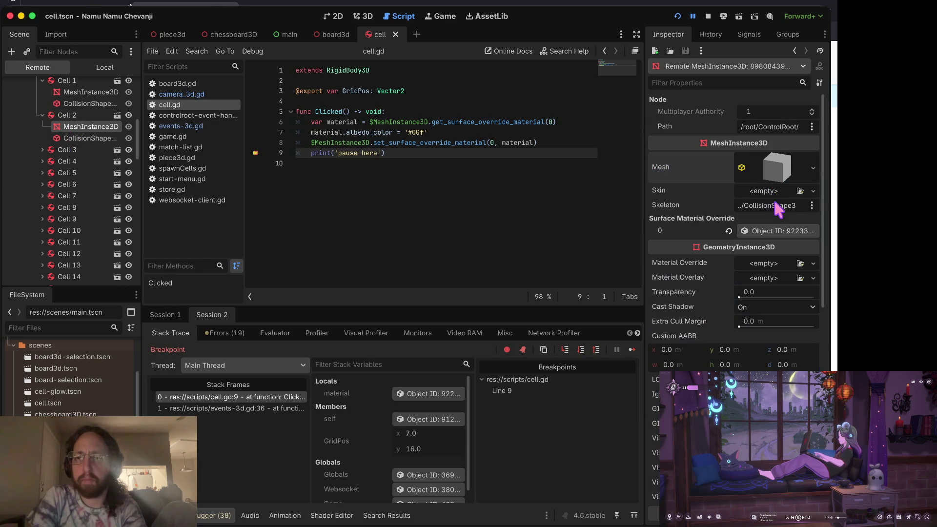
click(771, 229)
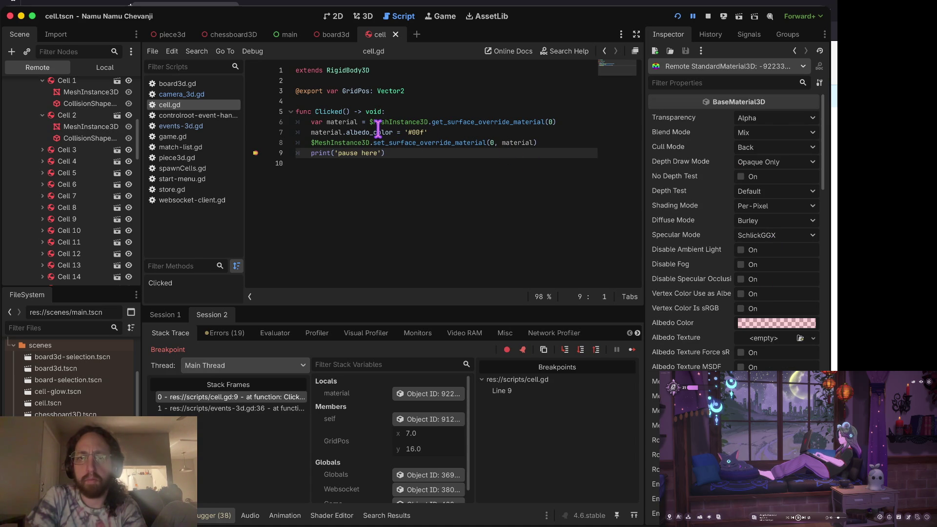
scroll(83, 122, up, 3)
click(88, 173)
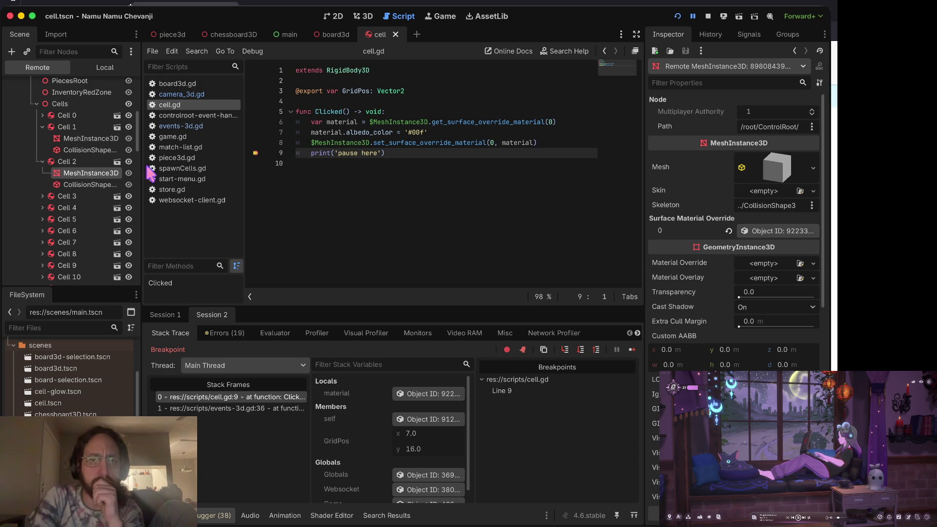
Step: Check the material variable in Locals shows a blue albedo, then stop the debug session
mouse_move(336, 141)
mouse_move(405, 138)
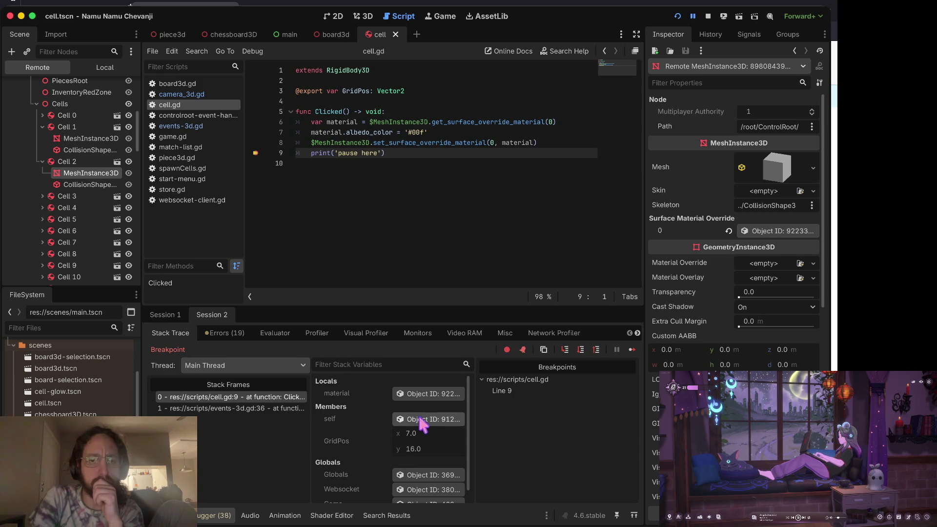
click(415, 393)
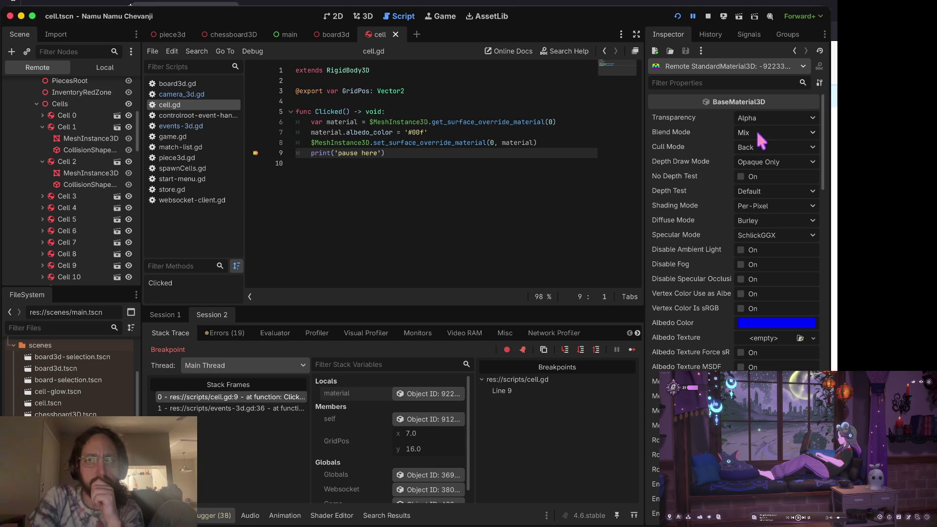
scroll(758, 181, down, 15)
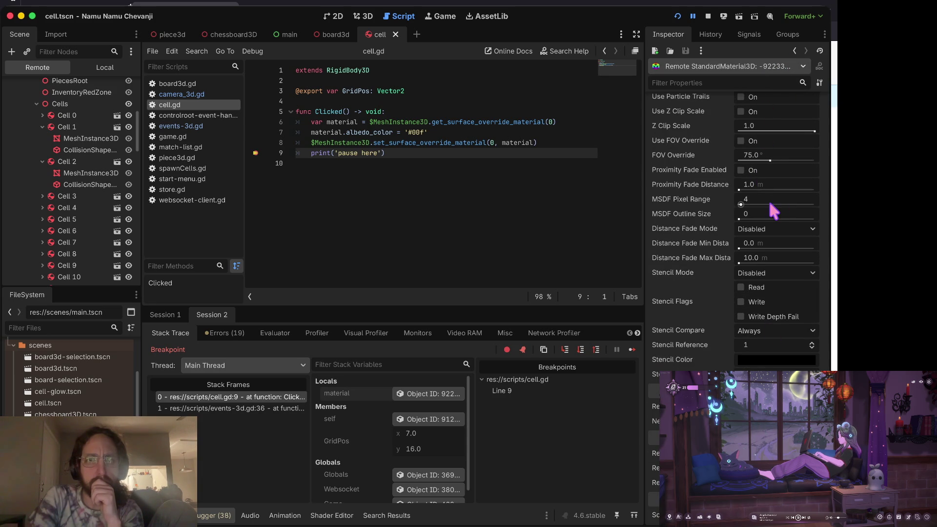
scroll(773, 210, up, 5)
scroll(769, 268, down, 5)
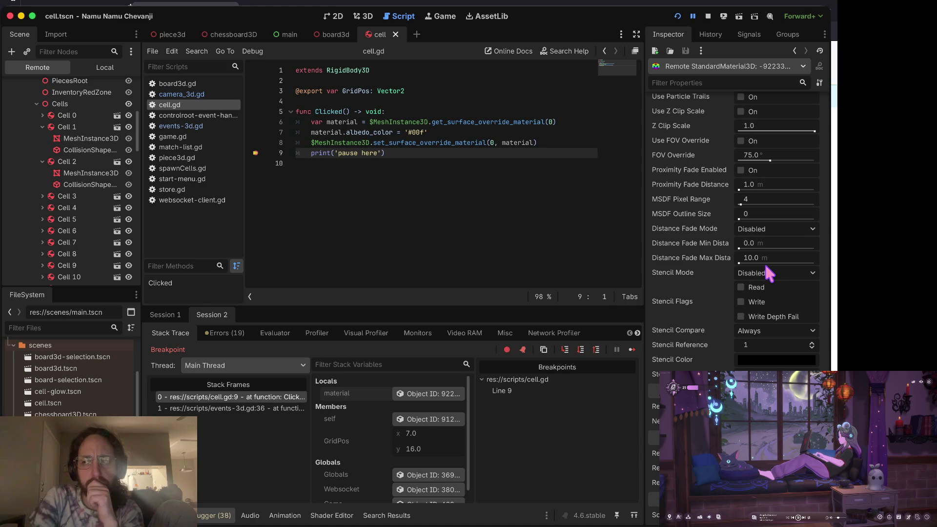
scroll(122, 234, down, 20)
scroll(119, 203, up, 5)
scroll(120, 201, down, 2)
scroll(119, 201, up, 15)
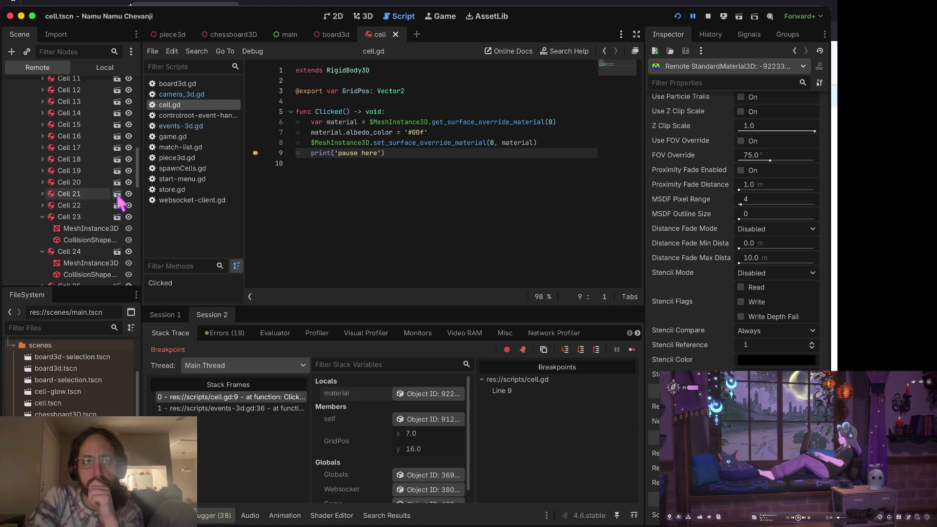
scroll(120, 200, up, 8)
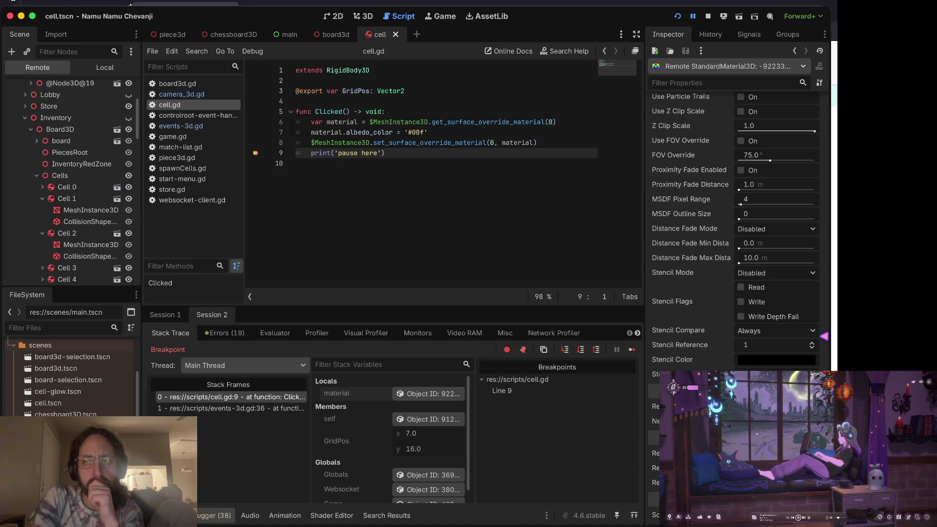
scroll(766, 291, up, 20)
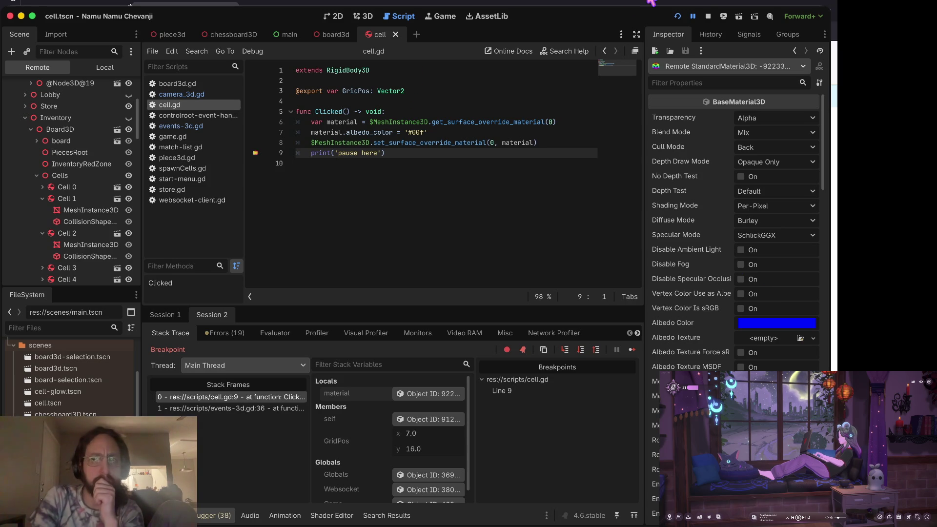
click(709, 11)
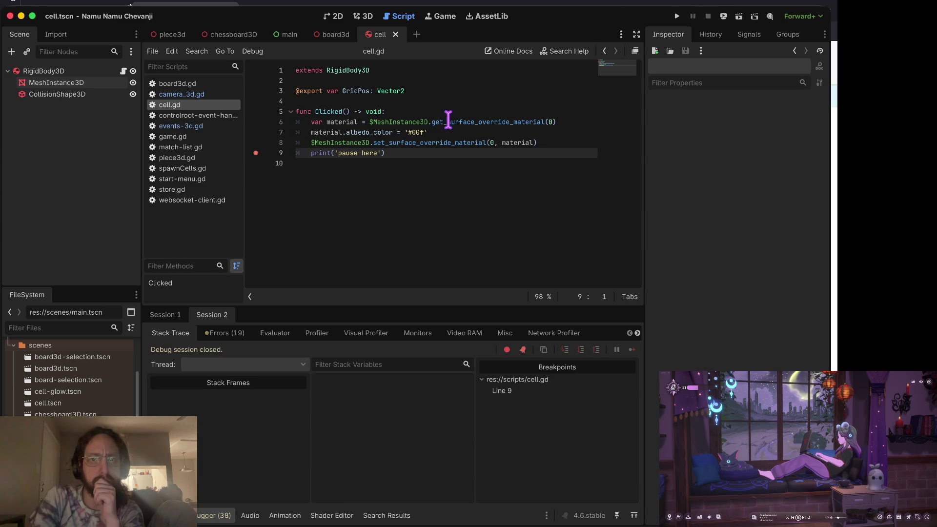
Step: Change the set_surface_override_material surface index from 0 to 1 and relaunch the game
click(415, 133)
key(Down)
key(Right)
key(Right)
key(Right)
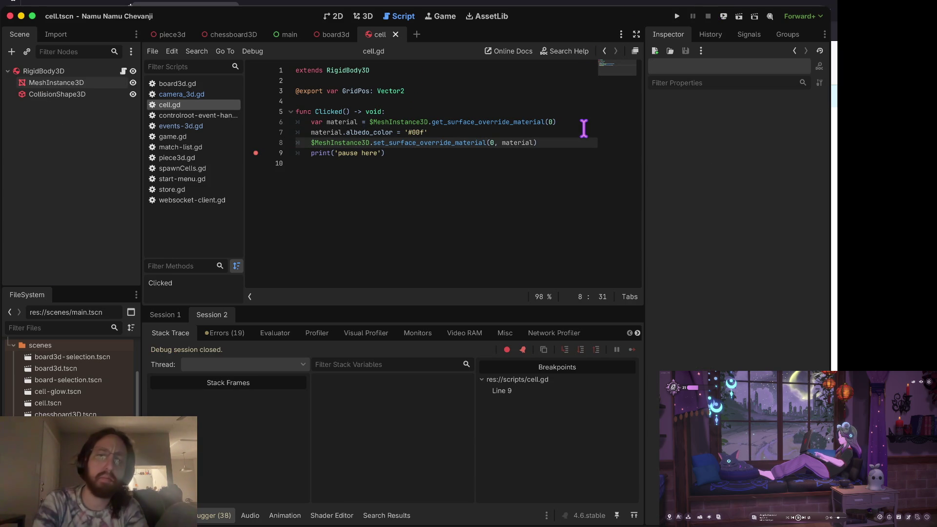
key(Home)
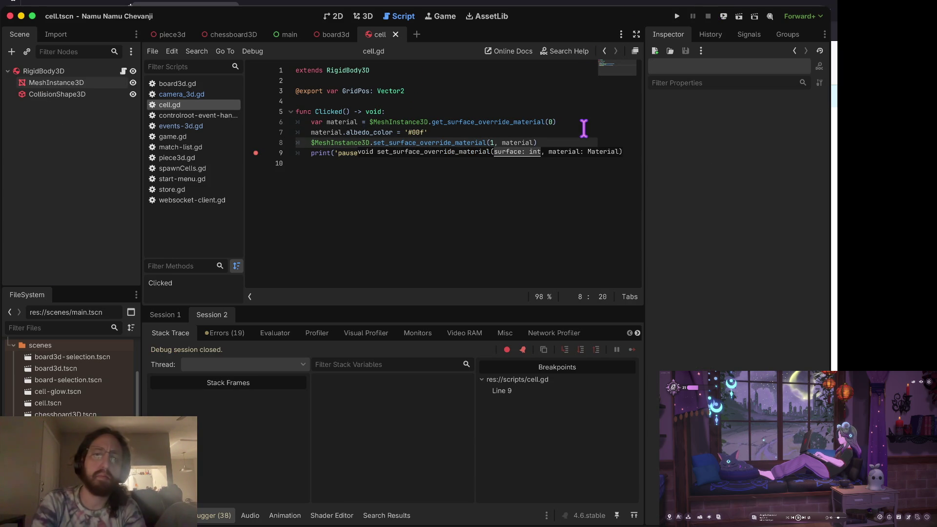
key(super+b)
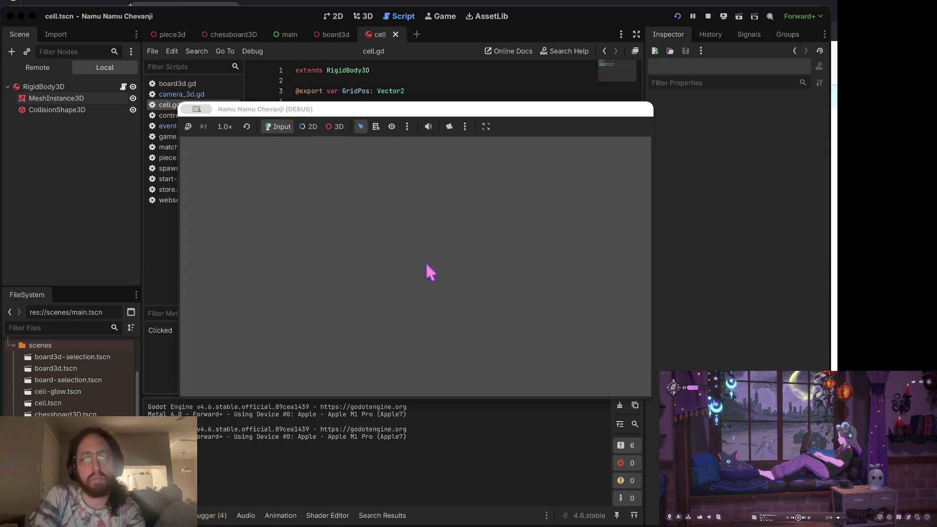
Step: Log in, click middle-board cells, open the enlarged match view, and visit the Store and back
click(409, 343)
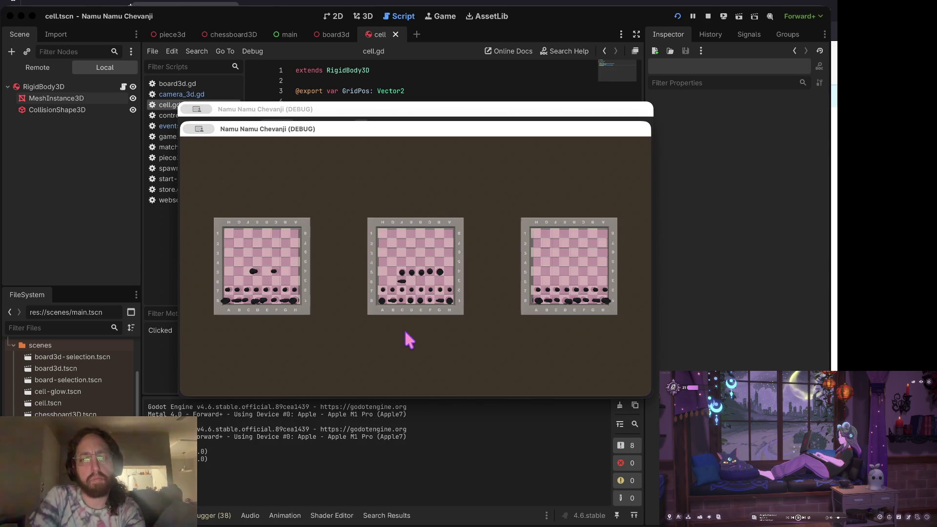
click(388, 235)
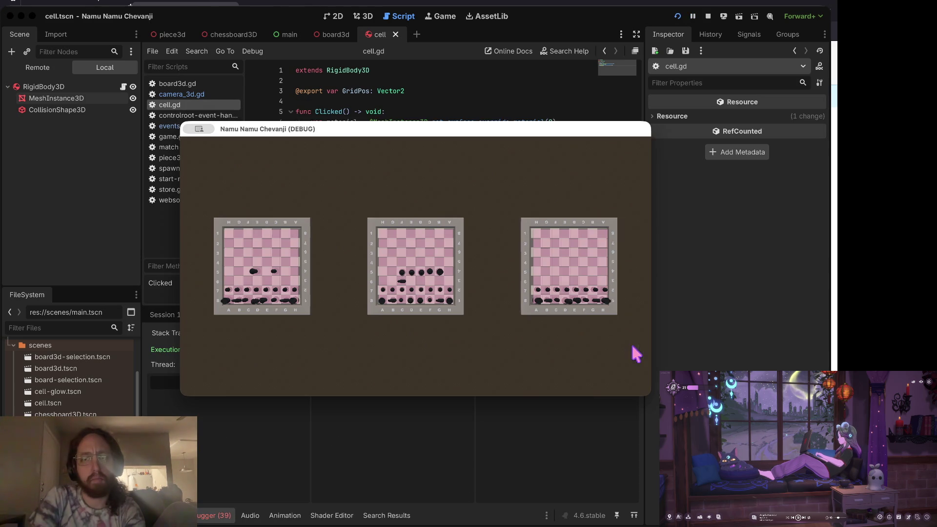
click(399, 245)
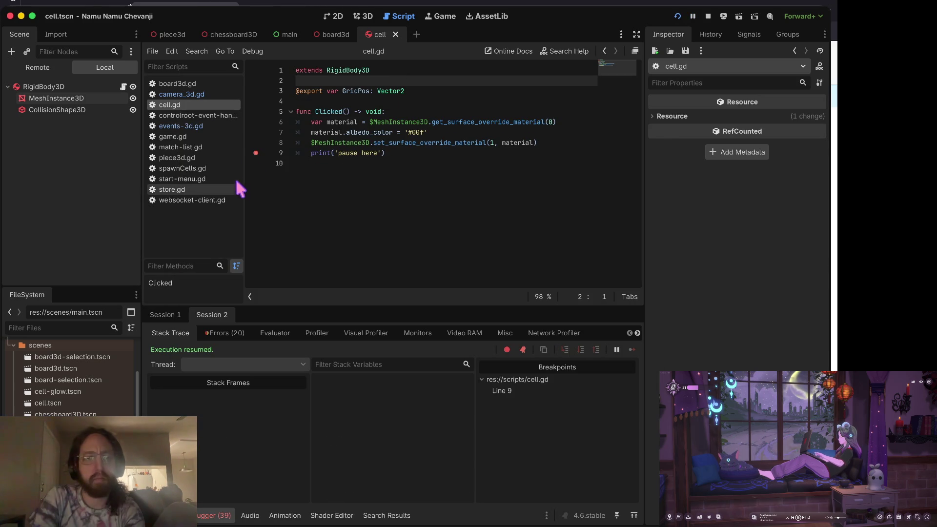
key(super+Tab)
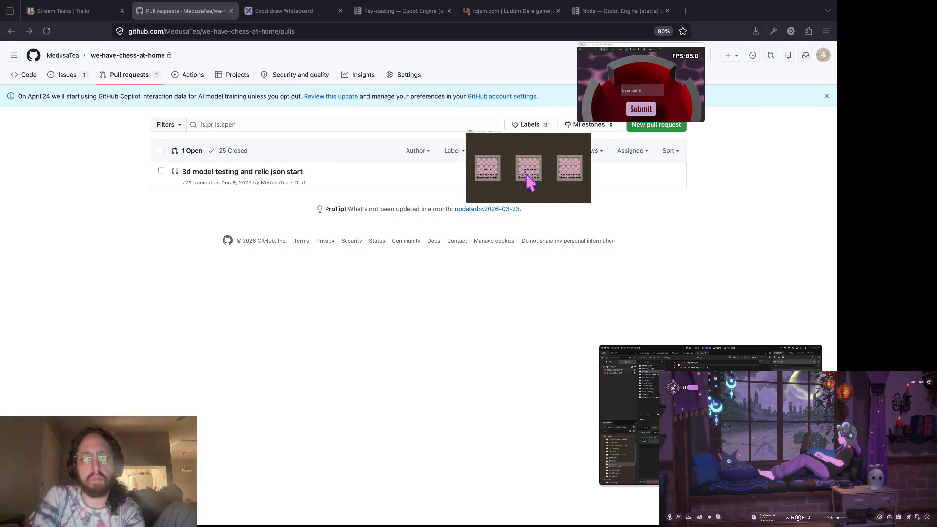
click(529, 181)
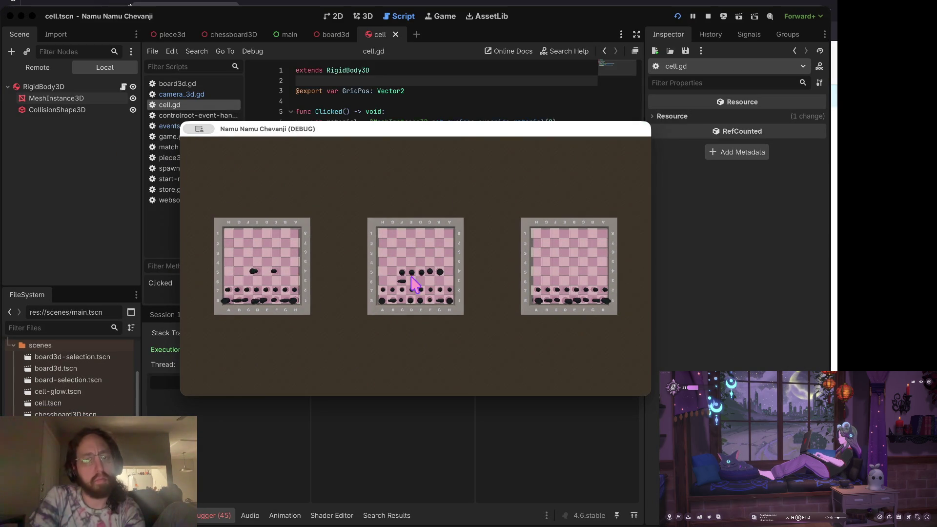
click(461, 275)
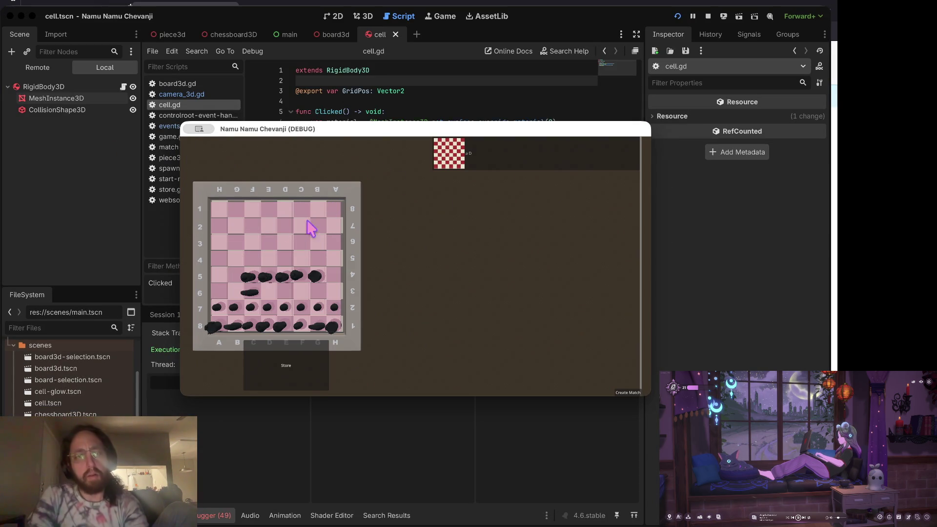
click(272, 351)
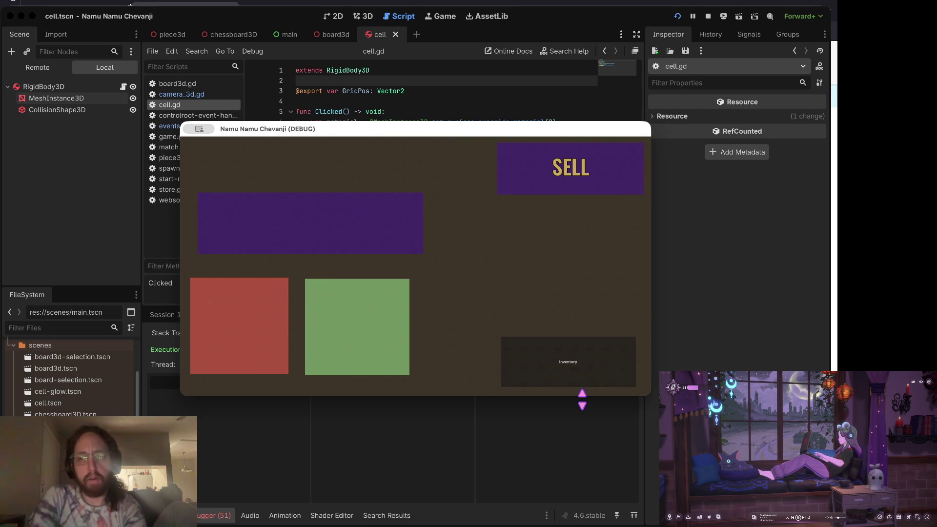
click(518, 373)
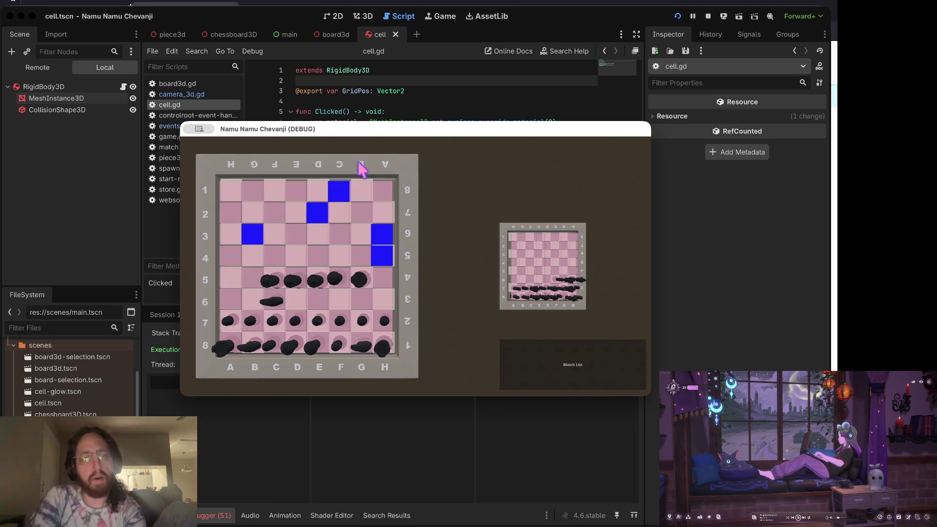
Step: Click cells D3, the top-left cell, A5, A4 and small-board cells to turn them blue, then stop
click(297, 234)
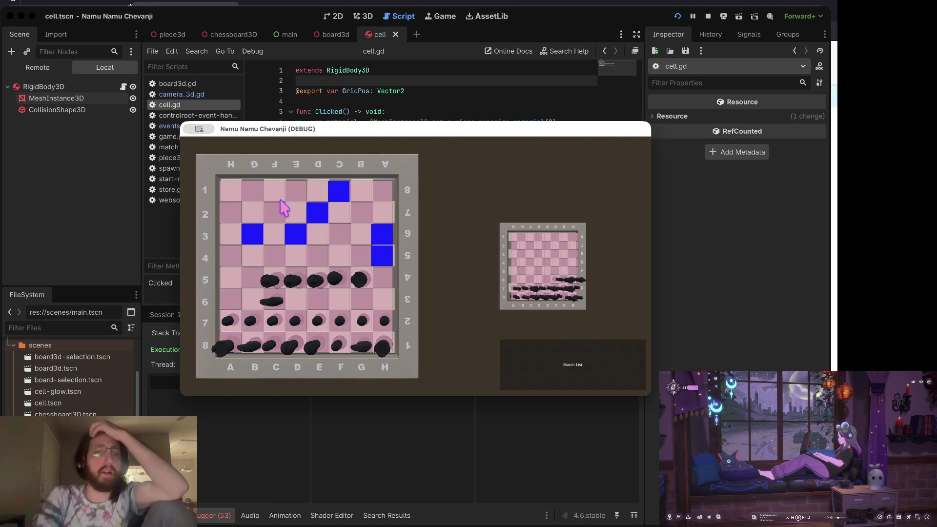
click(237, 190)
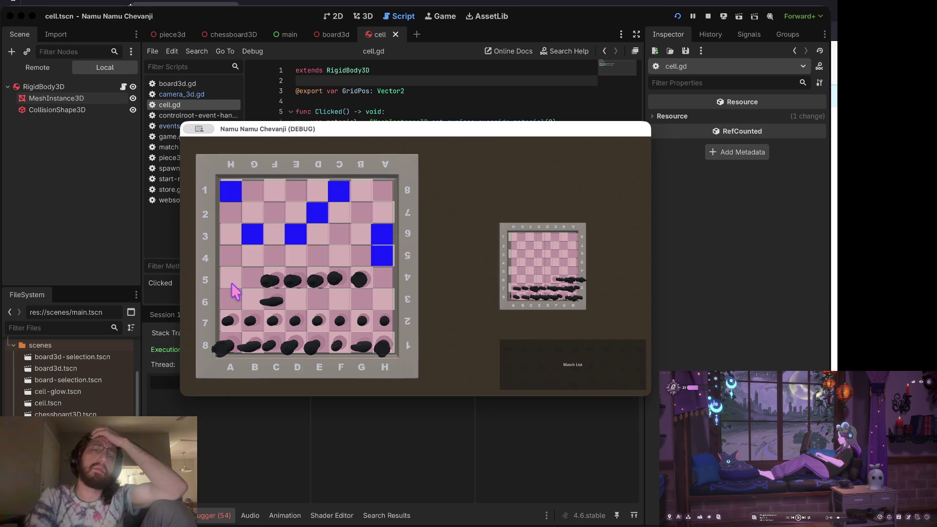
click(225, 277)
click(234, 256)
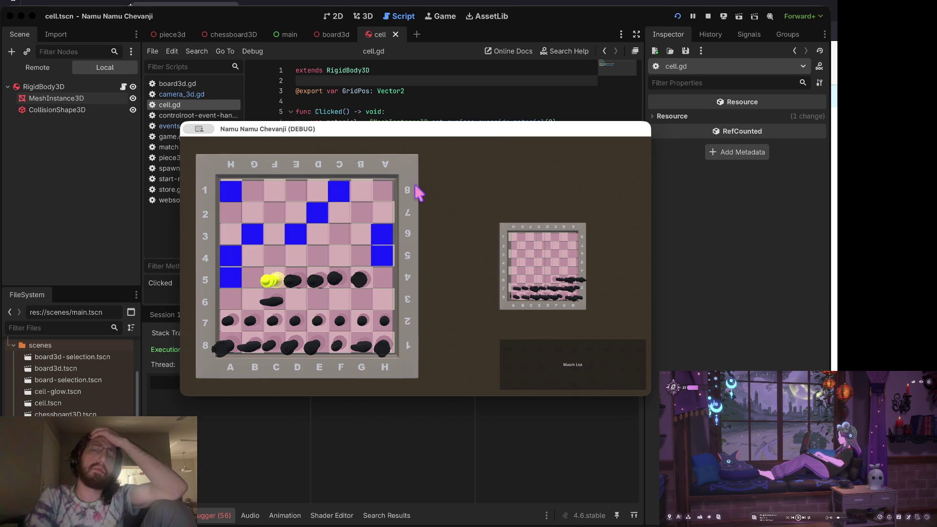
click(565, 239)
click(539, 238)
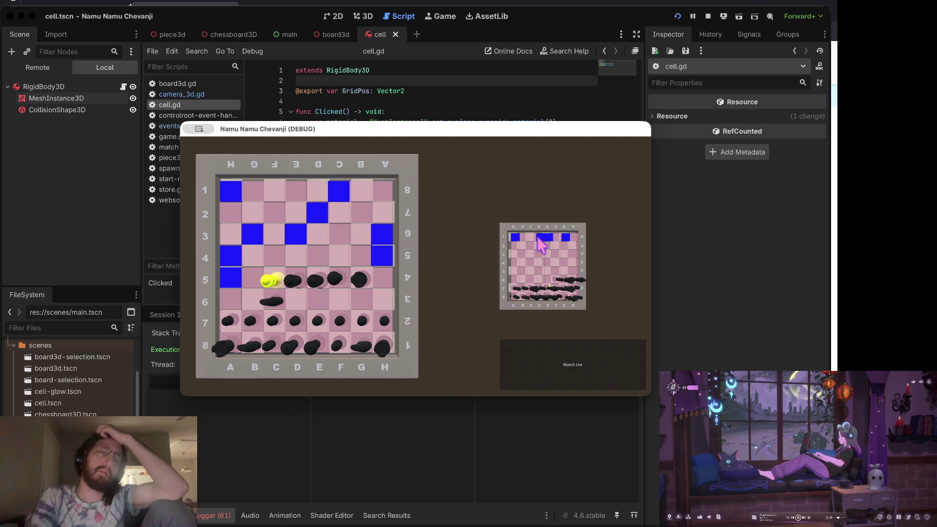
click(532, 247)
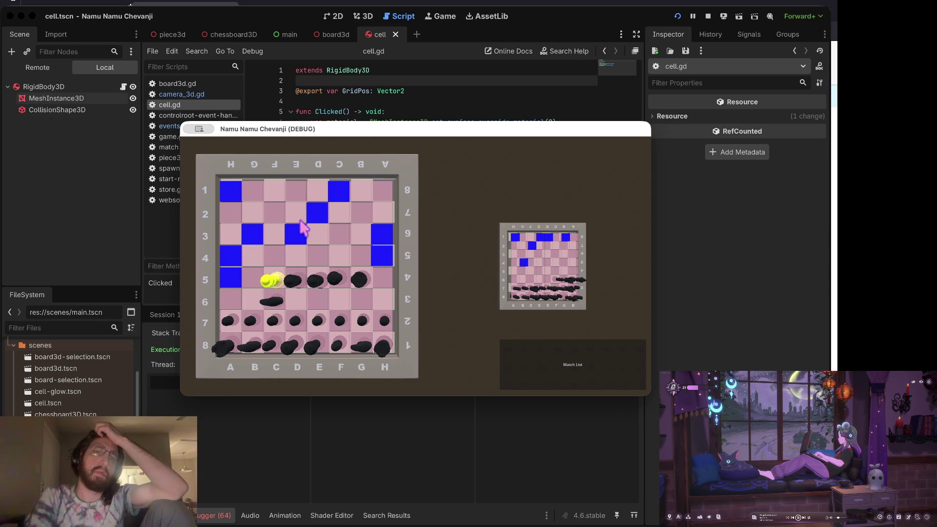
click(708, 16)
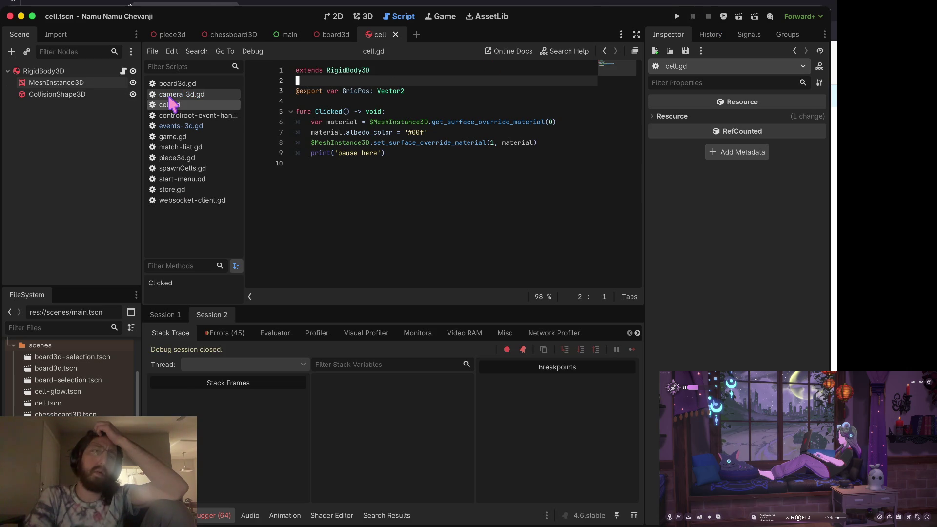
Step: Inspect the cell scene's CollisionShape3D and MeshInstance3D properties
click(69, 94)
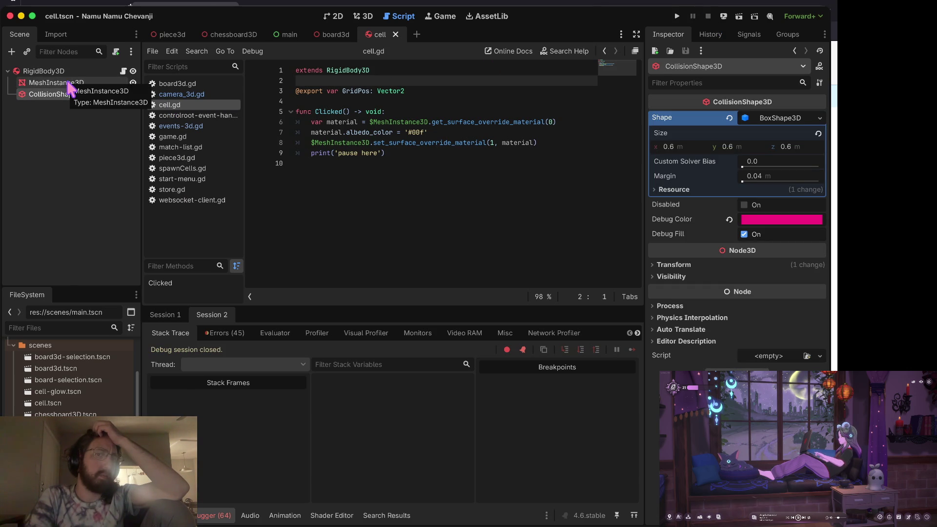
click(70, 84)
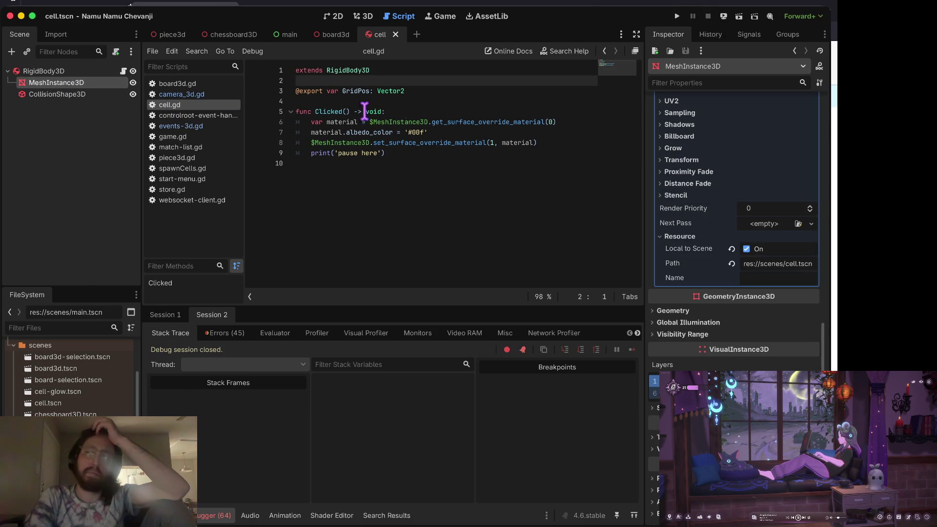
click(433, 181)
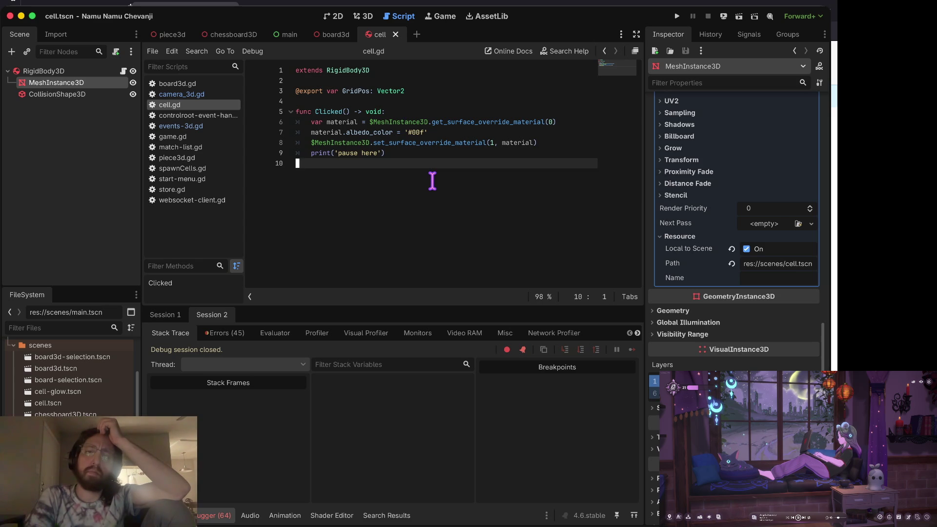
Step: Comment out line 8's set_surface_override_material call, then save and run the project
click(390, 143)
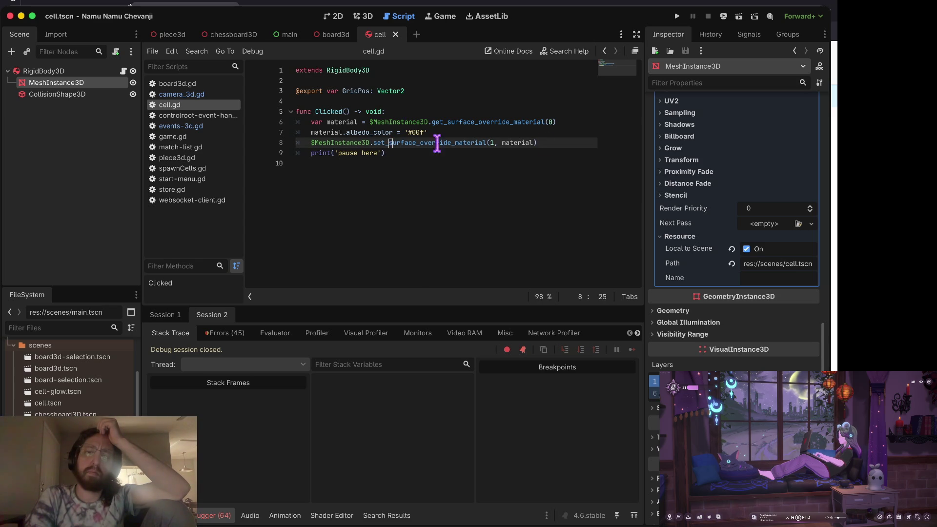
click(489, 143)
text(1)
key(Up)
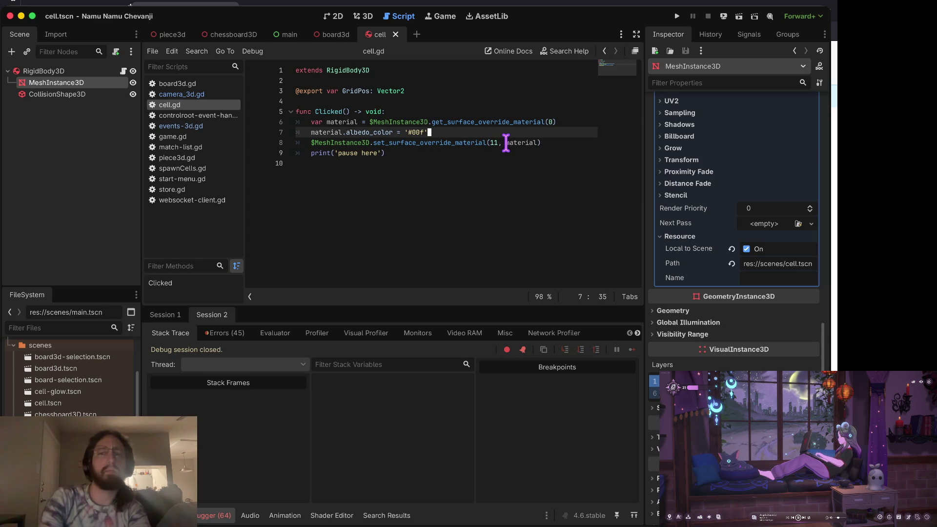
key(Down)
key(super+k)
key(Down)
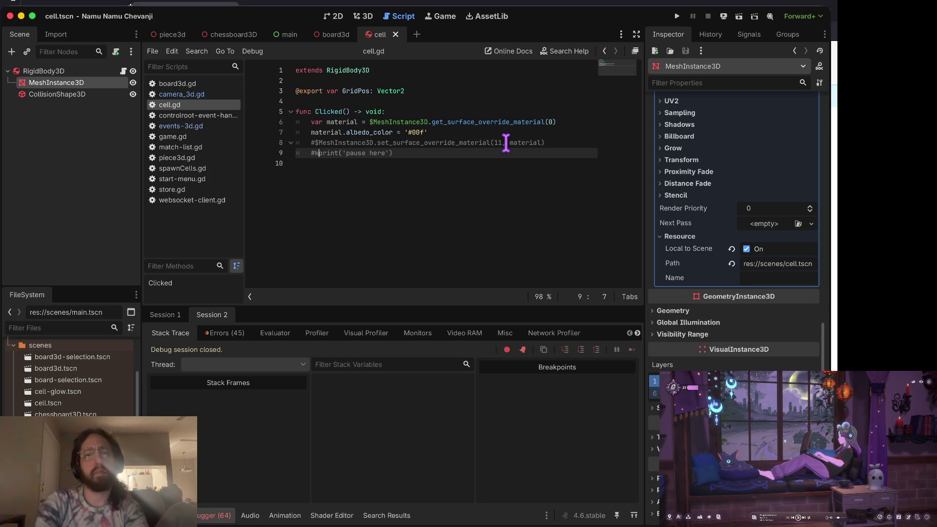
key(BackSpace)
key(BackSpace)
key(BackSpace)
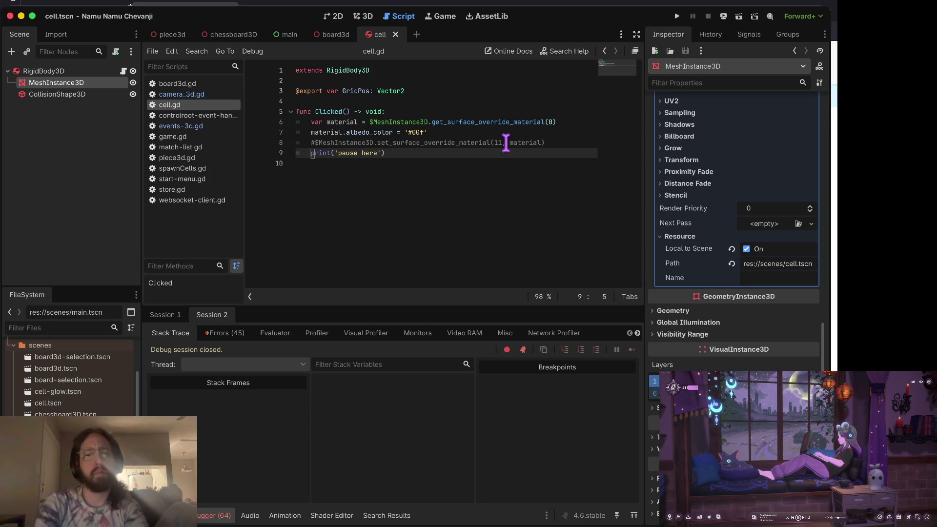
key(super+b)
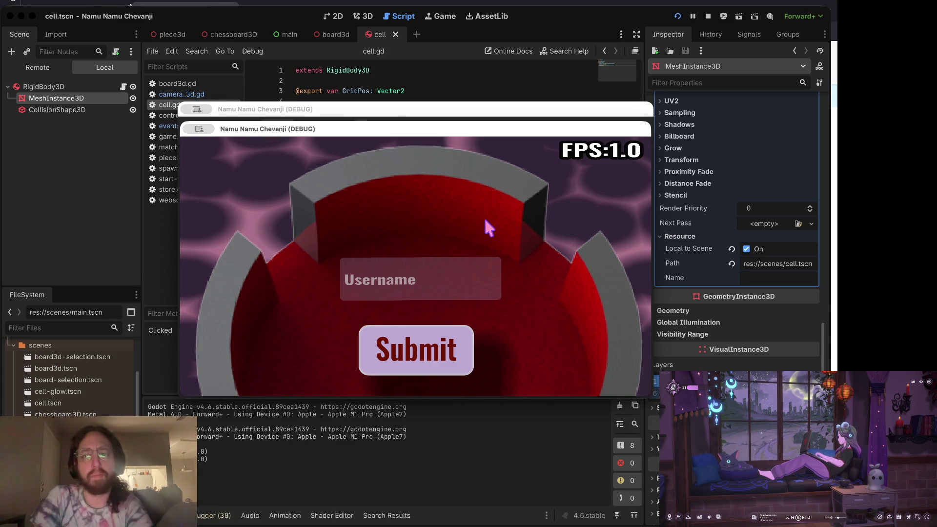
Step: Log in, open the middle board, visit the Store and back, then stop the game
text(k)
click(397, 358)
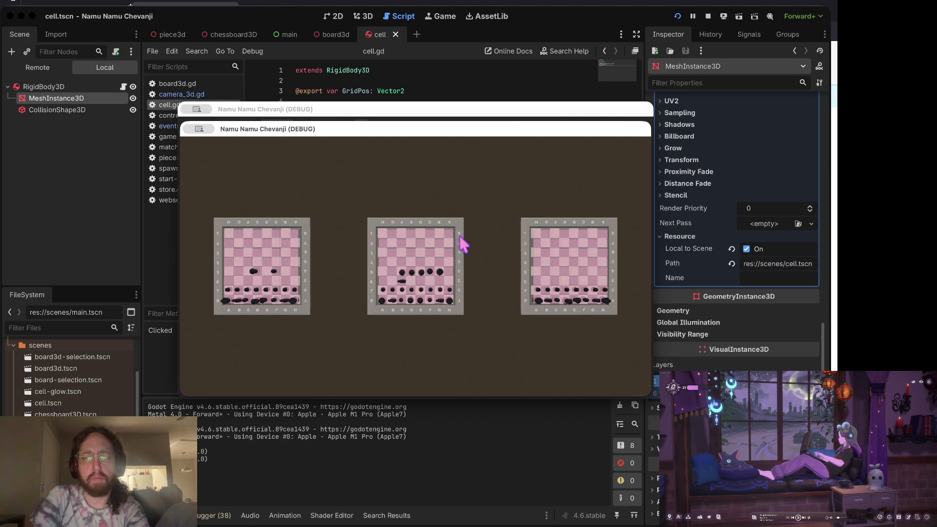
click(462, 242)
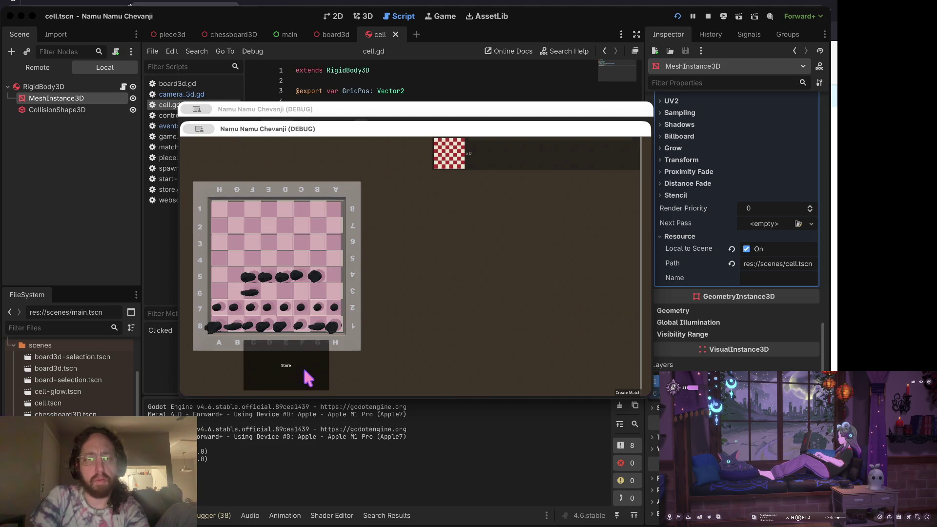
click(308, 377)
click(582, 360)
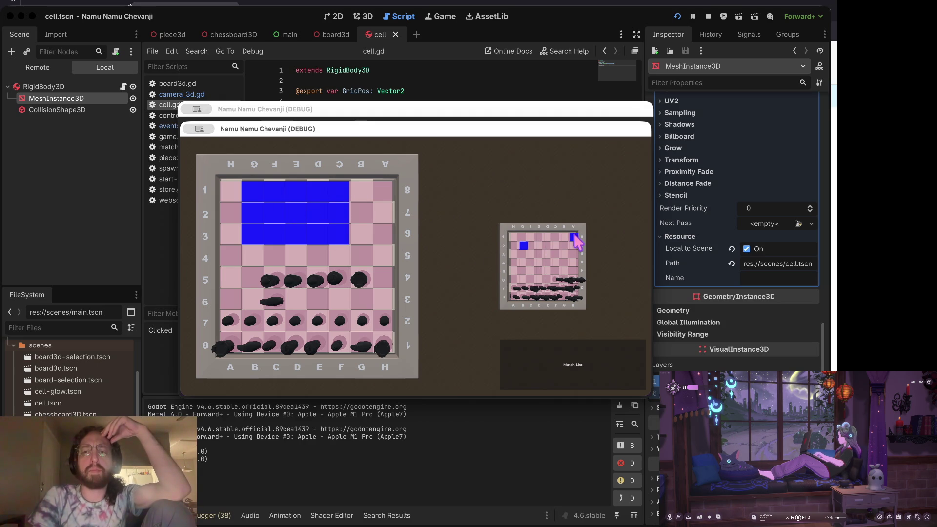
click(567, 365)
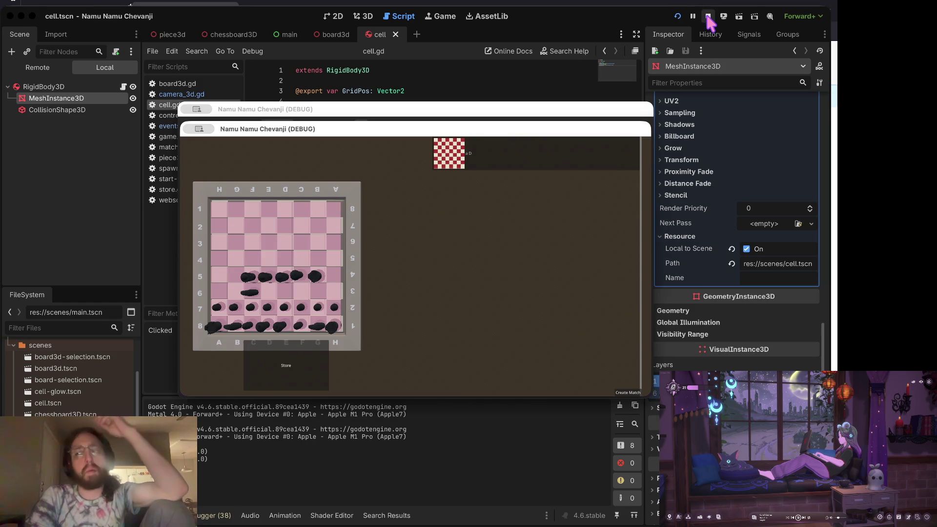
click(709, 16)
click(388, 142)
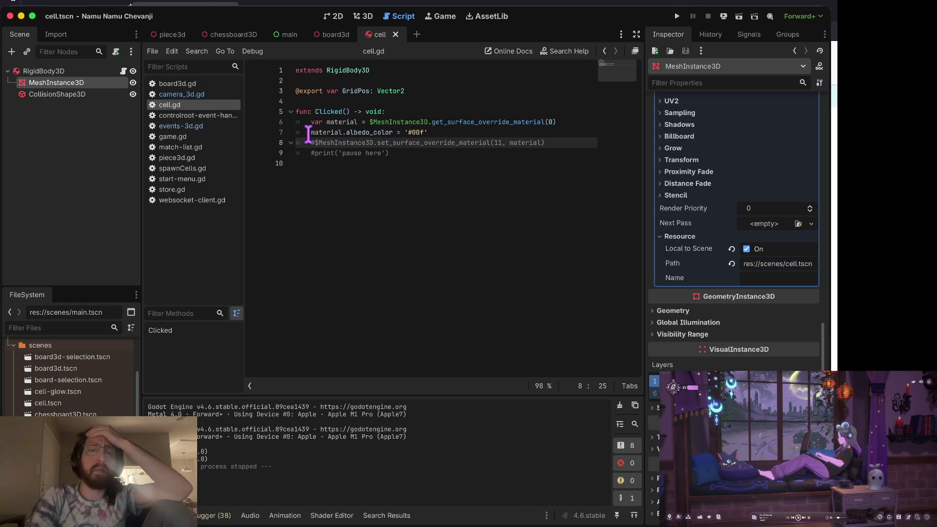
Step: Leave cell.gd at its colour assignment line and open board3d.tscn from the FileSystem dock
click(363, 132)
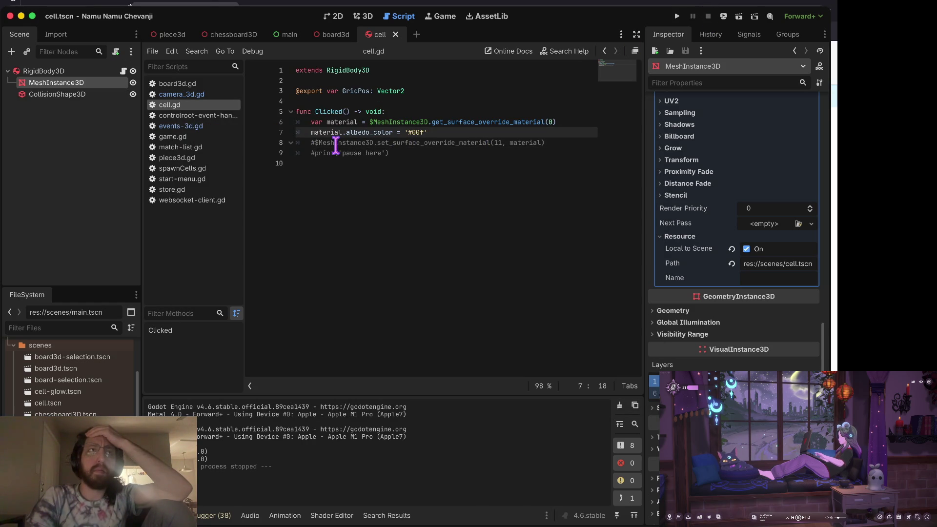
mouse_move(336, 144)
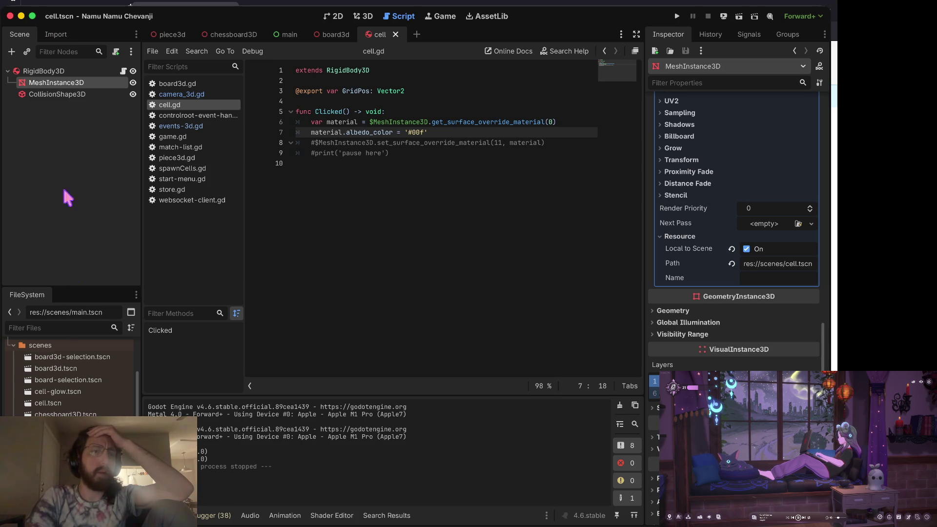
double_click(60, 369)
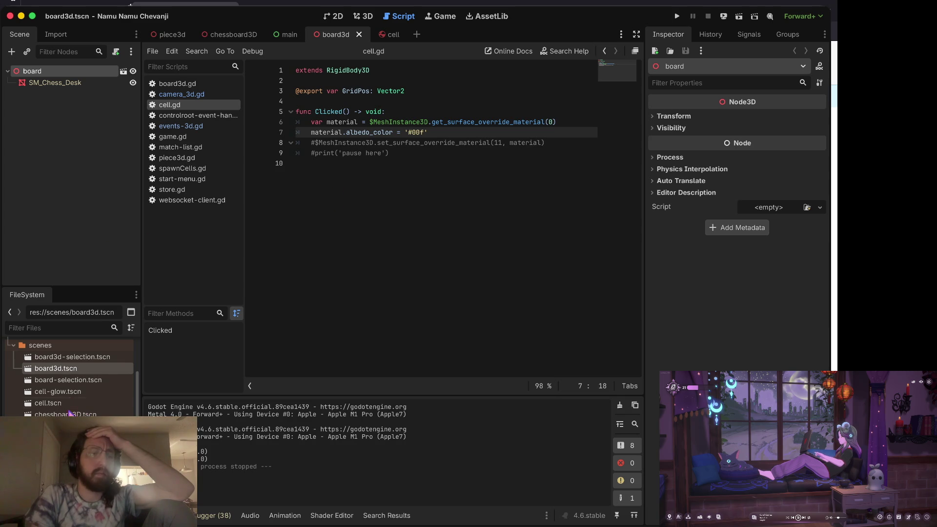
Step: Open main.tscn in the 3D view and inspect the Inventory, Board3D, Lobby and BoardSelection3D nodes
click(354, 16)
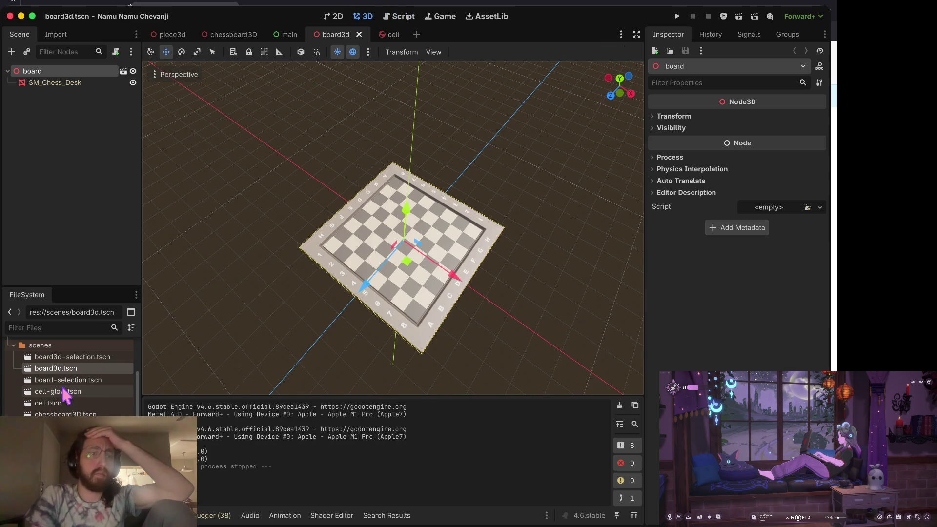
double_click(54, 426)
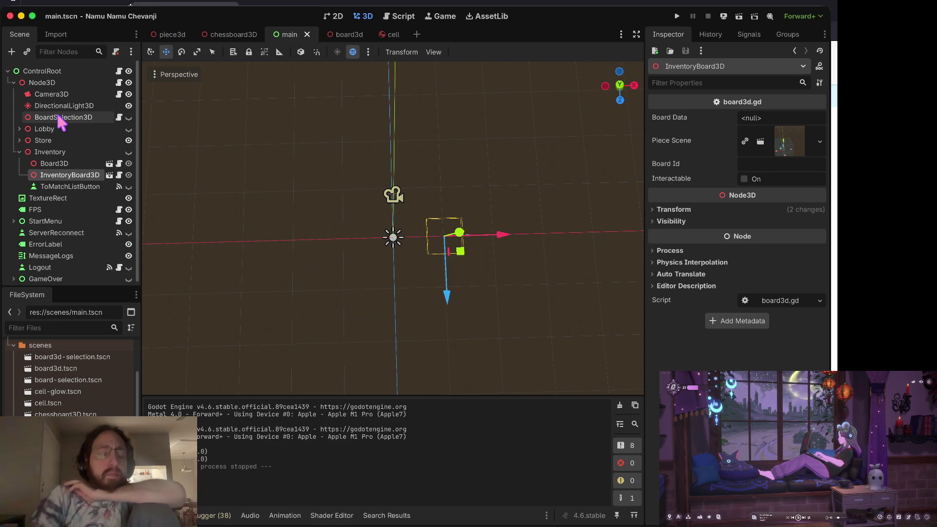
click(67, 164)
click(64, 153)
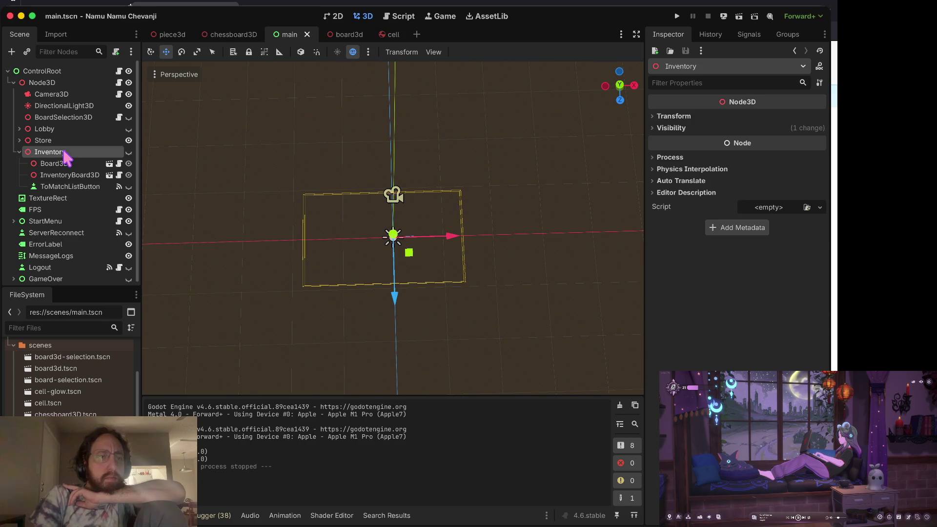
click(19, 128)
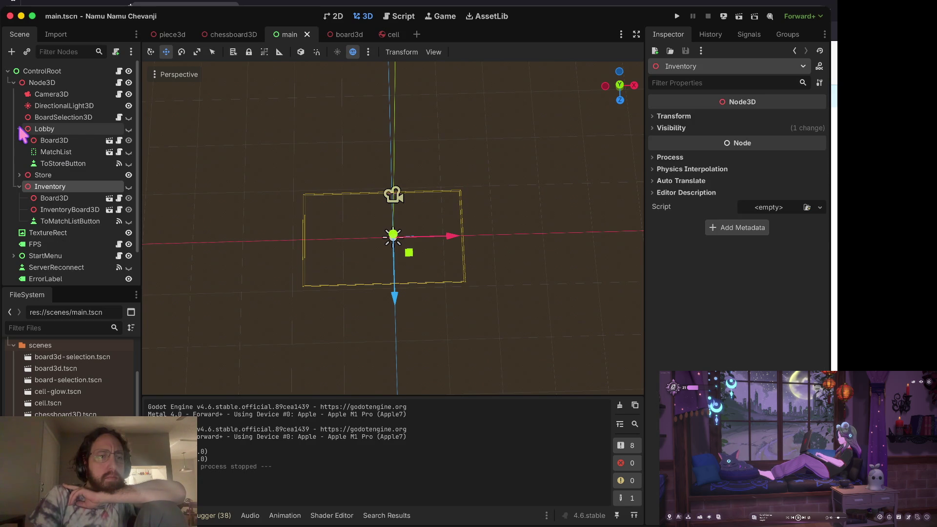
click(19, 129)
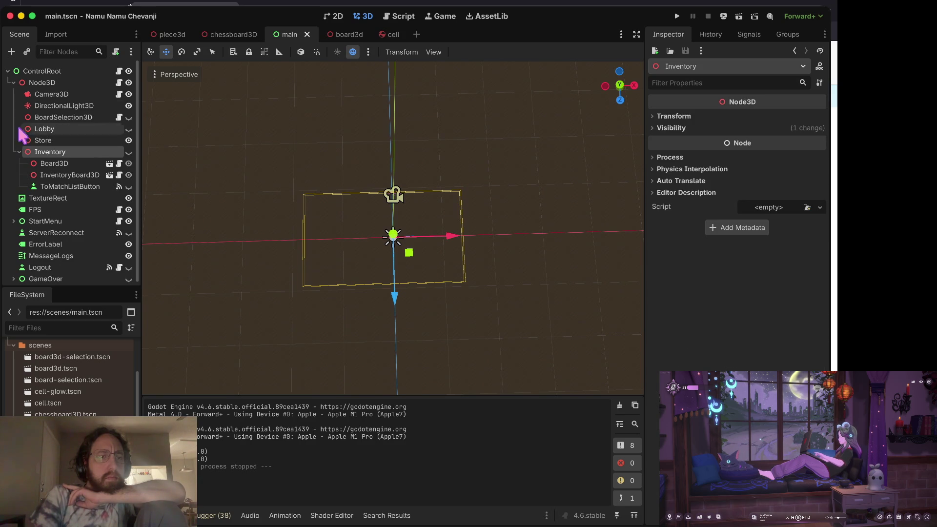
click(48, 164)
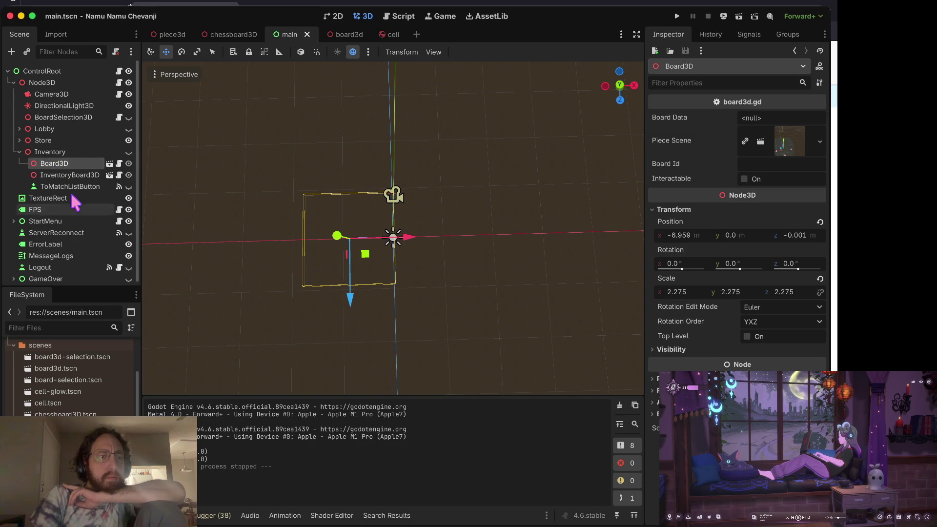
click(67, 118)
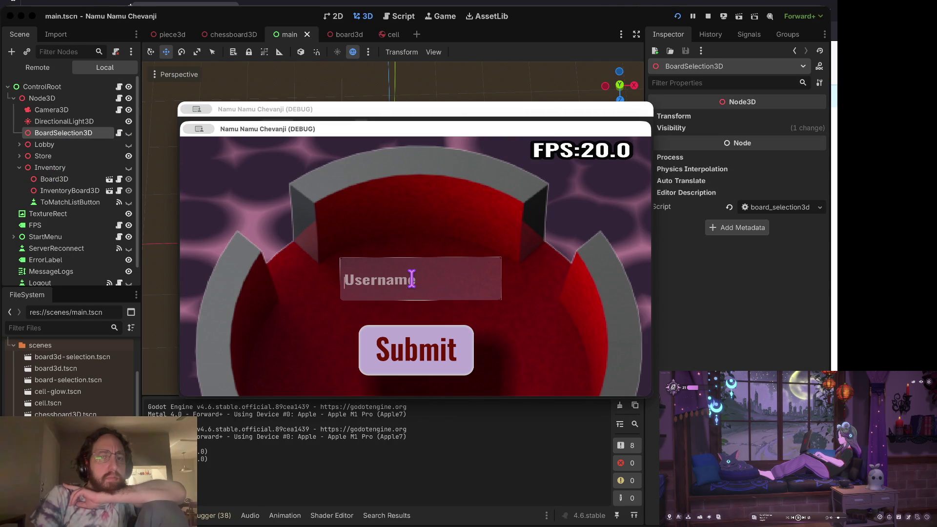
Step: Log in, then inspect the remote Board3D and Cell 0's rigid body and mesh in the Remote tree
click(413, 345)
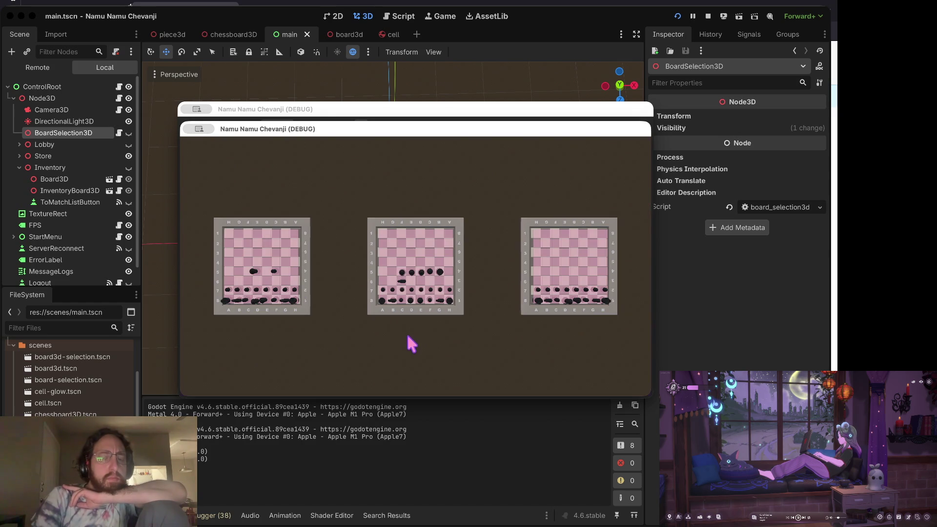
click(37, 67)
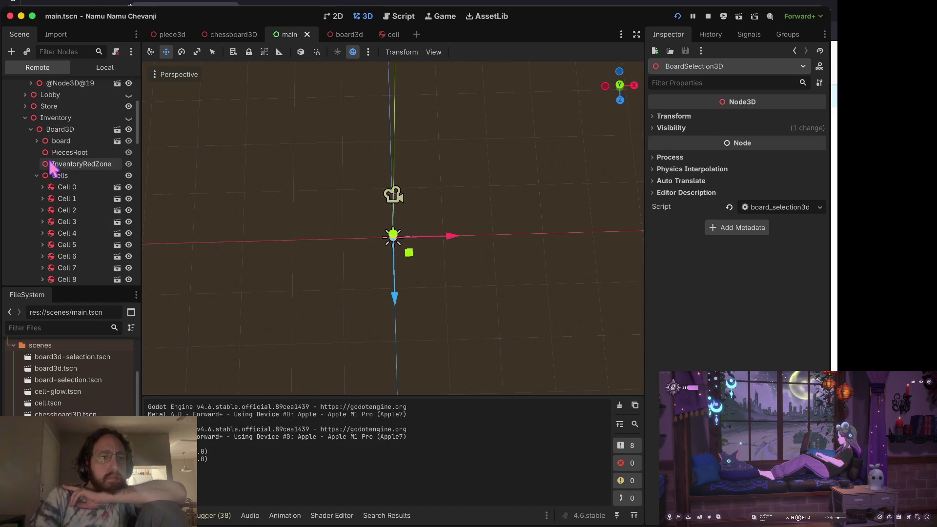
click(37, 175)
click(74, 160)
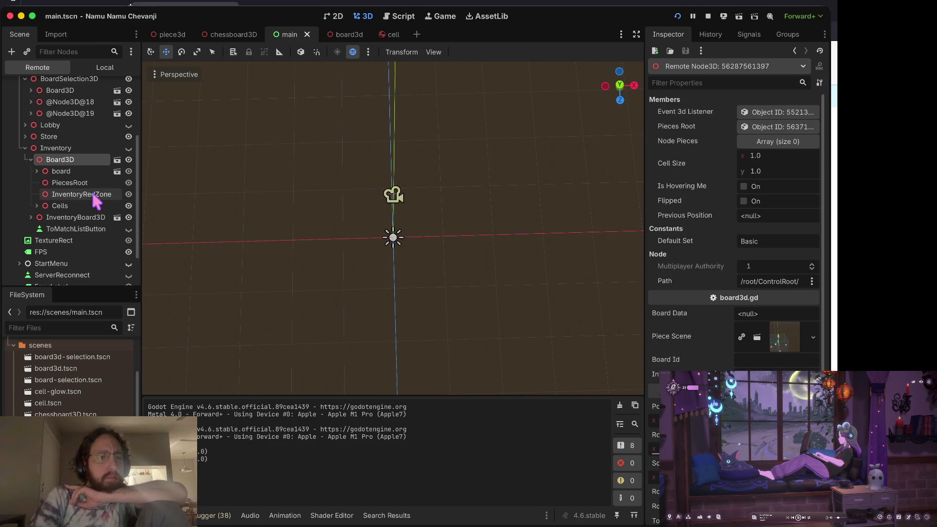
click(78, 206)
click(62, 218)
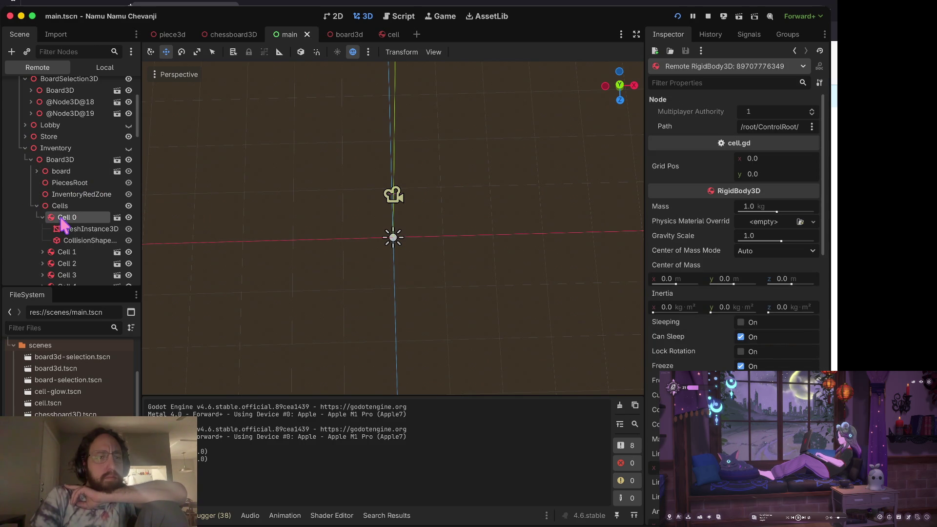
click(68, 229)
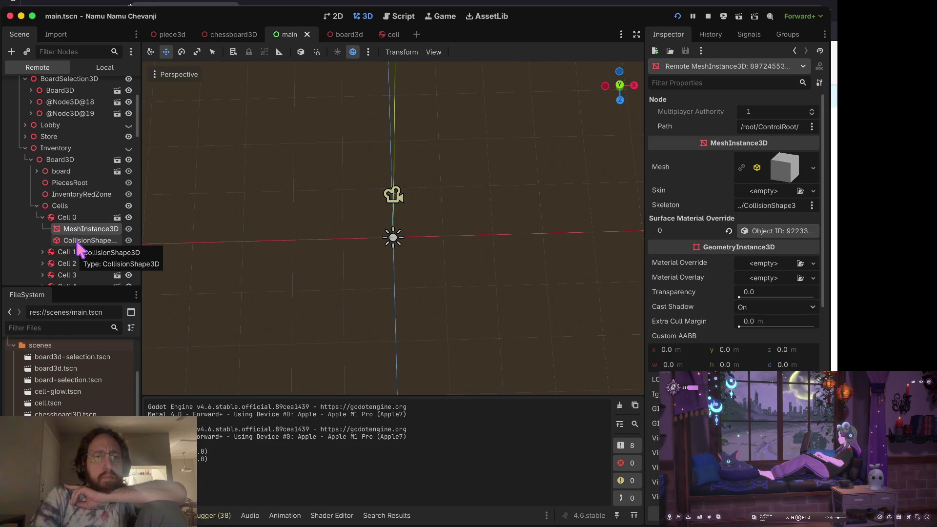
scroll(757, 224, down, 10)
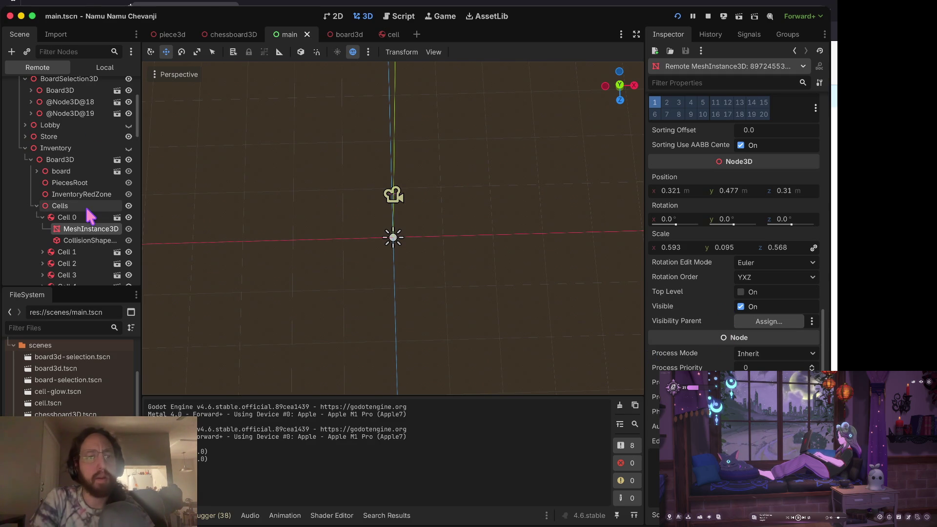
Step: Check the remote Board3D node's script members and children, then collapse the Inventory branch
key(Up)
key(Up)
key(Up)
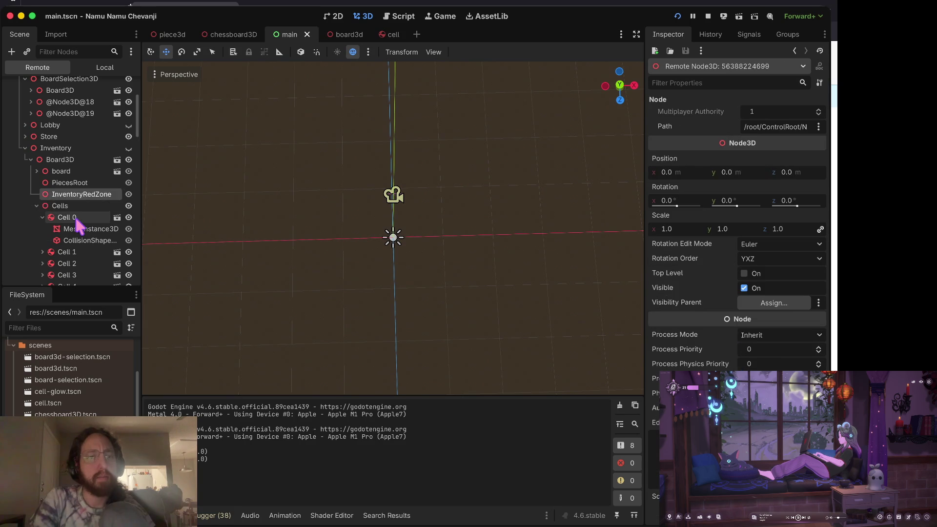
click(37, 171)
click(60, 160)
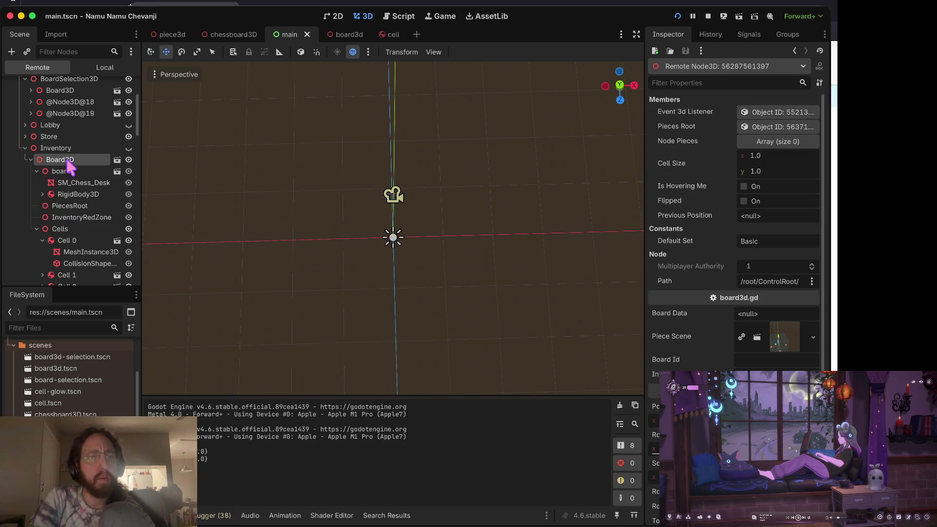
click(25, 148)
scroll(21, 152, up, 4)
drag(447, 244, 493, 268)
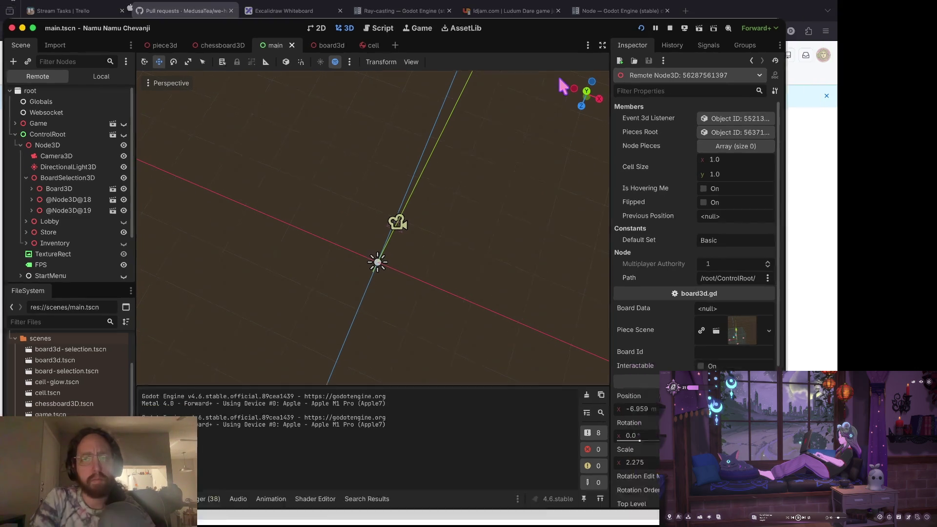
Step: Log in through the game window, inspect the remote Game node, and stop the game
key(super+Tab)
click(414, 282)
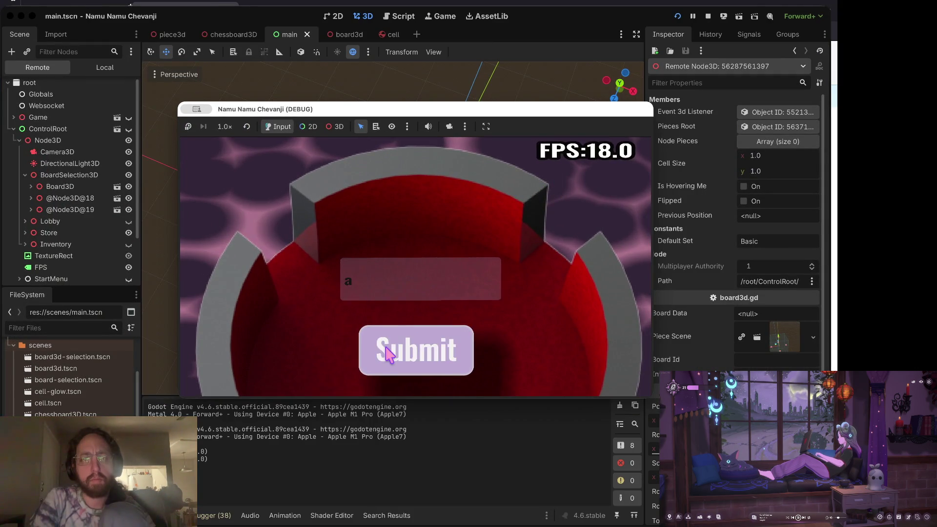
click(373, 342)
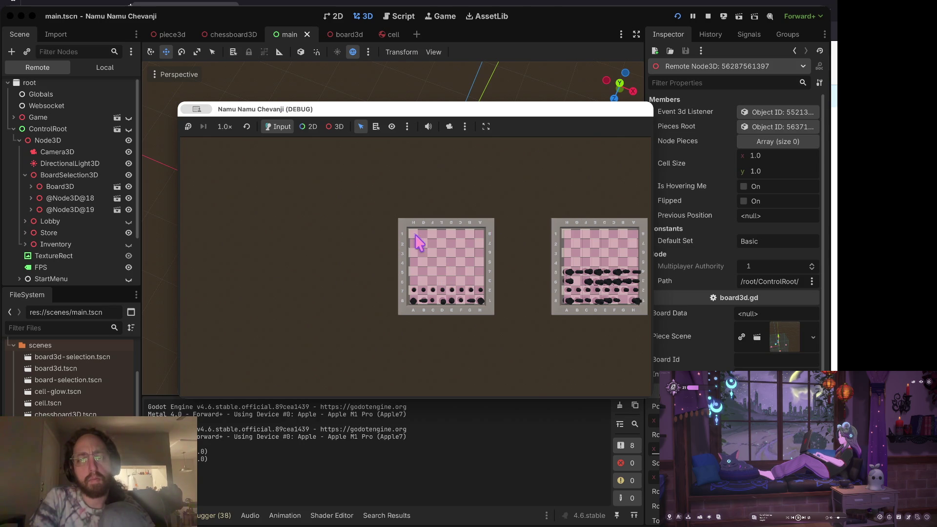
click(40, 118)
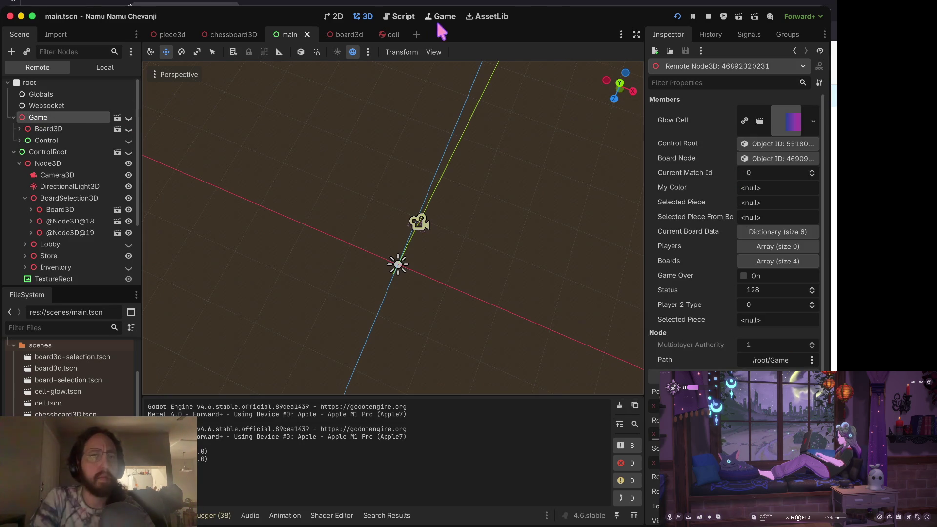
click(708, 16)
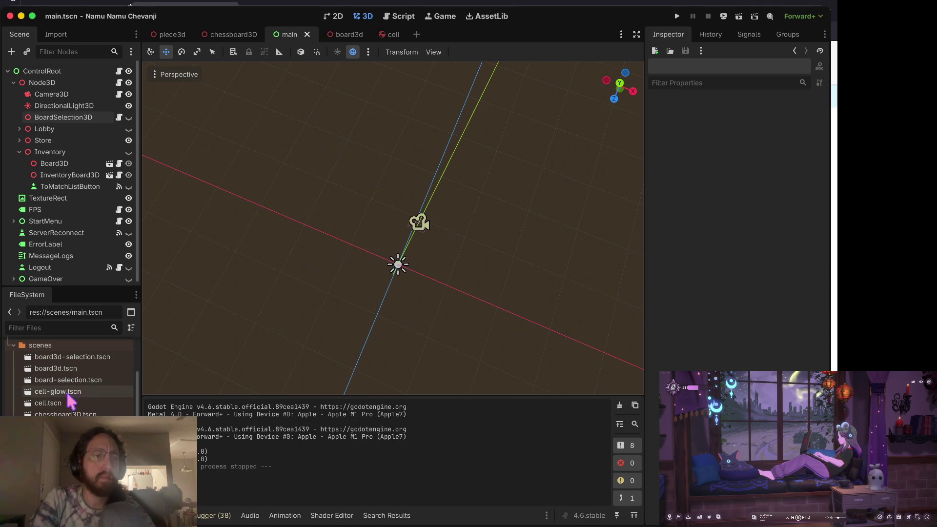
Step: Open chessboard3D.tscn and select its Cells node to show its transform
click(58, 414)
double_click(57, 414)
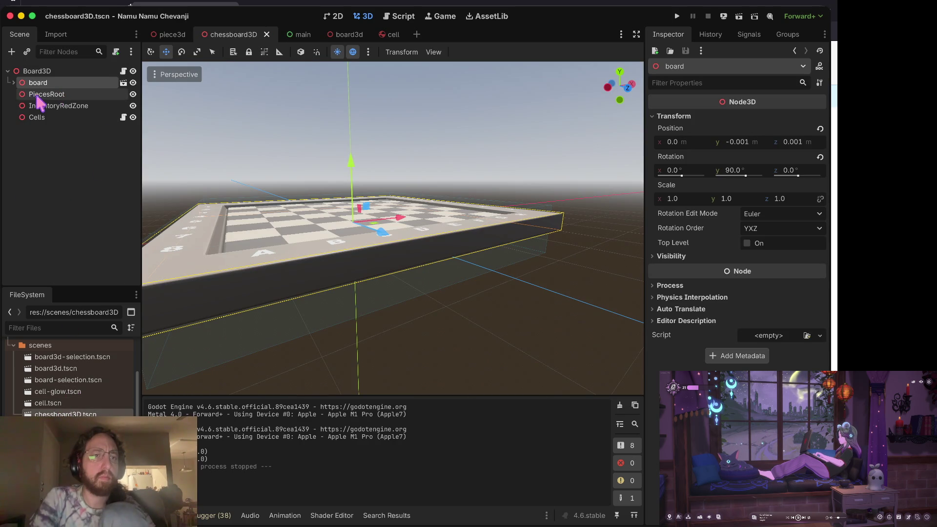
click(27, 117)
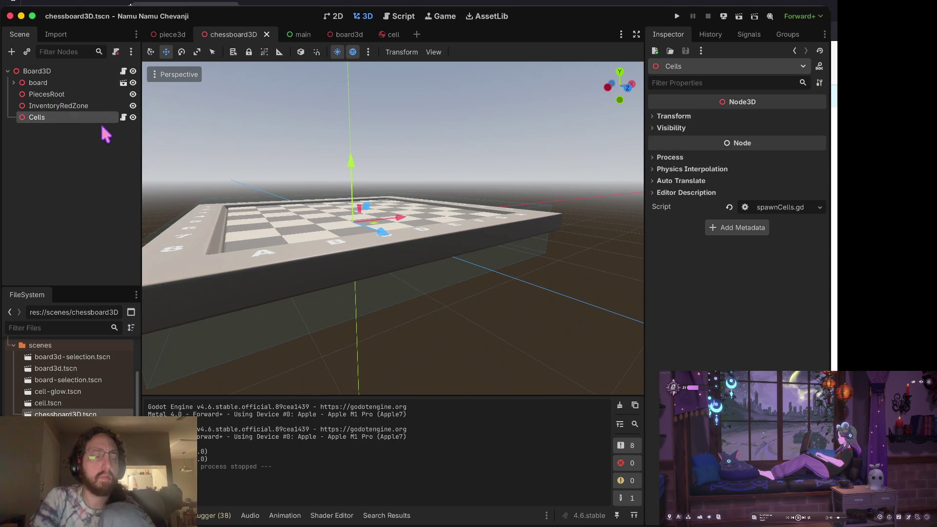
click(678, 117)
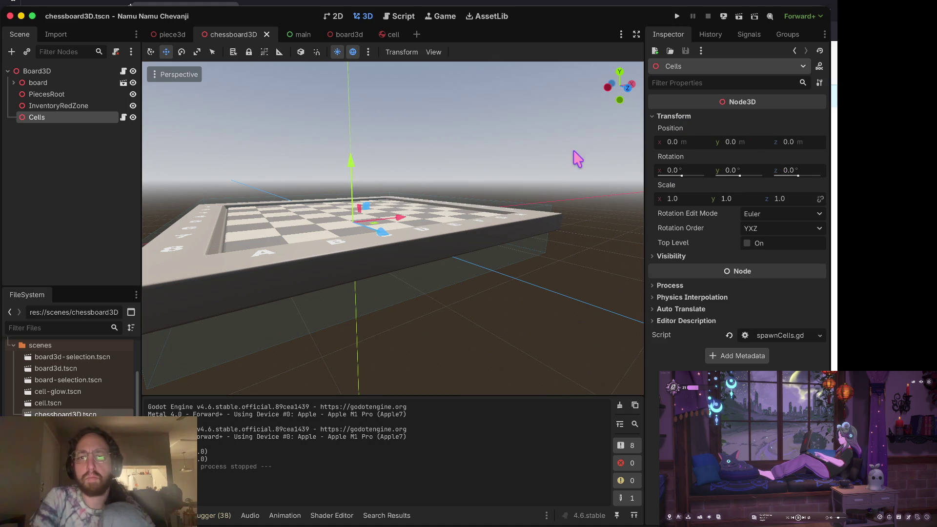
Step: Lower Cells to y -1.0 with the Y gizmo, save the scene and launch the game
drag(355, 165, 357, 170)
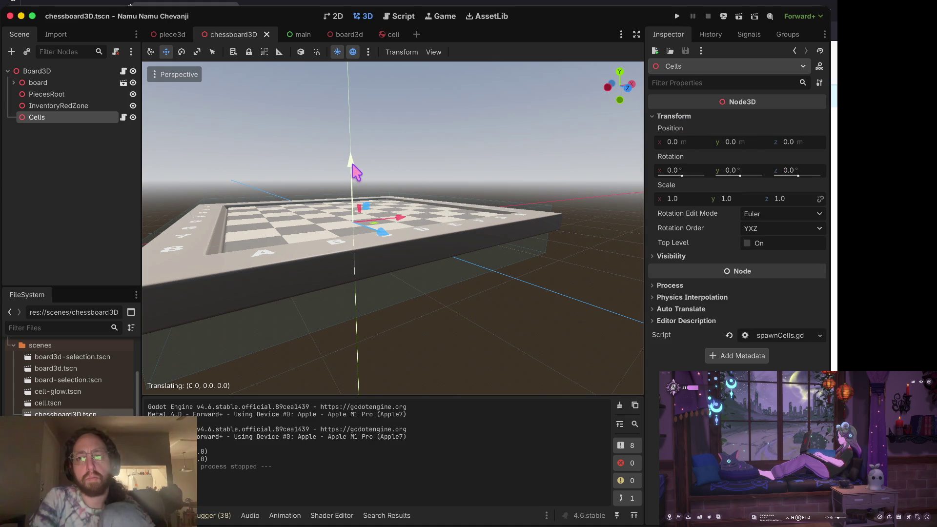
drag(354, 172, 350, 186)
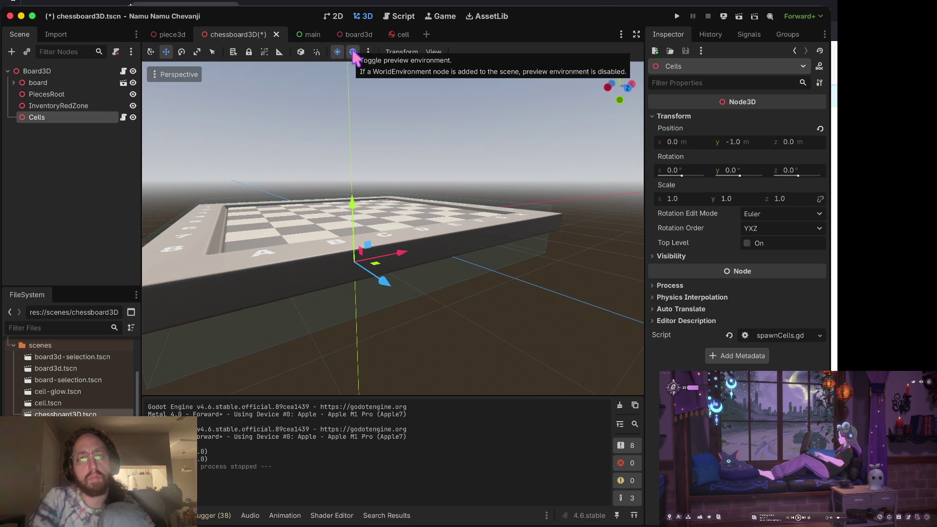
key(super+s)
key(super+b)
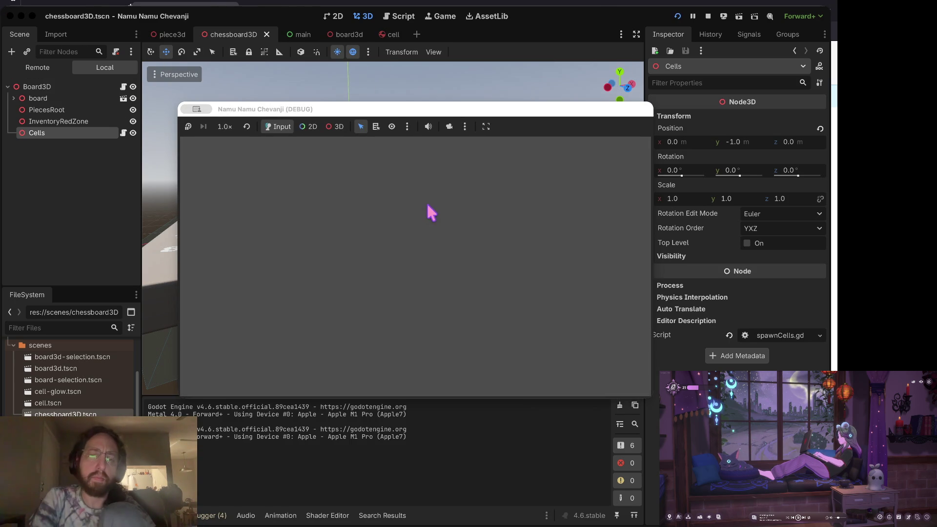
Step: Submit the game's login, then stop the running game
text(d)
click(408, 342)
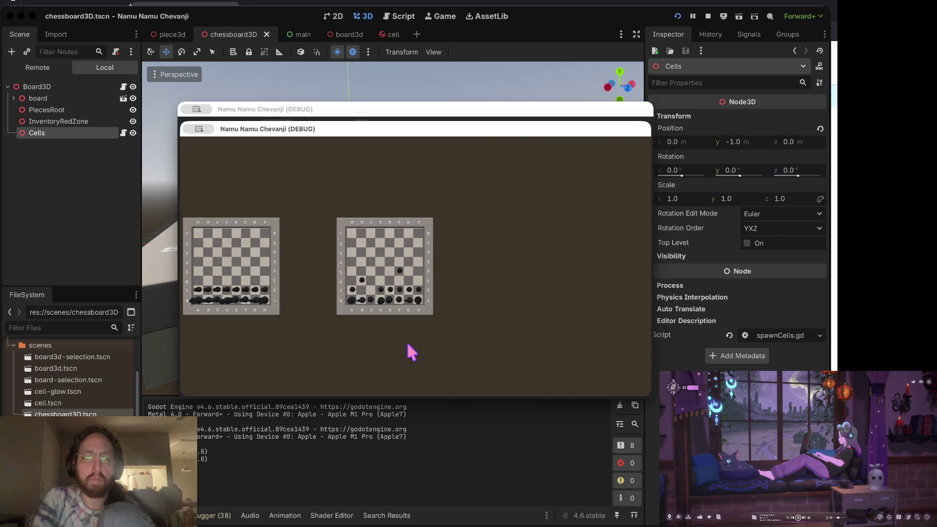
click(708, 16)
Step: Undo the lowering, set Cells to y -0.225, save and run the game again
key(super+z)
mouse_move(391, 209)
mouse_down()
mouse_move(389, 184)
mouse_move(389, 221)
mouse_up()
key(super+s)
key(super+b)
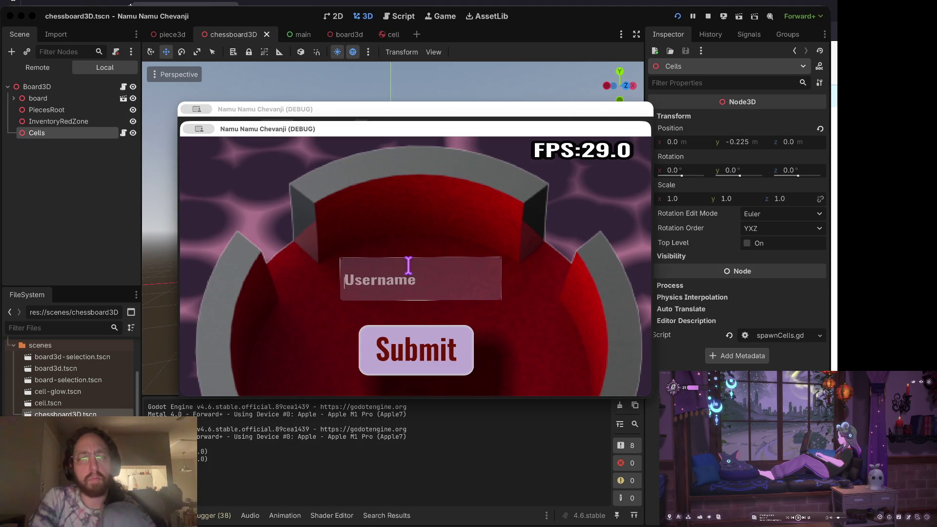
Step: Log in, visit the Store and return to the board, then stop the game
click(396, 332)
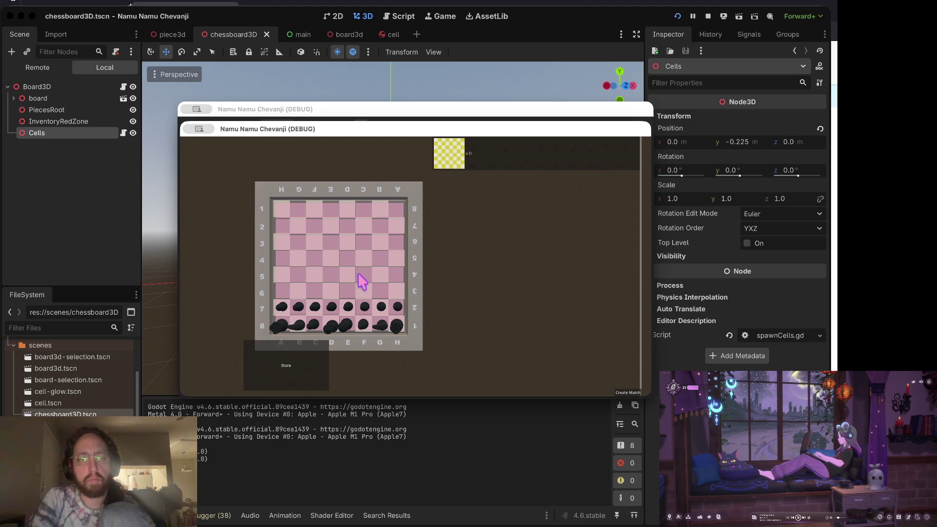
click(289, 359)
click(547, 371)
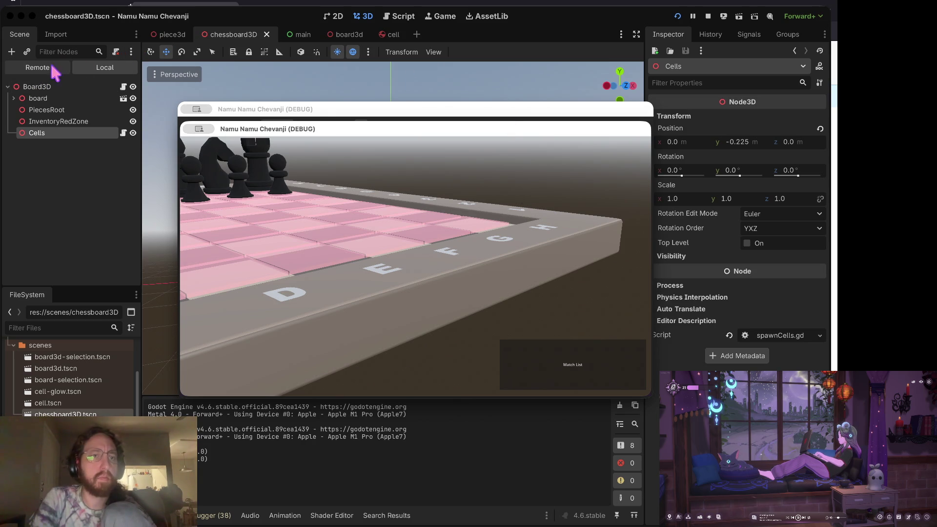
click(708, 16)
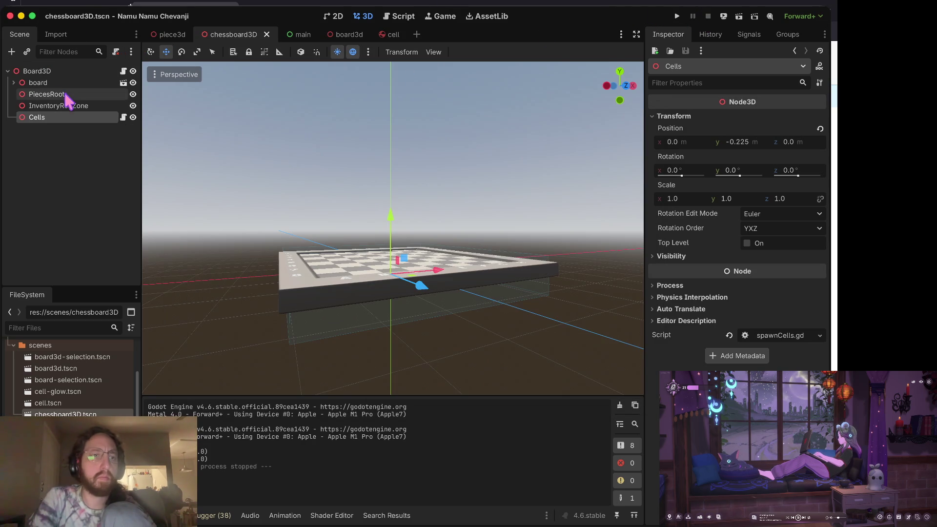
Step: Review the Board3D, board and Cells nodes, then open cell.tscn
click(51, 69)
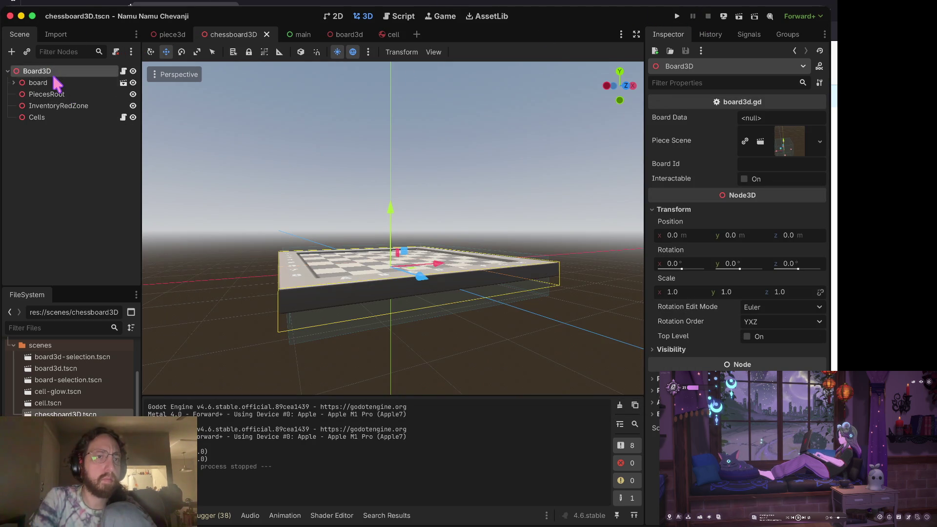
click(39, 83)
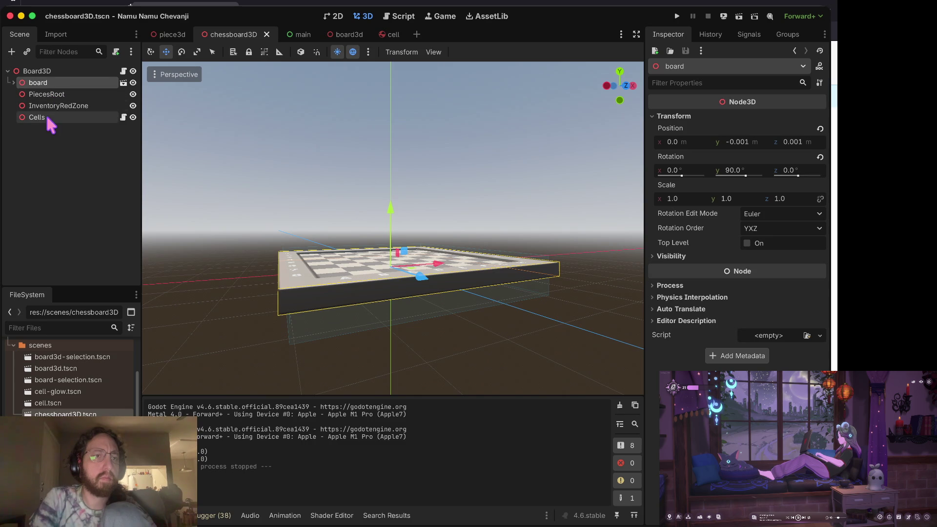
click(46, 118)
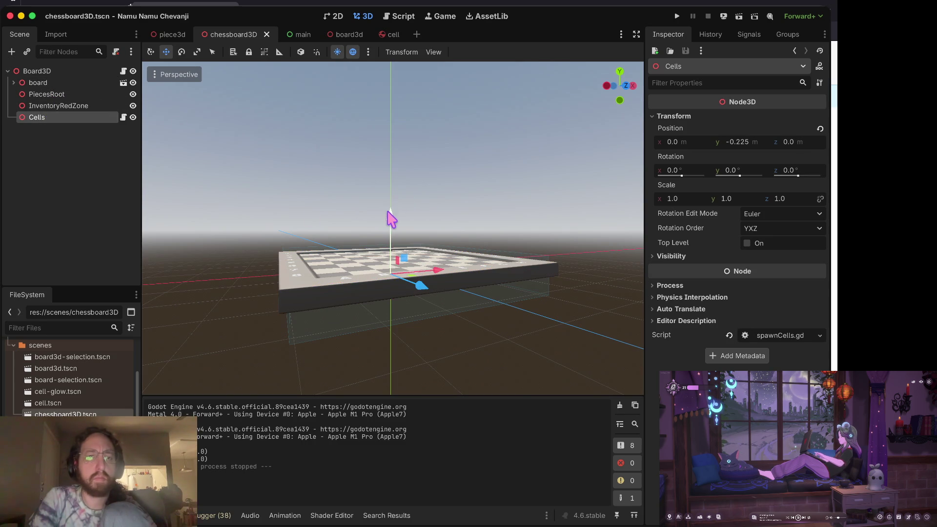
double_click(48, 403)
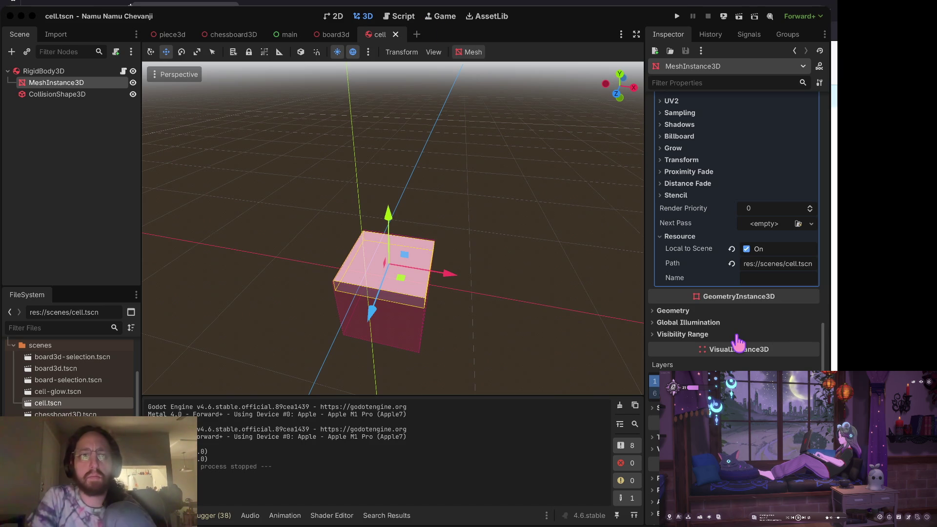
click(393, 225)
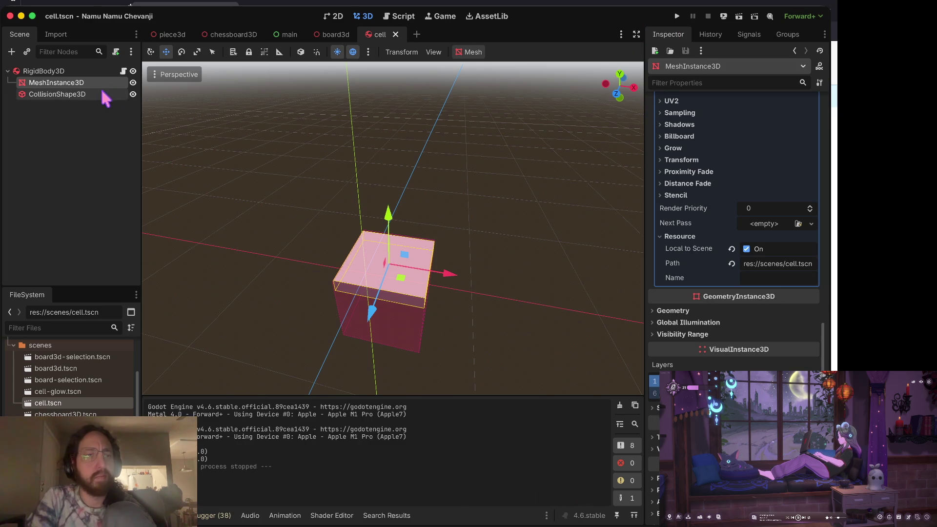
Step: Select the cell's CollisionShape3D and set its BoxShape3D y size to 0.3
click(53, 140)
click(52, 96)
key(Up)
key(Down)
key(f)
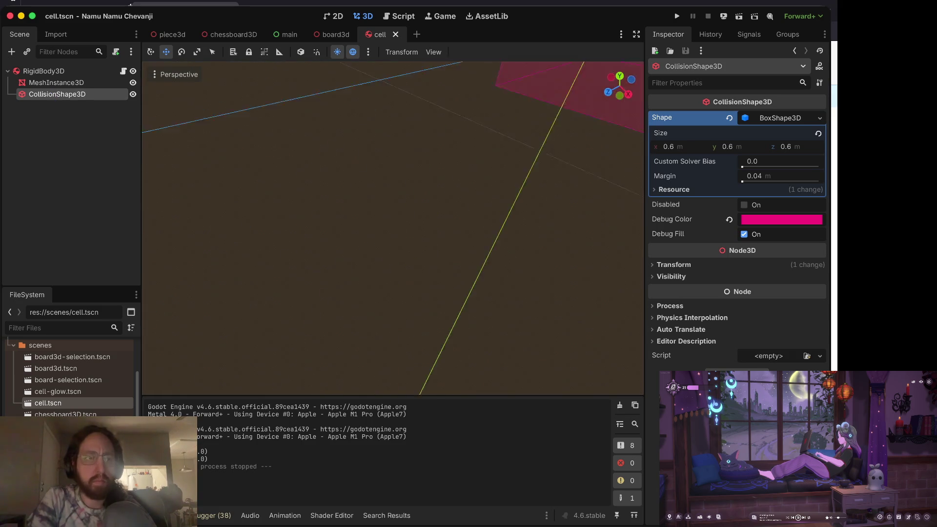
key(r)
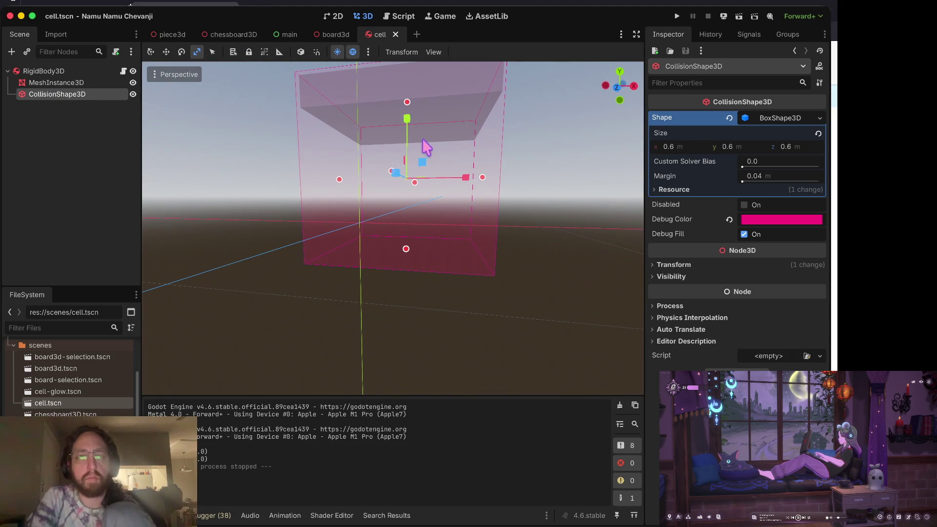
click(747, 147)
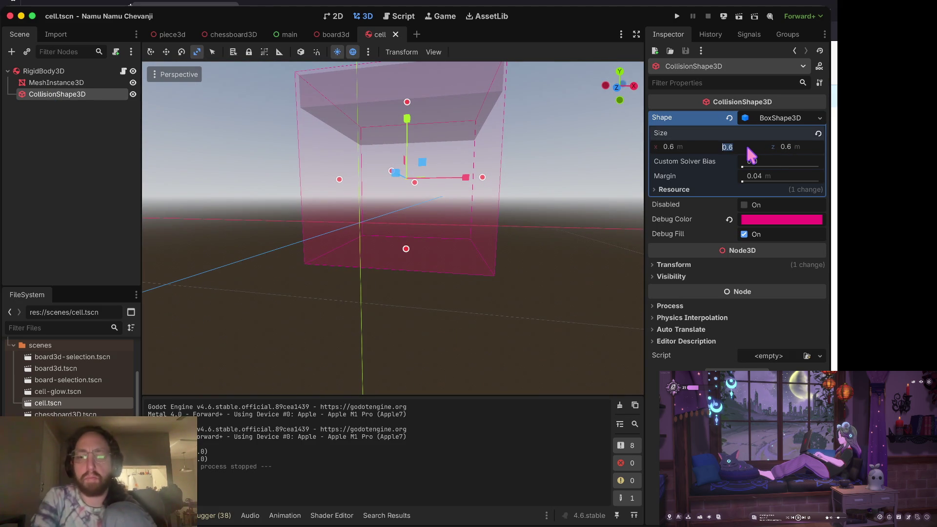
text(.5)
key(Tab)
click(748, 148)
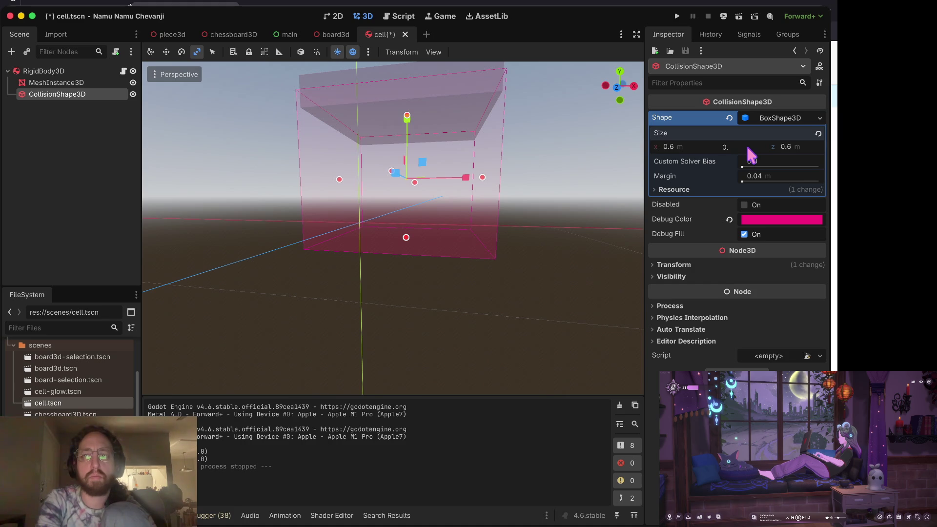
key(Tab)
Step: Use the Move tool to raise the collision box, then bring it back down onto the mesh
text(w)
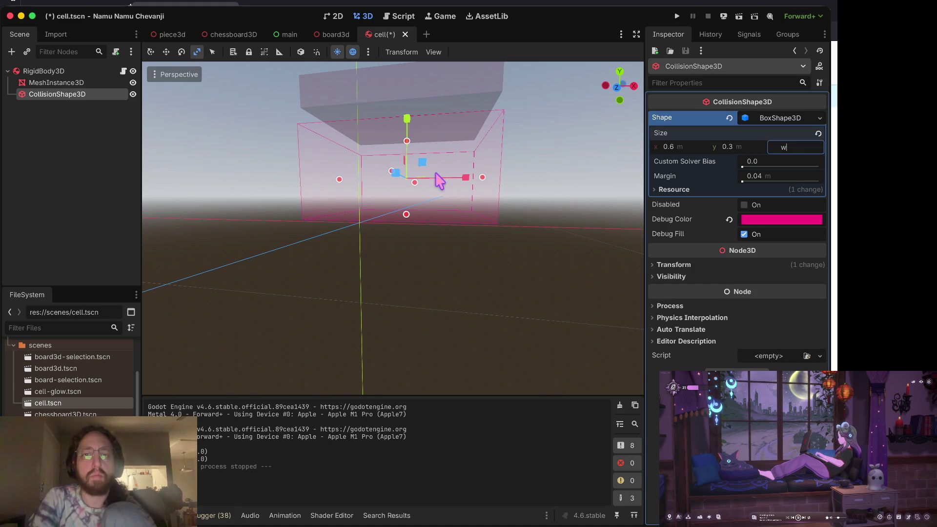
click(517, 181)
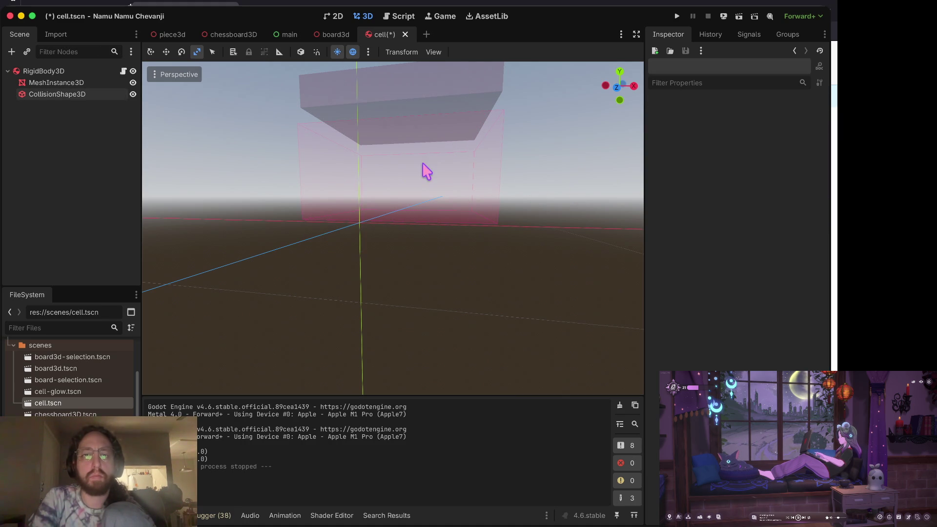
click(68, 83)
click(72, 93)
key(w)
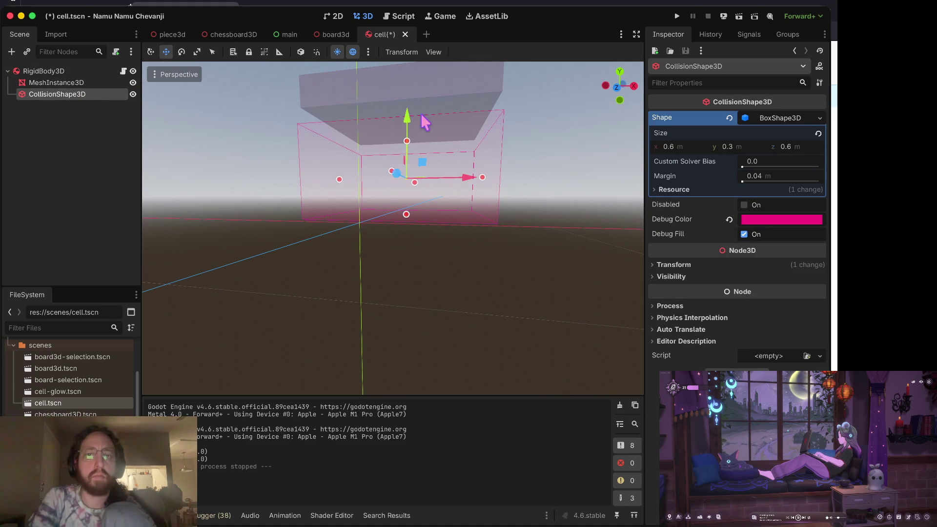
mouse_move(410, 92)
mouse_down()
mouse_move(410, 122)
mouse_move(417, 92)
mouse_up()
scroll(415, 91, right, 5)
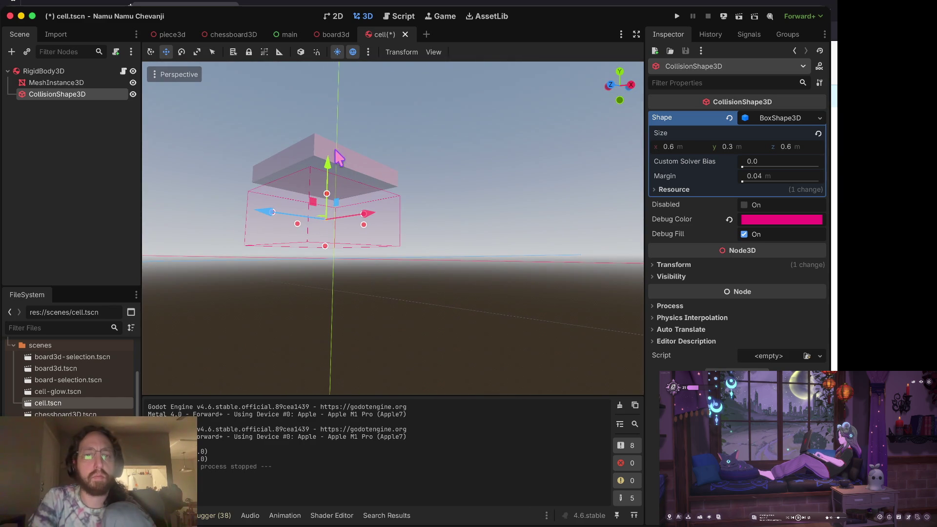
drag(328, 159, 342, 83)
scroll(393, 159, up, 10)
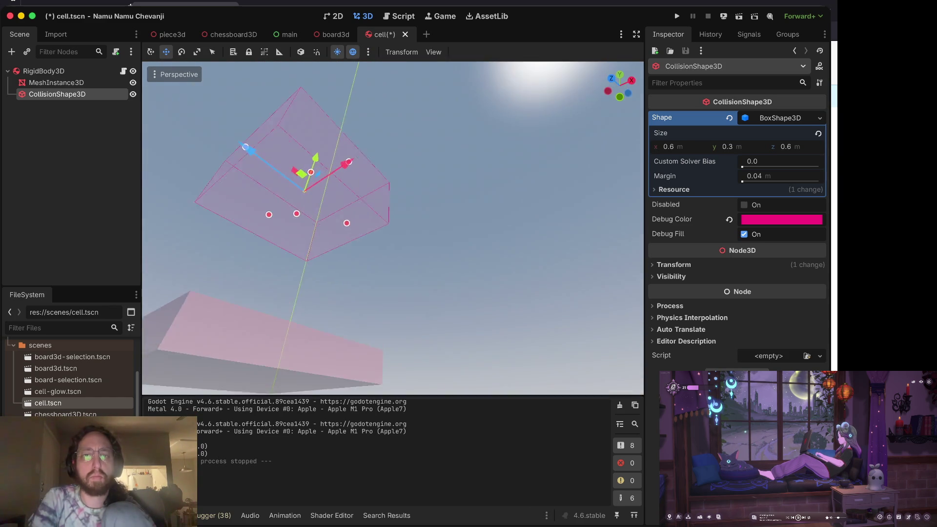
scroll(393, 228, down, 10)
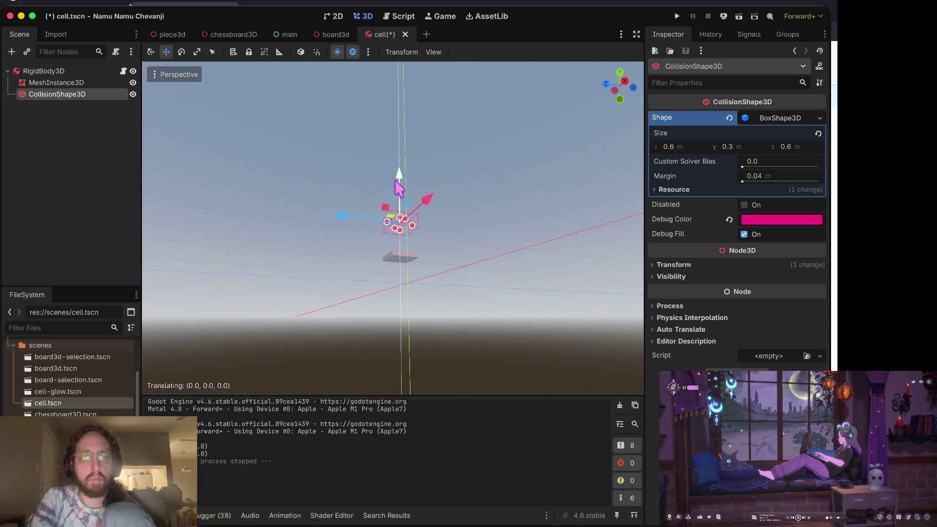
drag(398, 181, 400, 223)
Step: Fine-tune the collision box's Y position around the cell mesh and save cell.tscn
scroll(461, 200, down, 15)
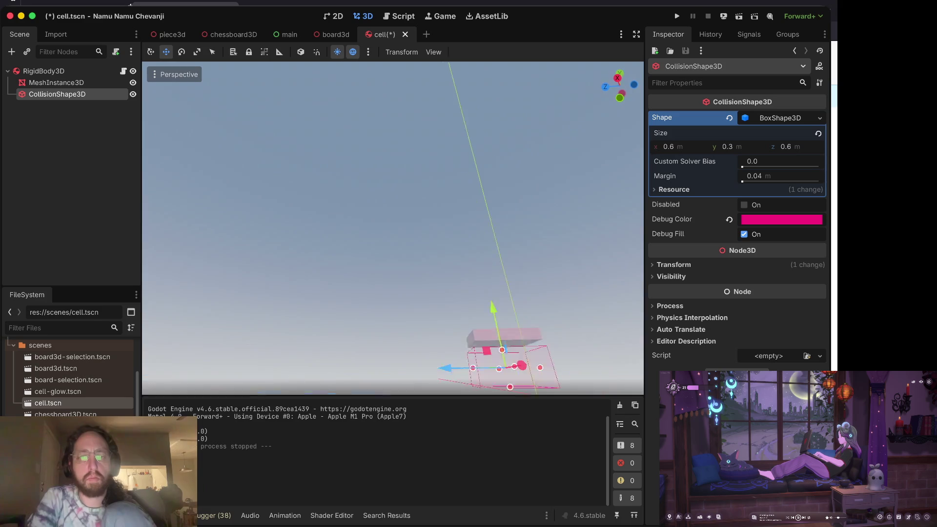
scroll(393, 228, up, 15)
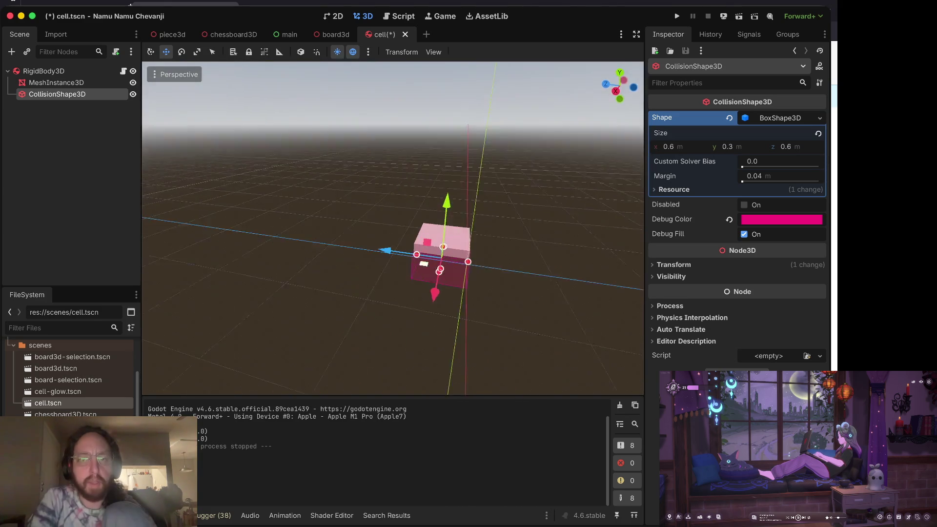
mouse_move(428, 143)
mouse_down()
mouse_move(425, 151)
mouse_move(418, 137)
mouse_move(402, 180)
mouse_move(404, 135)
mouse_move(406, 181)
mouse_up()
scroll(493, 152, down, 5)
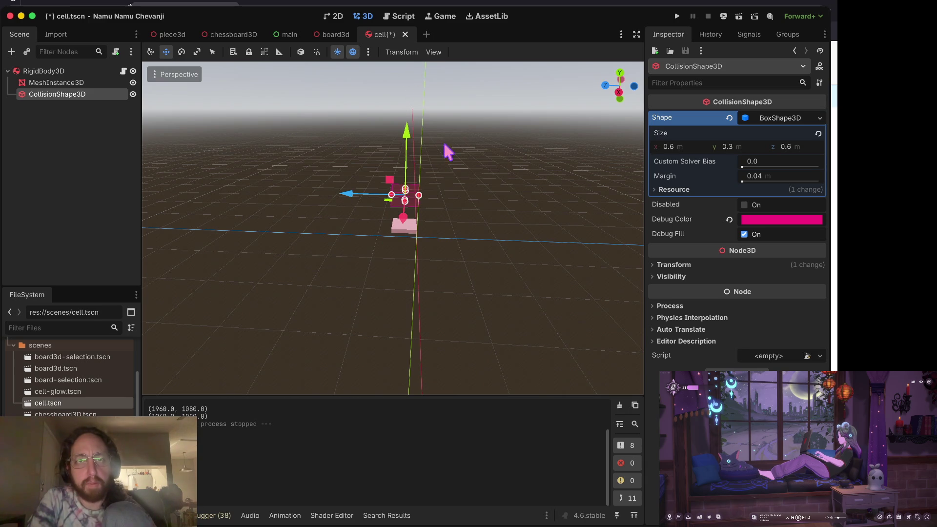
key(super+s)
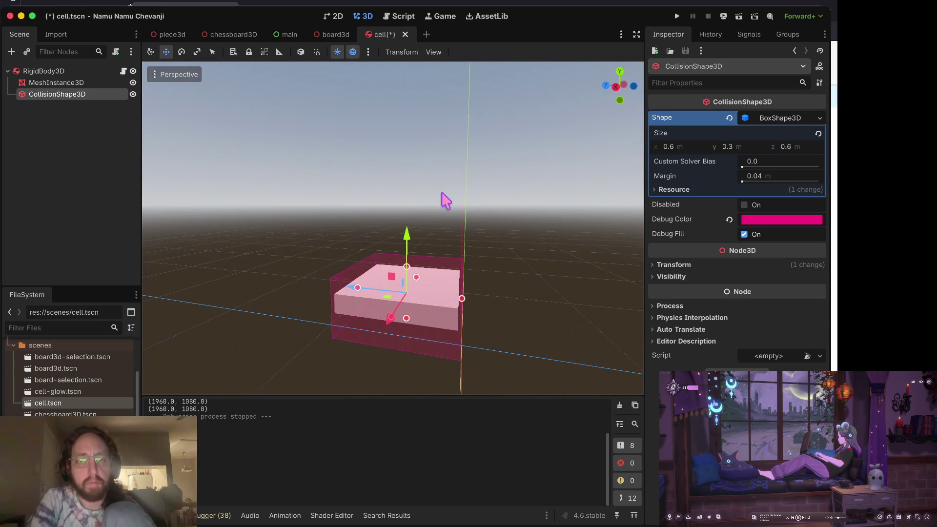
drag(410, 235, 406, 236)
key(super+s)
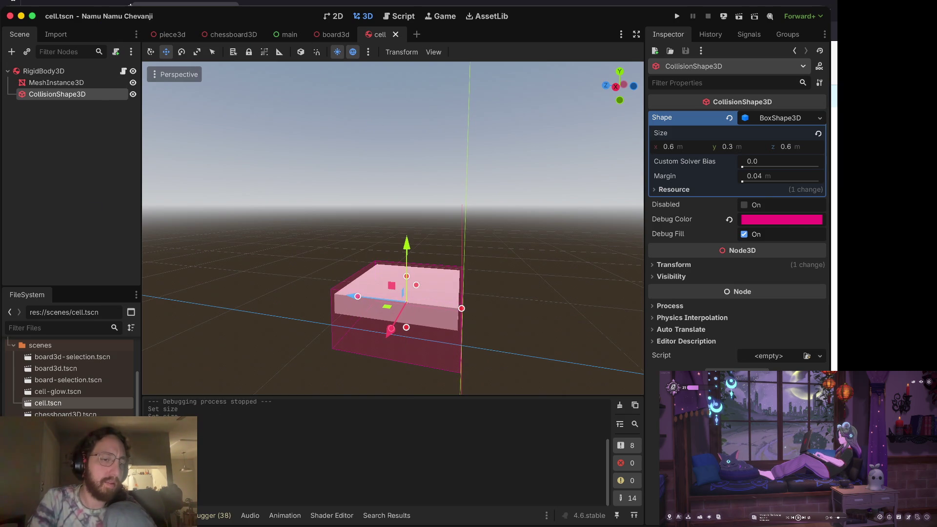
Step: Open the events-3d.gd script
scroll(73, 371, down, 1)
scroll(74, 376, down, 1)
scroll(79, 356, down, 4)
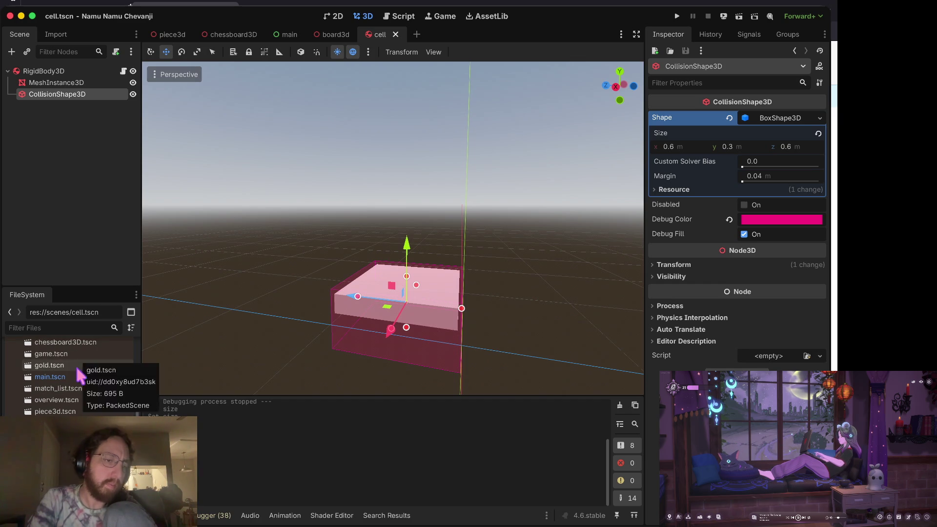
scroll(71, 389, up, 3)
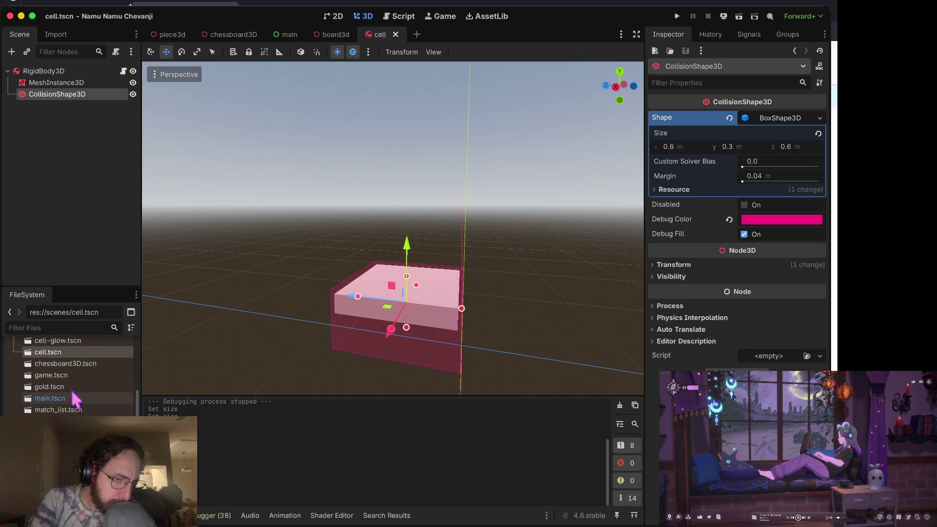
scroll(71, 388, down, 6)
scroll(71, 388, down, 3)
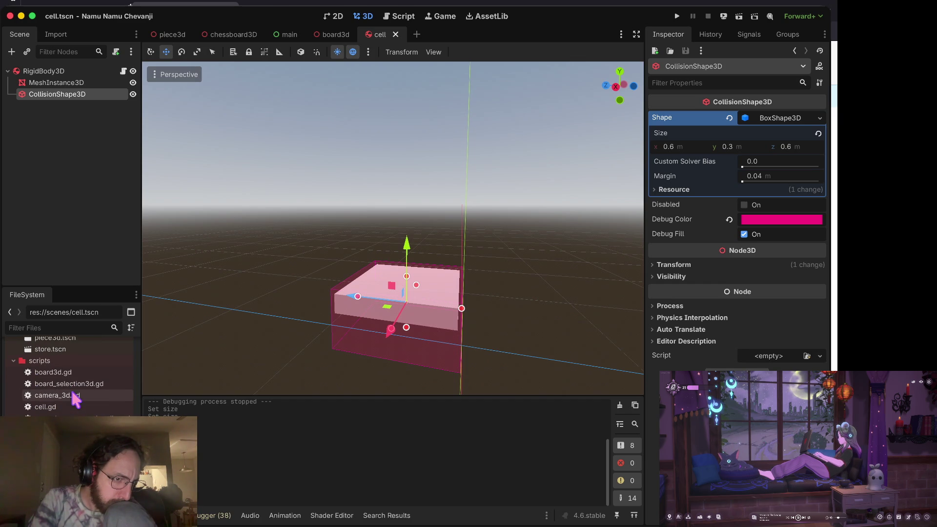
click(399, 16)
Step: Review the raycast query code and the RAY_LENGTH constant in events-3d.gd
click(390, 226)
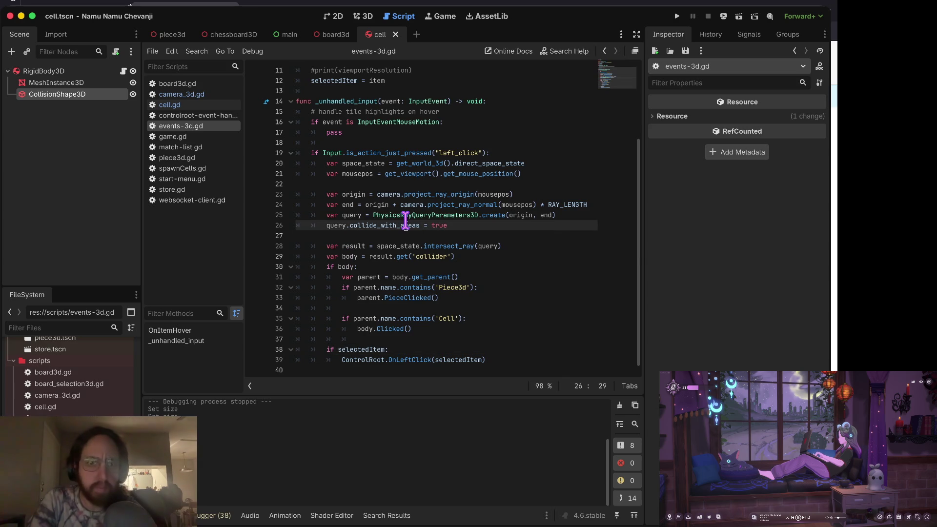
scroll(390, 196, up, 4)
click(391, 123)
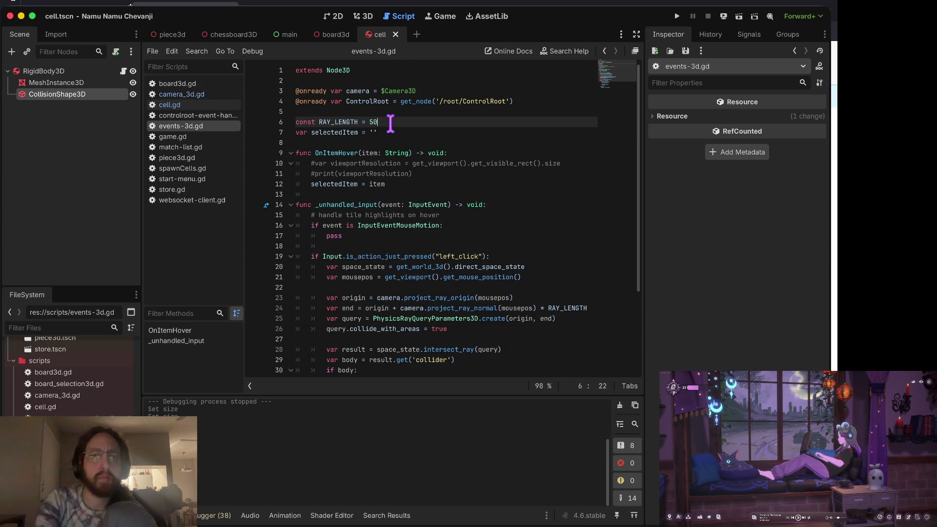
Step: Run the game, log in, open the middle match board, visit the store, and return to the editor
key(super+b)
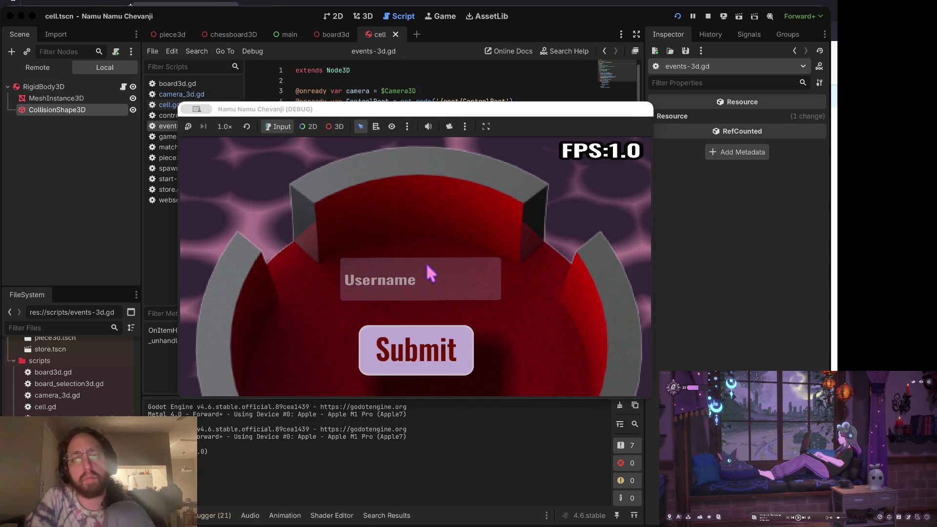
click(411, 359)
click(388, 244)
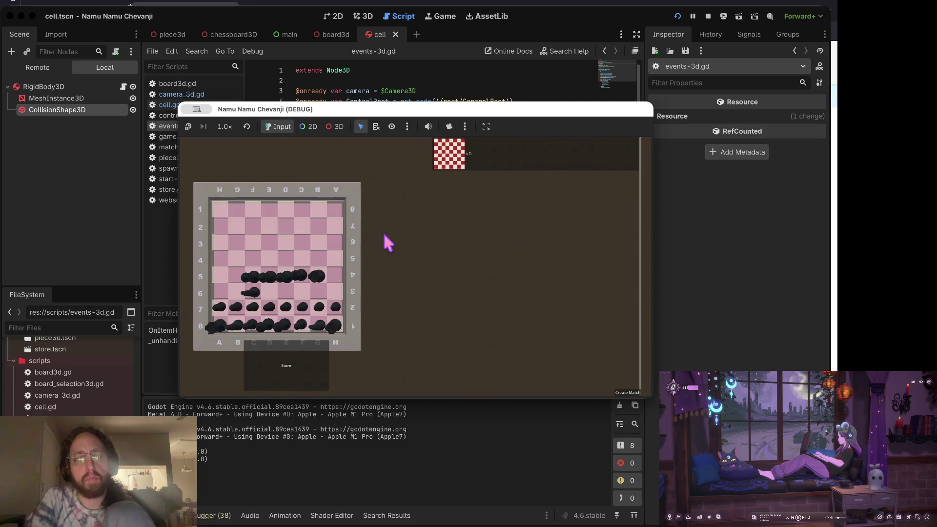
click(249, 281)
click(280, 348)
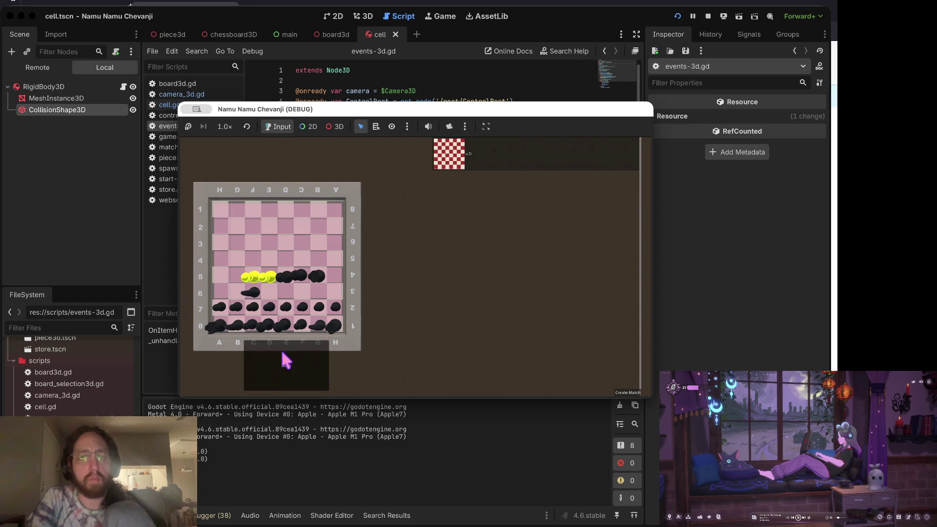
click(520, 341)
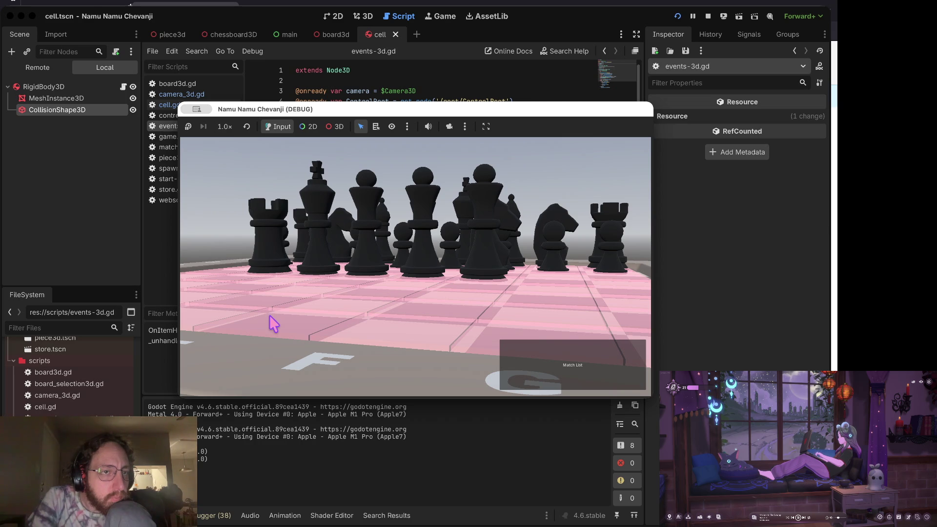
click(107, 188)
scroll(292, 280, down, 5)
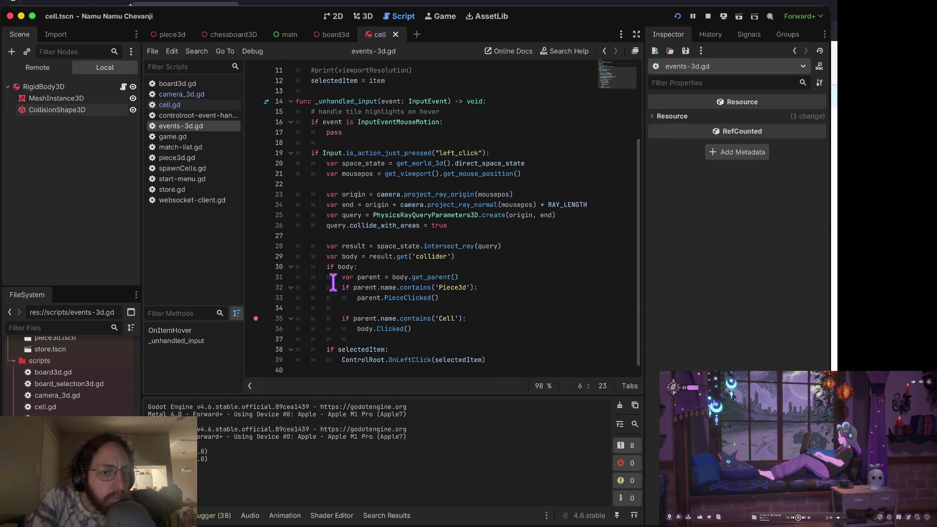
Step: Click a board cell to hit the breakpoint, step to line 38, and inspect the hit body's Object ID
key(ctrl+Up)
click(529, 230)
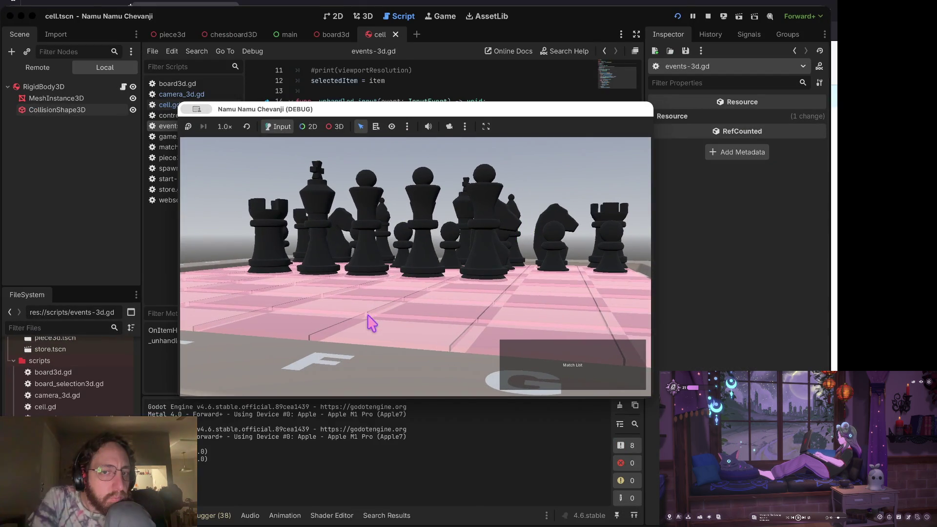
click(372, 321)
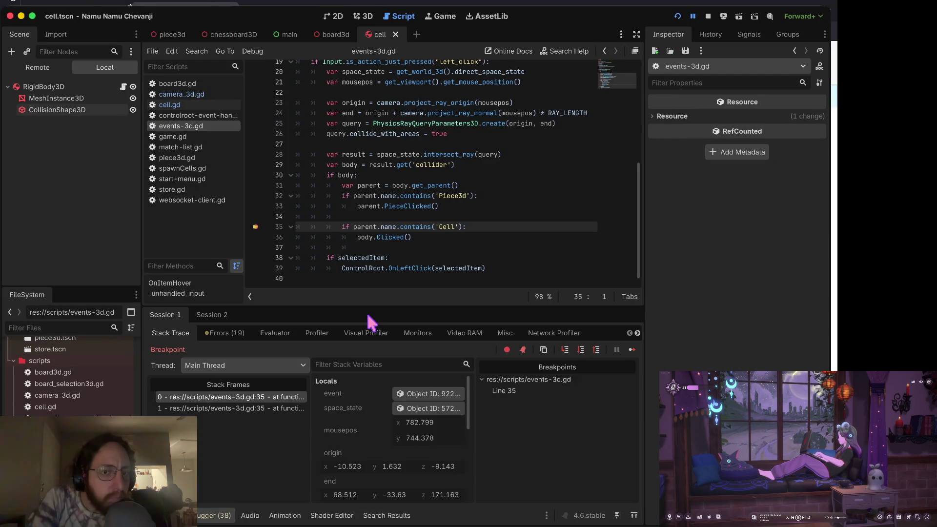
click(565, 350)
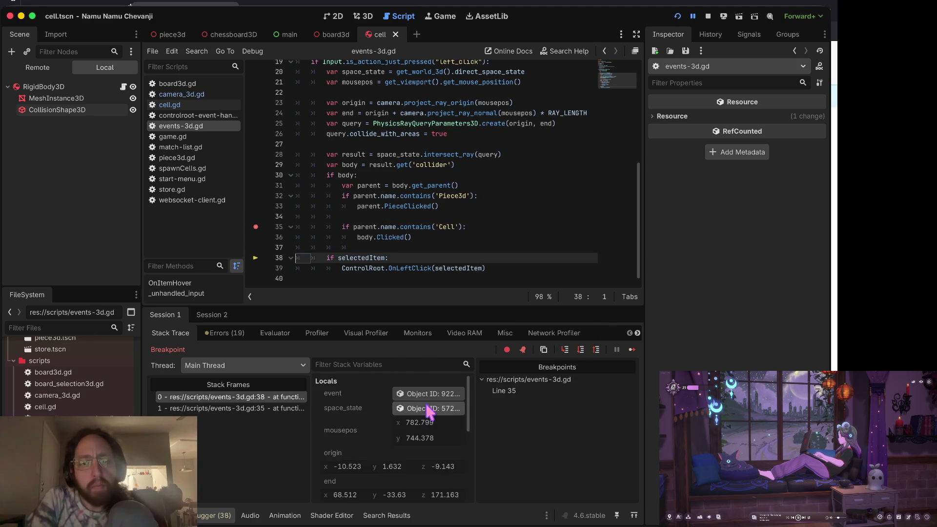
scroll(431, 399, down, 8)
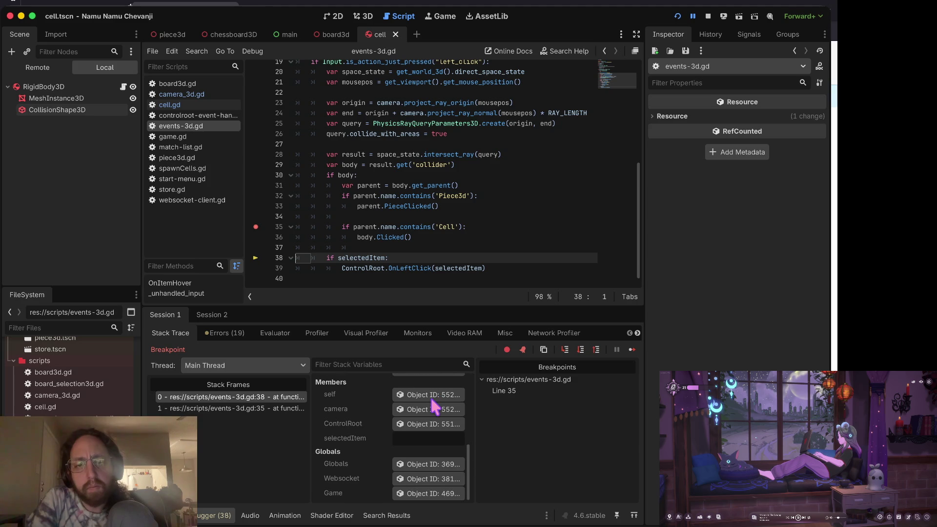
scroll(434, 405, up, 8)
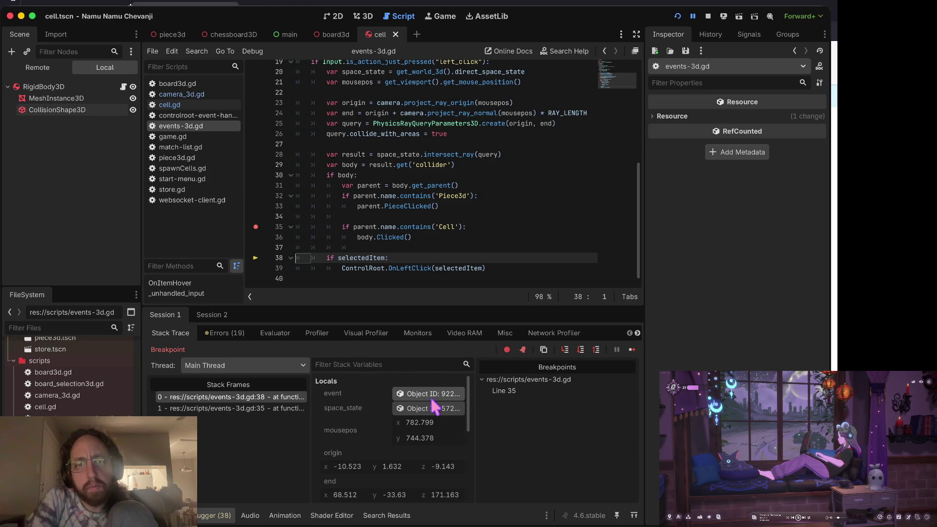
scroll(433, 405, down, 5)
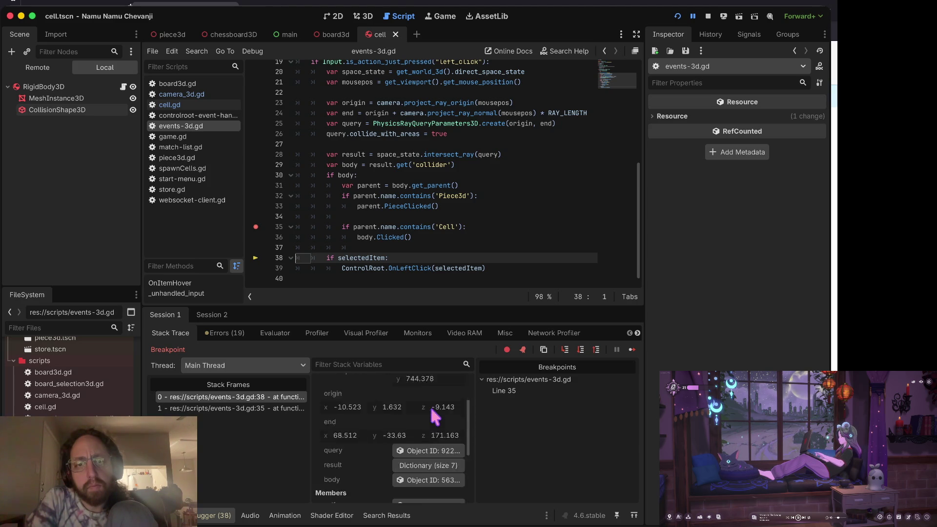
click(429, 422)
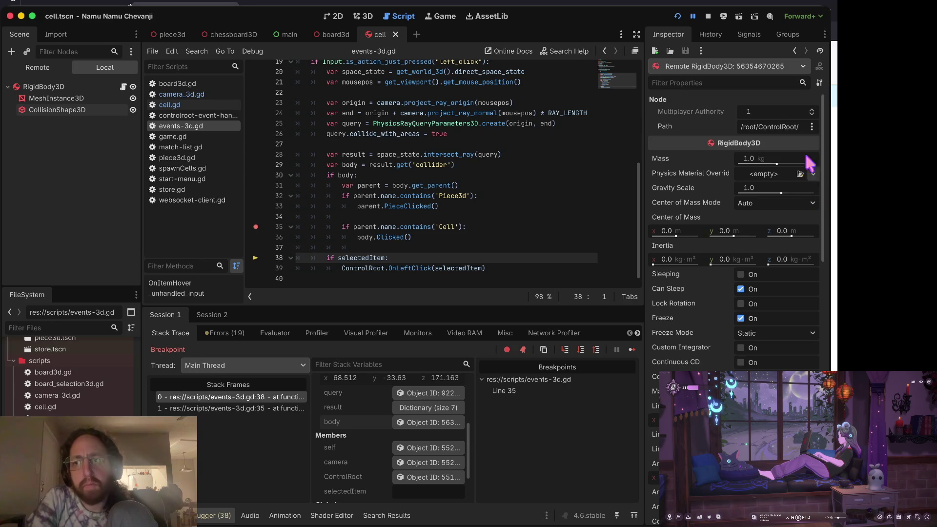
Step: Widen the remote inspector and copy the hit body's node path as text
mouse_move(647, 124)
mouse_down()
mouse_move(433, 144)
mouse_move(347, 171)
mouse_move(481, 152)
mouse_up()
click(780, 126)
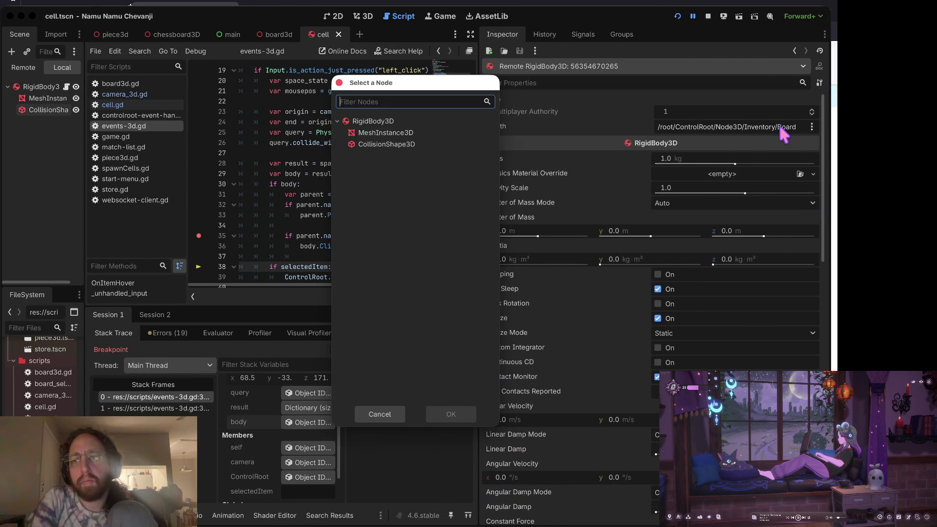
click(386, 415)
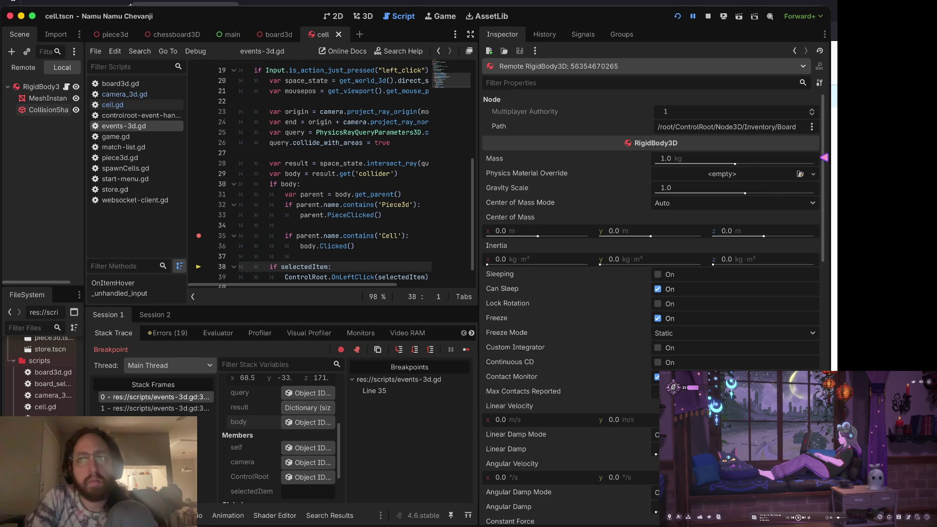
mouse_move(481, 132)
mouse_down()
mouse_move(182, 226)
mouse_move(231, 230)
mouse_up()
click(722, 125)
key(Escape)
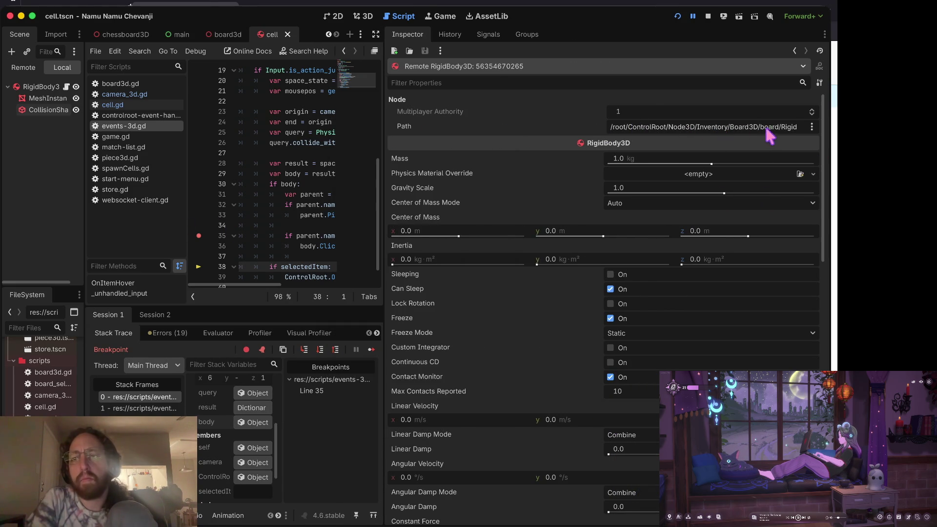
click(712, 128)
click(383, 414)
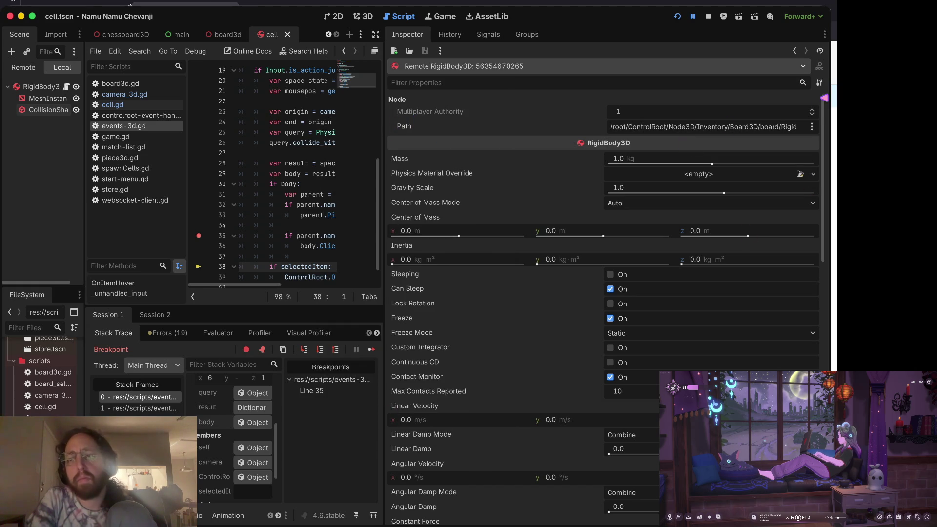
click(812, 127)
click(801, 151)
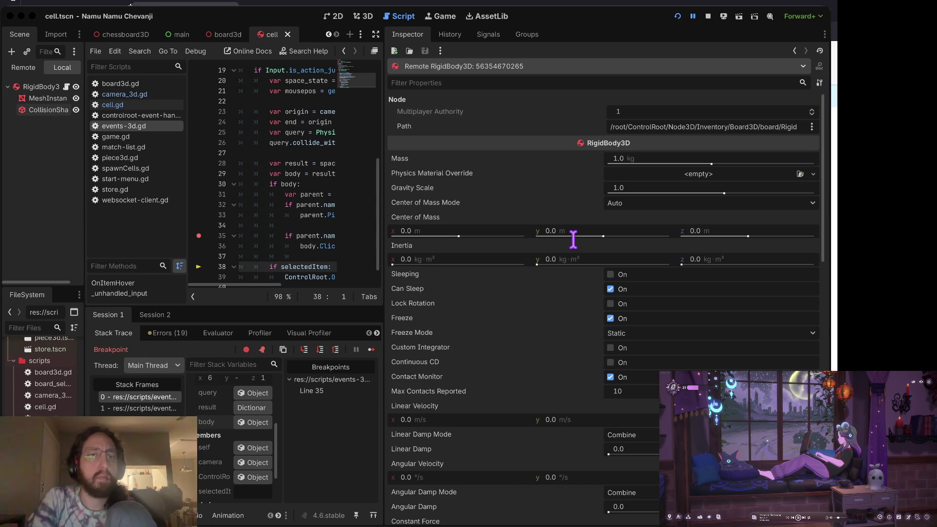
Step: Show the local cell's RigidBody3D properties, widen the script editor and place the caret in line 35
click(41, 87)
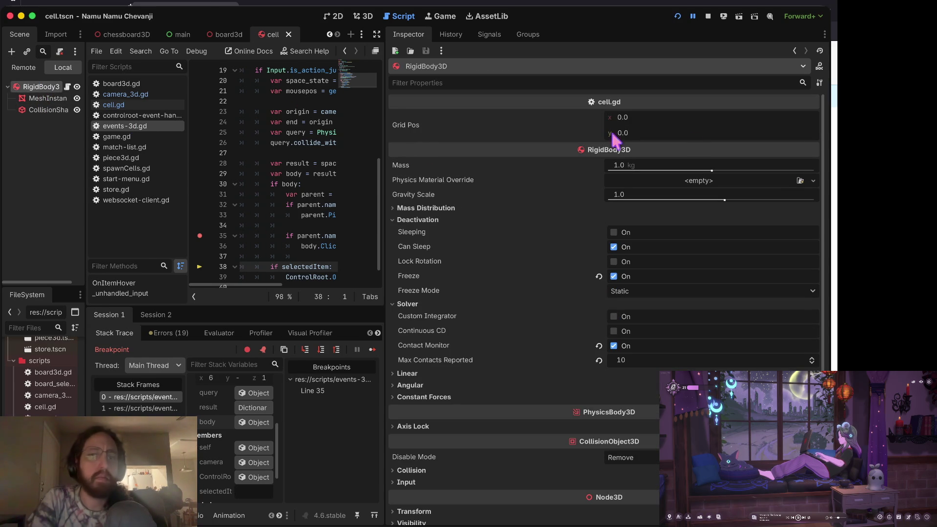
drag(384, 65, 649, 92)
click(367, 225)
click(345, 236)
key(Left)
key(Left)
key(Left)
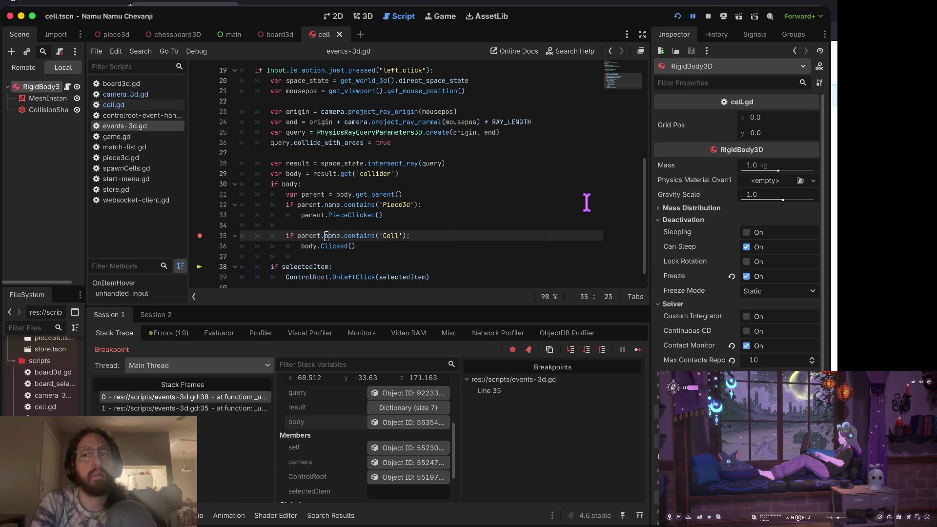
Step: Change the line-35 check from parent to body and relaunch the game
key(Left)
key(Left)
key(Left)
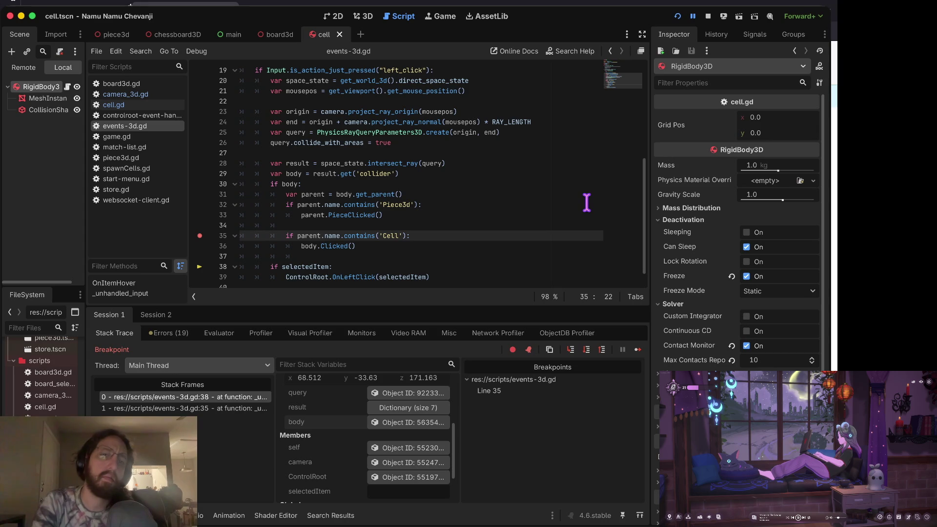
key(BackSpace)
key(BackSpace)
key(BackSpace)
text(body)
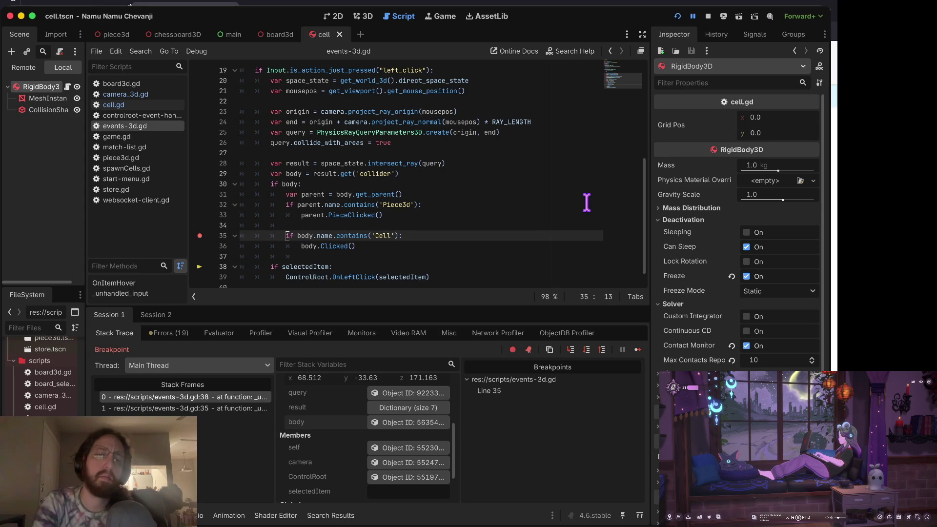
key(super+b)
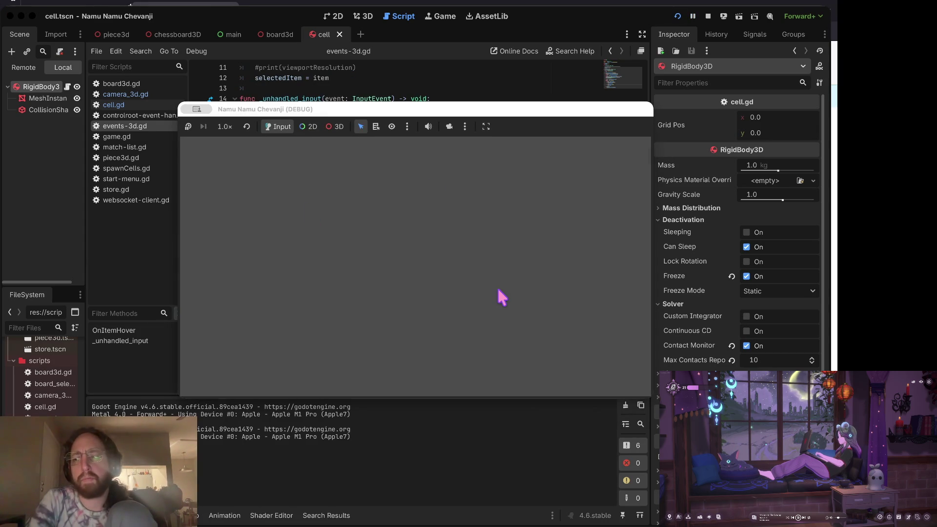
Step: Log in, click a board cell, step past the body check, and resume the game
click(403, 277)
text(b)
click(396, 341)
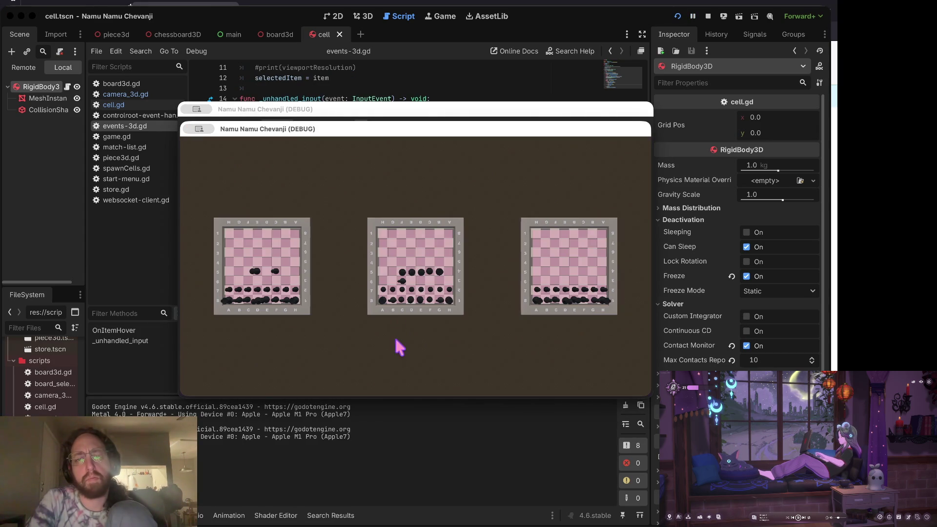
click(388, 237)
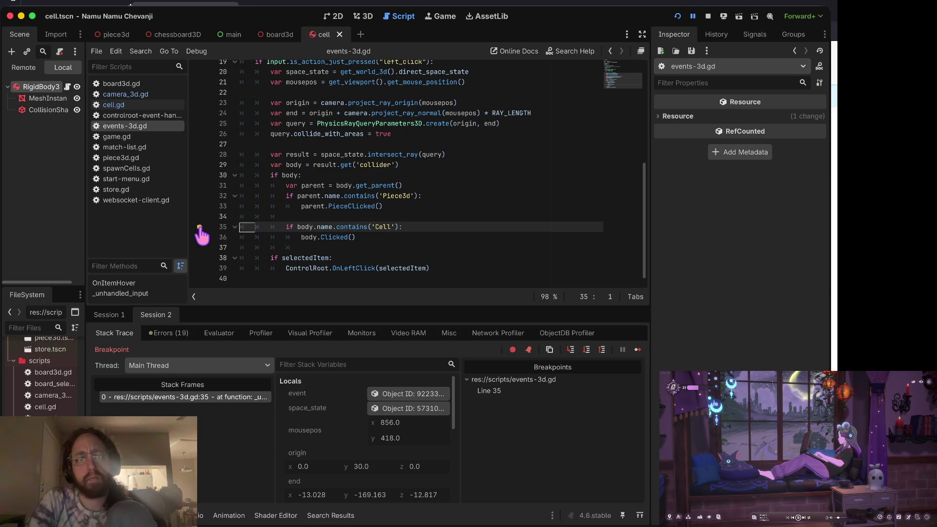
click(571, 350)
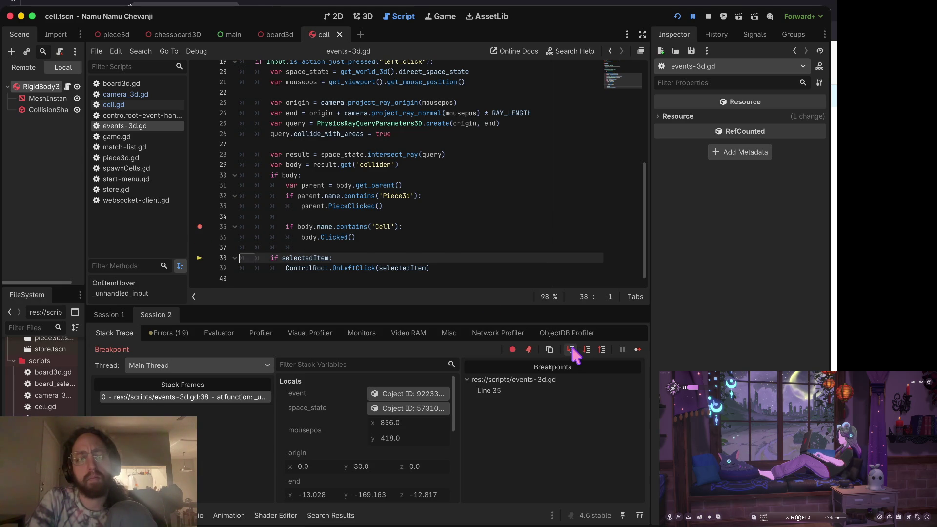
click(571, 350)
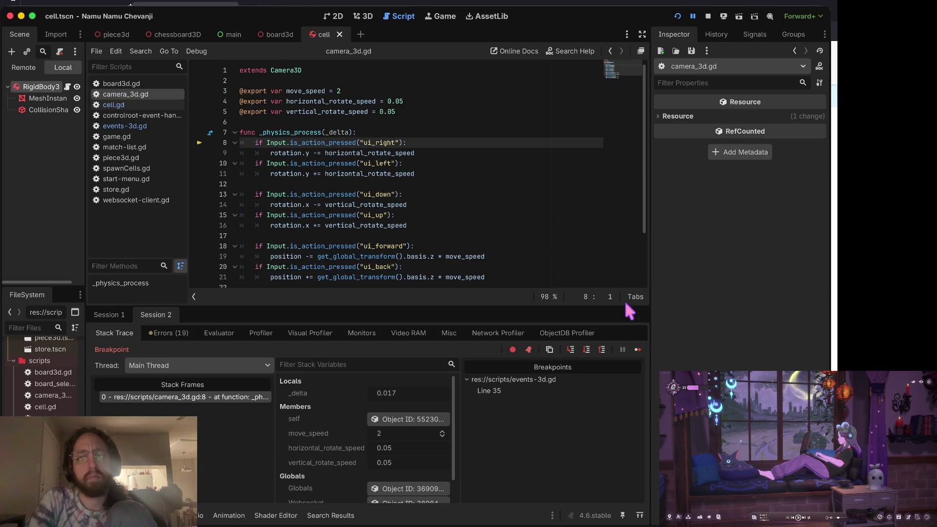
click(636, 347)
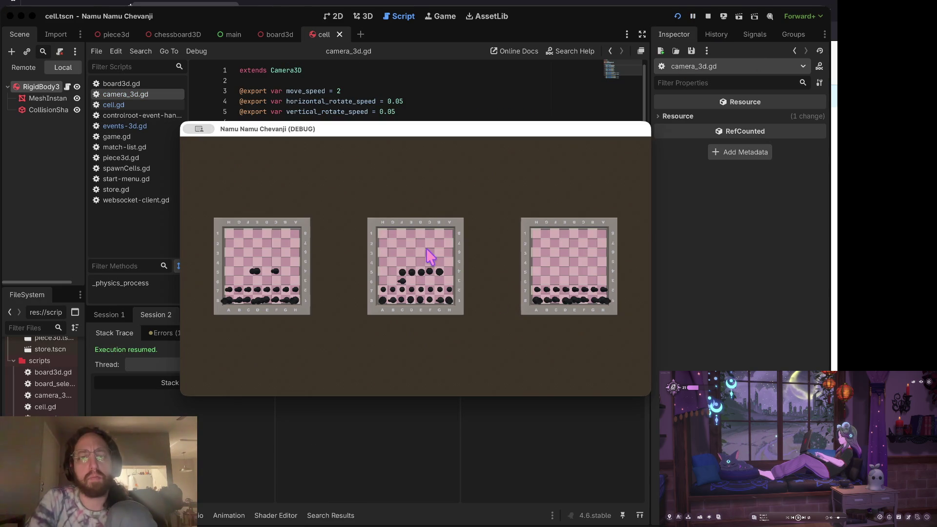
click(426, 247)
Step: Revert line 35 to check parent, stop the game, and set a breakpoint on line 35
double_click(305, 236)
text(parent)
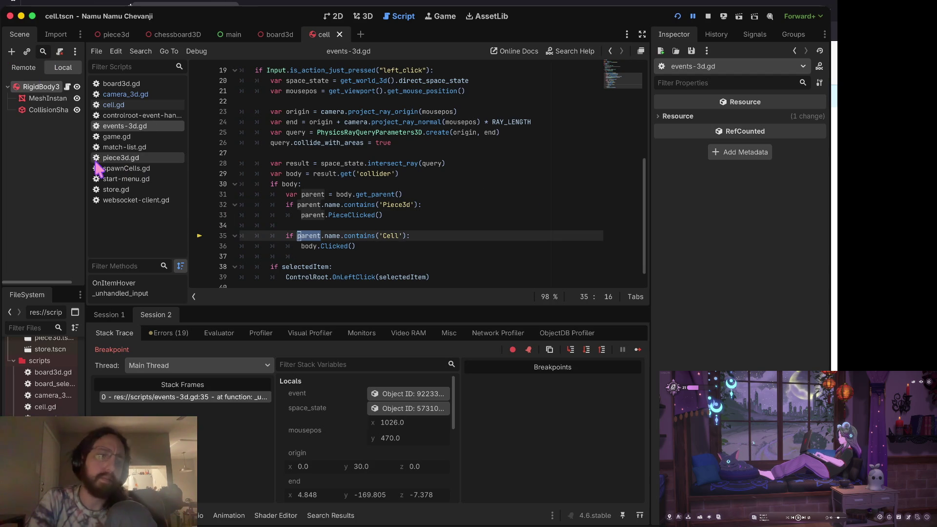
drag(94, 156, 136, 157)
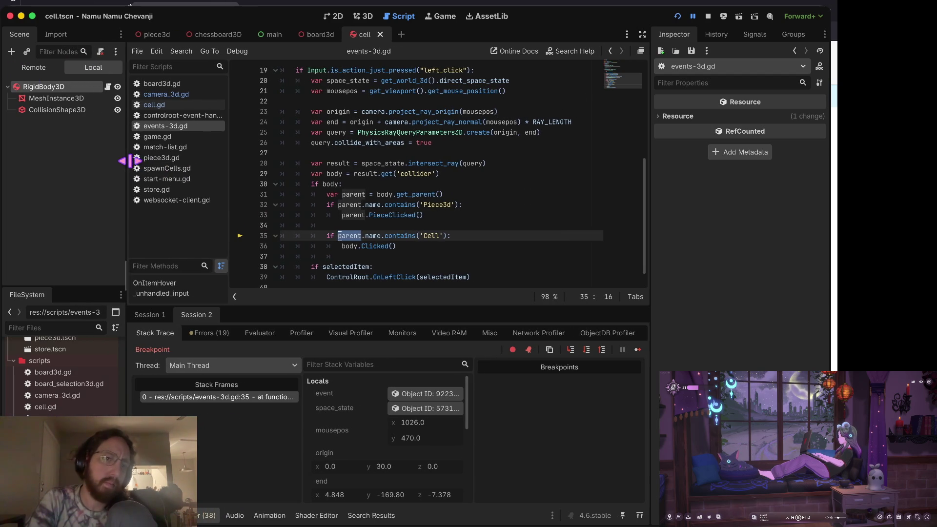
click(436, 236)
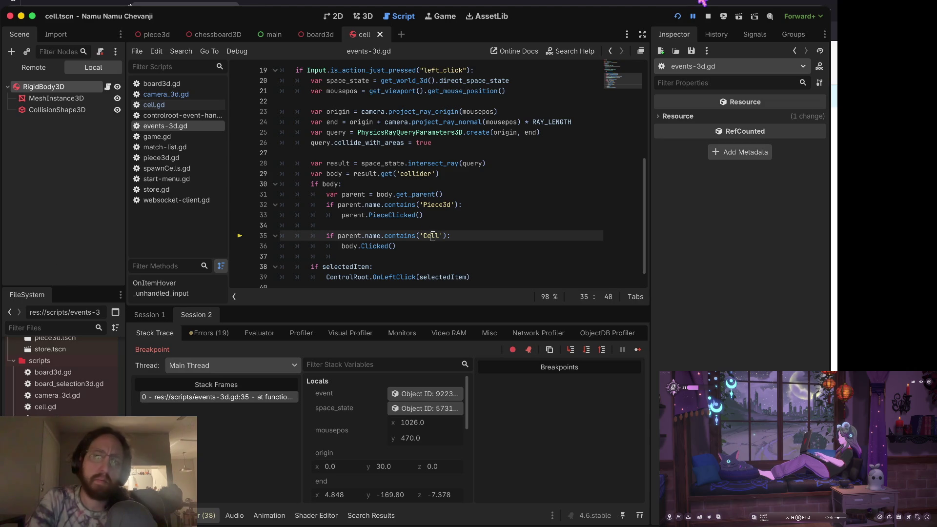
click(709, 16)
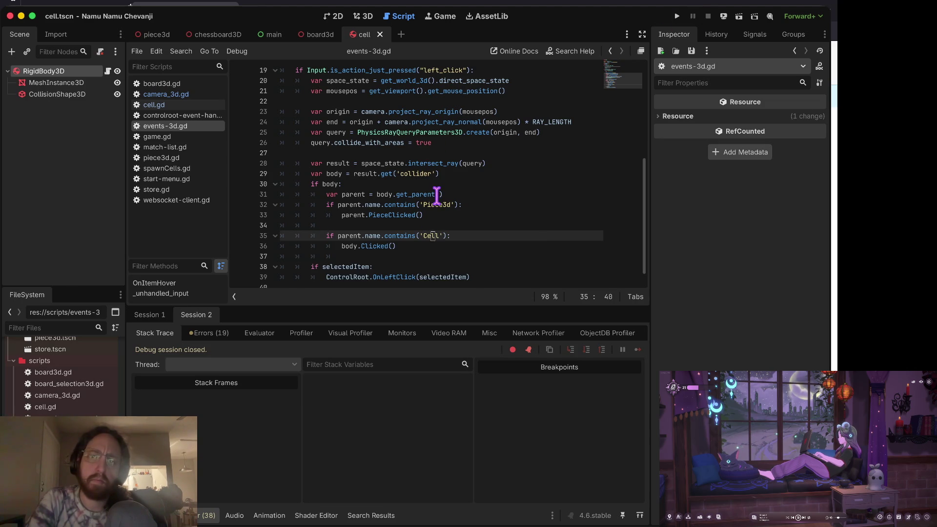
click(249, 235)
Step: Rerun the game, log in, and click a board cell to hit the line-35 breakpoint
key(super+b)
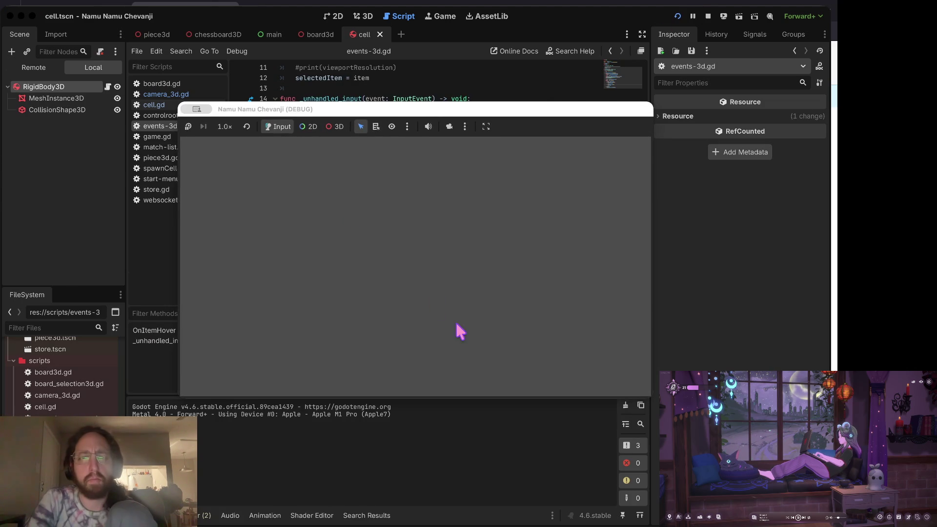
click(393, 286)
text(h)
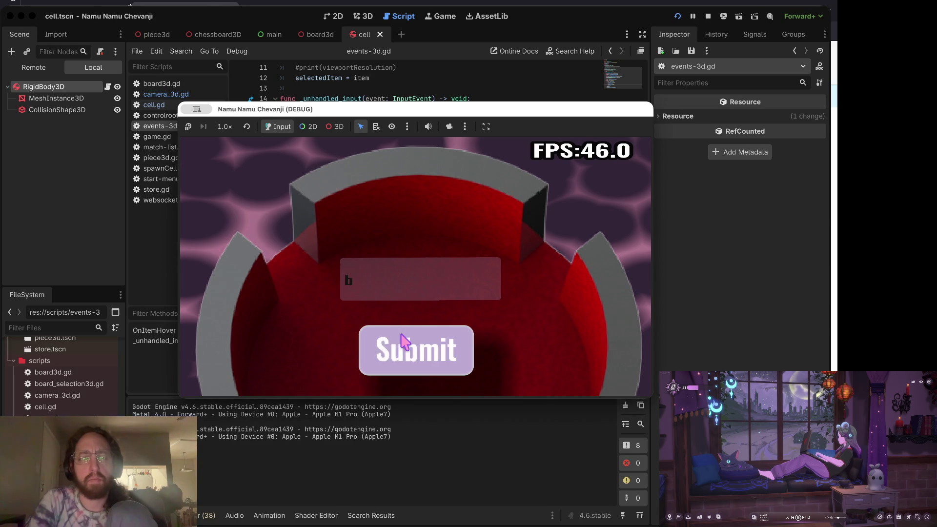
click(408, 341)
click(384, 235)
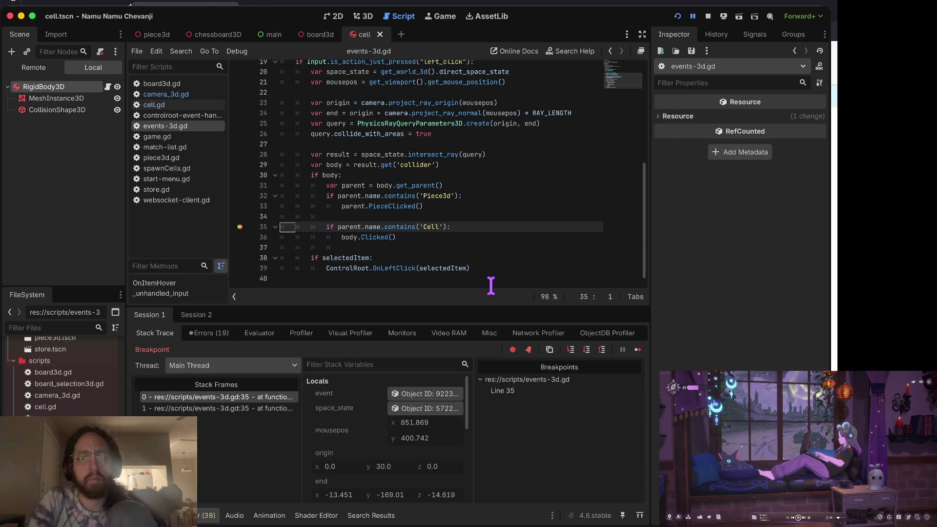
Step: Inspect the hit body's remote parent Node3D, rotated 90° on y, in the debugger
scroll(434, 414, down, 5)
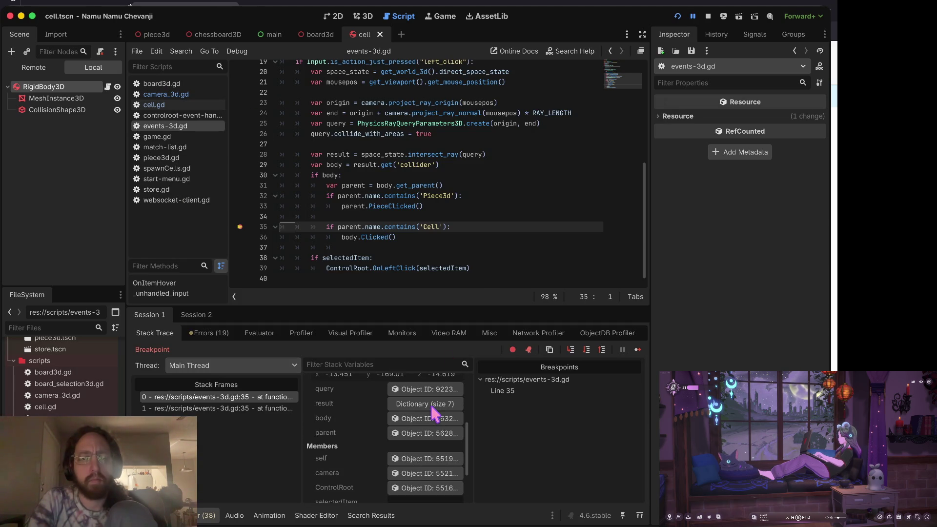
scroll(405, 485, down, 2)
scroll(424, 450, up, 3)
scroll(423, 450, up, 1)
click(427, 440)
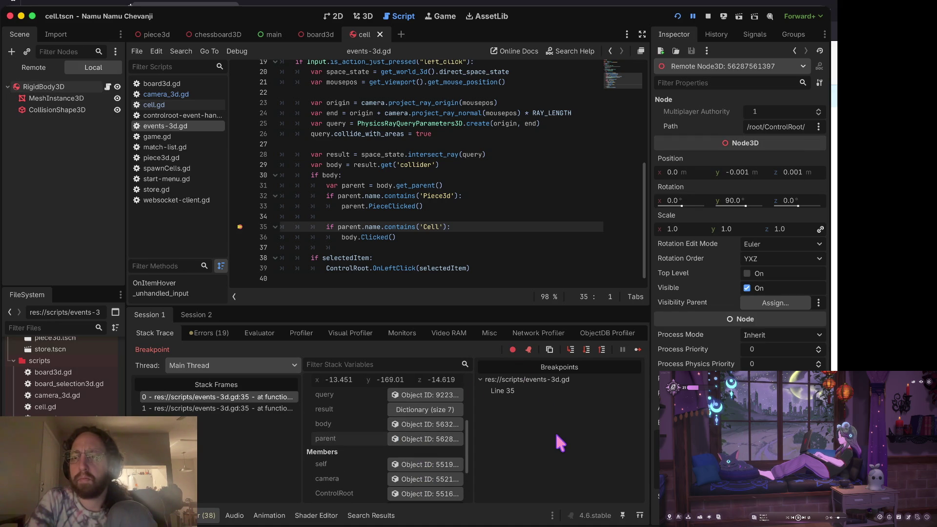
click(497, 230)
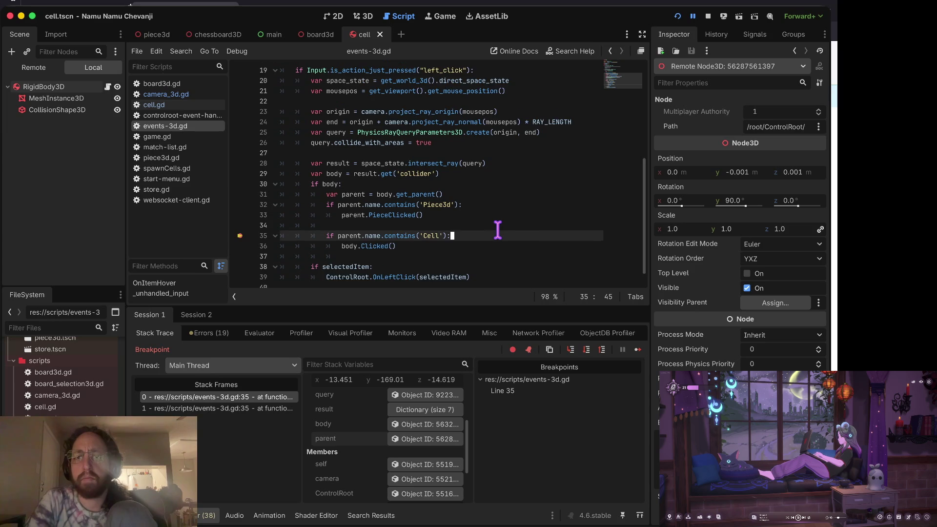
scroll(498, 230, down, 1)
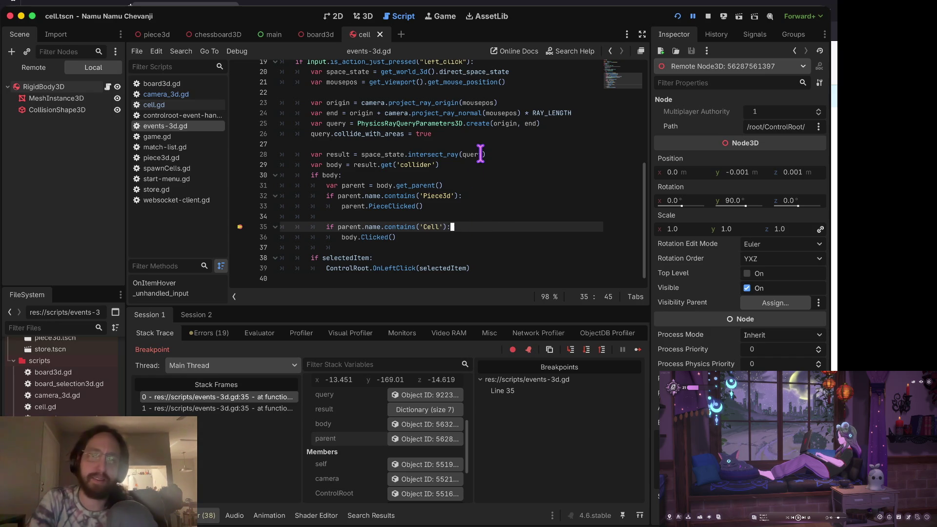
scroll(481, 150, up, 3)
drag(287, 155, 452, 224)
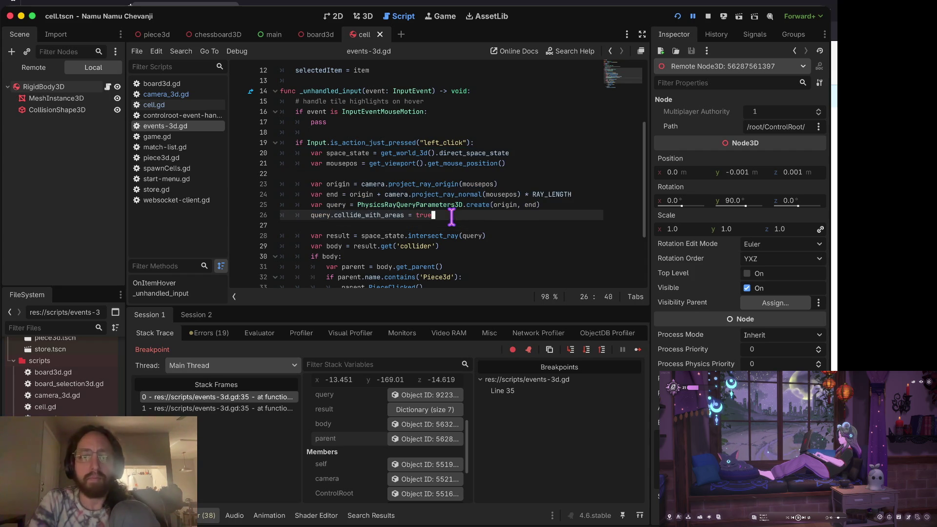
Step: Review the ray setup on lines 21–26 of events-3d.gd
click(452, 218)
scroll(451, 210, down, 2)
scroll(450, 204, down, 2)
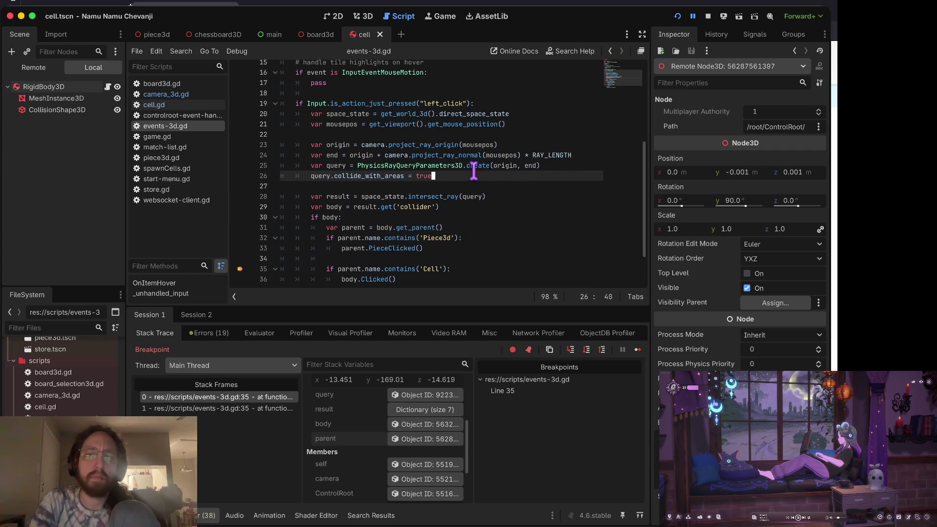
mouse_move(443, 176)
mouse_down()
mouse_move(286, 123)
mouse_move(482, 197)
mouse_up()
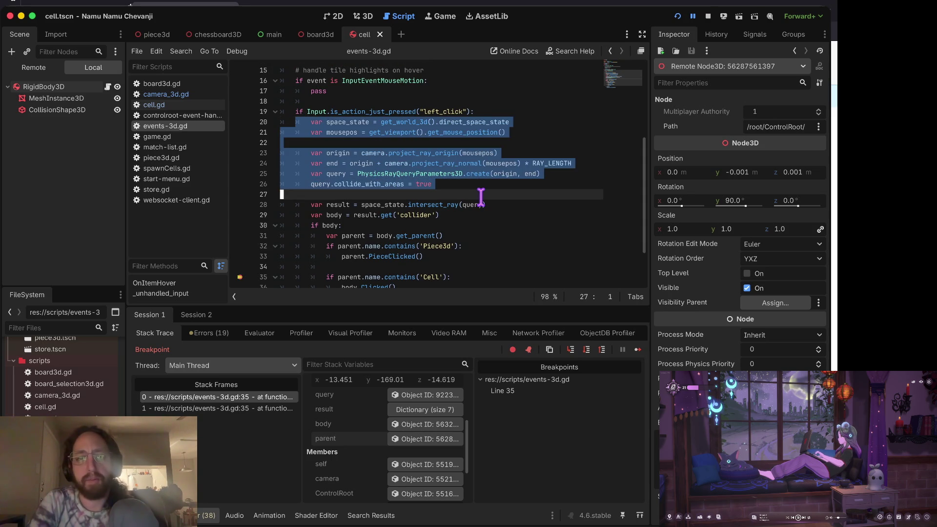
click(444, 185)
drag(444, 185, 282, 129)
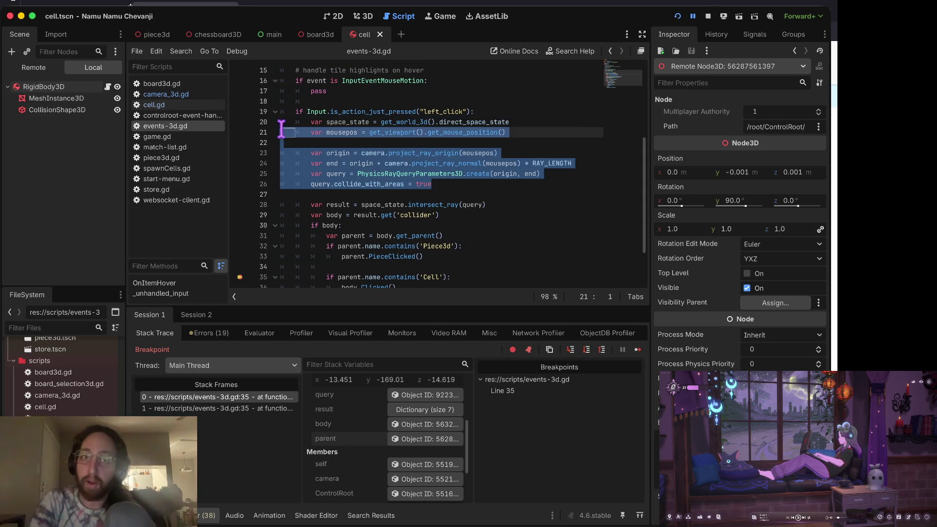
click(462, 246)
scroll(464, 247, down, 2)
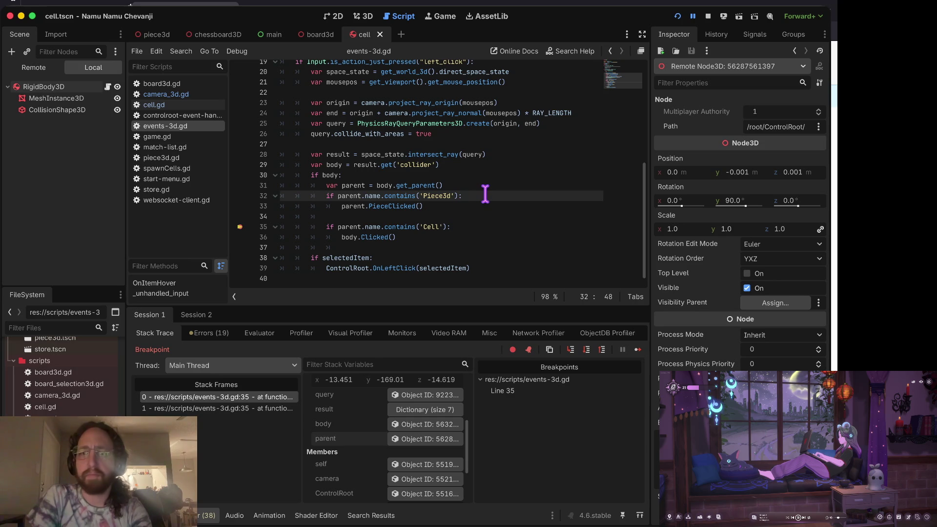
scroll(485, 193, up, 1)
Step: Move through the Cell name check and body.Clicked() lines around line 35
key(Down)
key(Down)
key(Down)
key(Up)
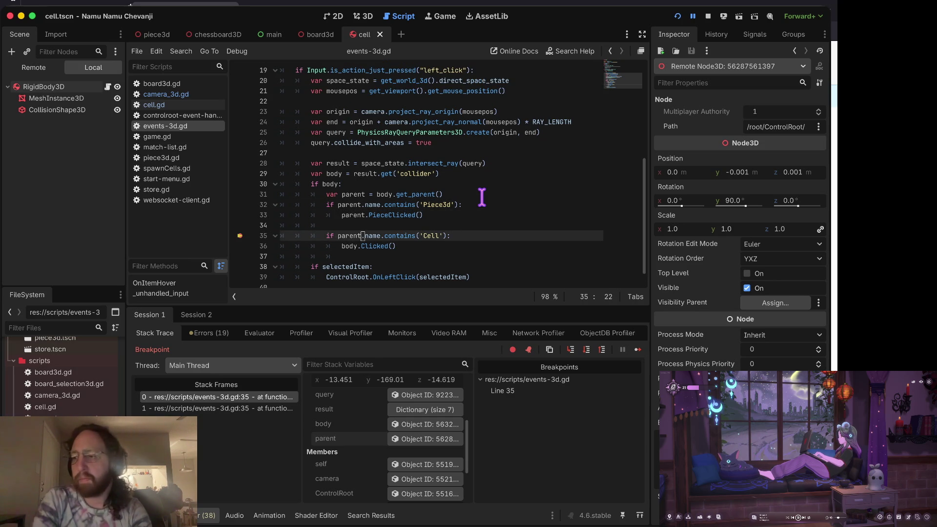
key(Down)
key(Up)
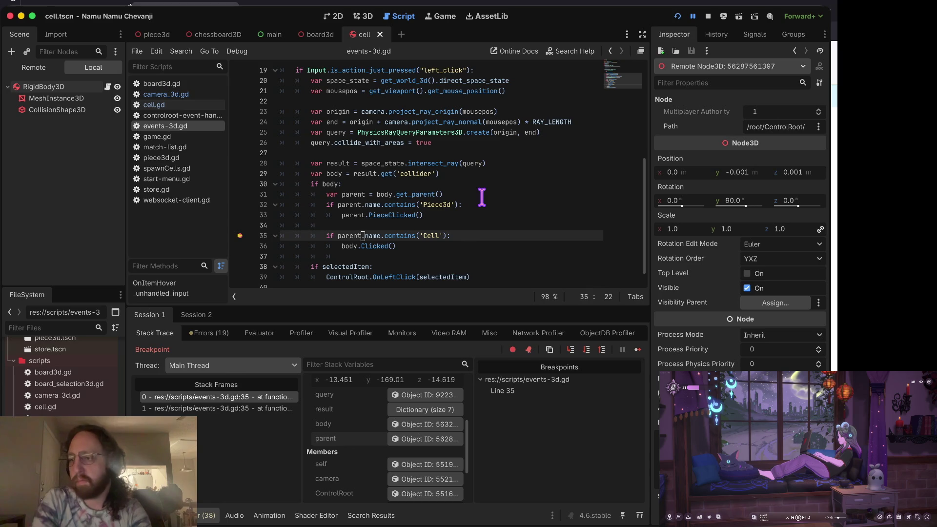
key(Up)
key(Up)
key(Down)
key(Down)
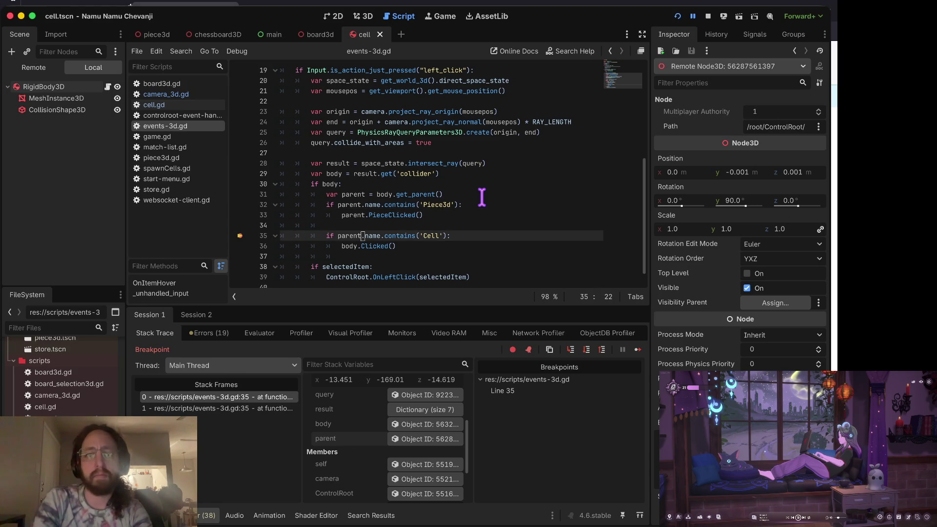
key(Down)
key(Up)
key(Up)
key(Down)
key(Down)
key(Up)
key(Up)
key(Down)
key(Down)
key(Up)
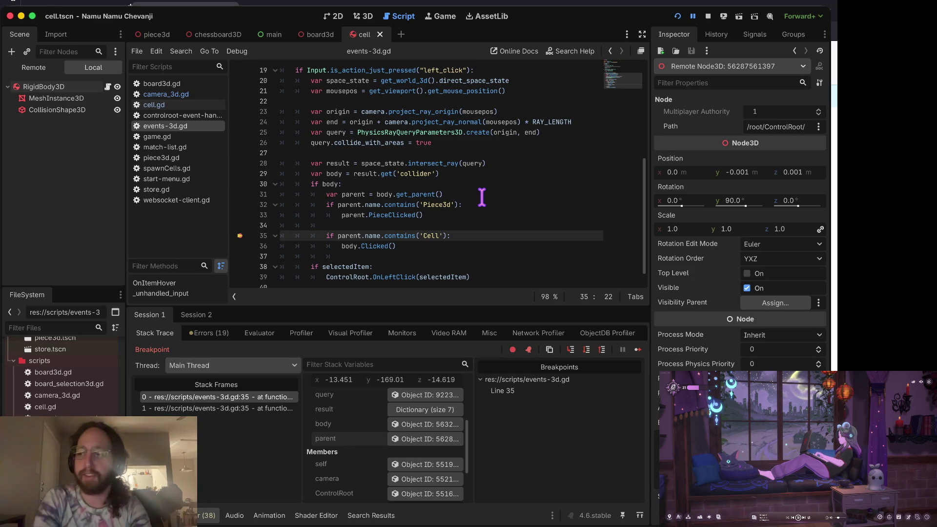
Step: Resume with F12, return to the line-35 breakpoint, and widen the Inspector to read selectedItem
key(F12)
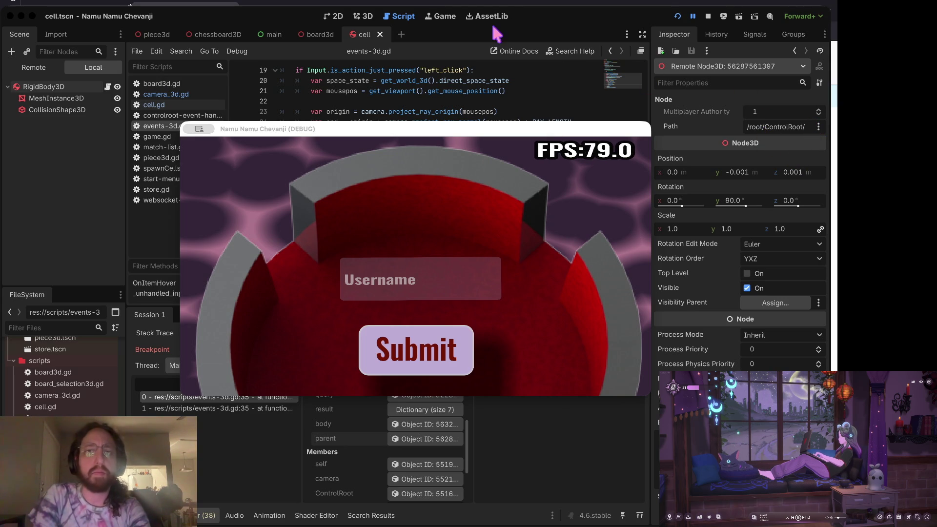
click(490, 203)
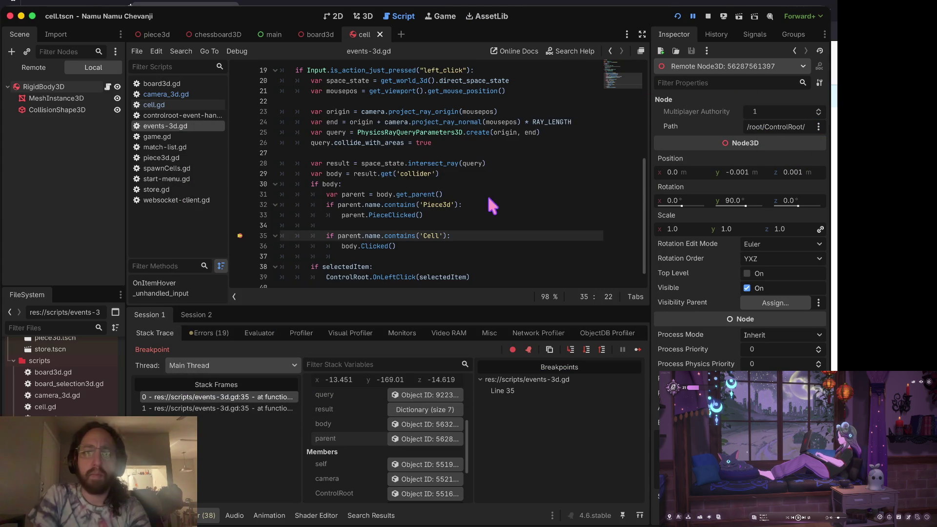
click(427, 202)
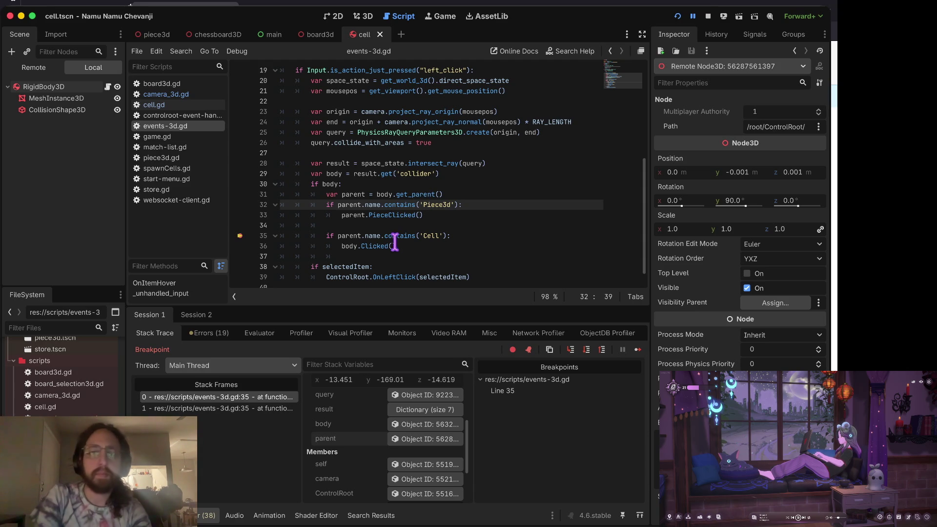
click(400, 236)
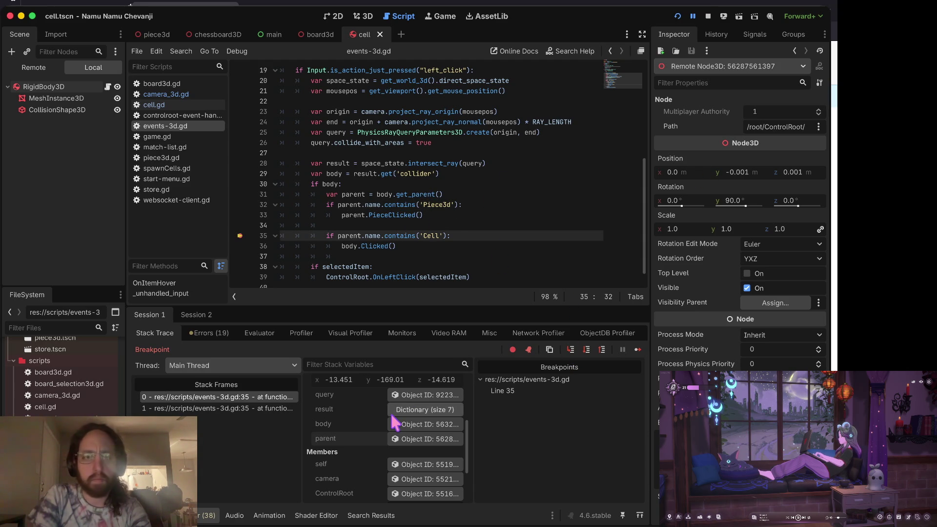
scroll(428, 403, down, 3)
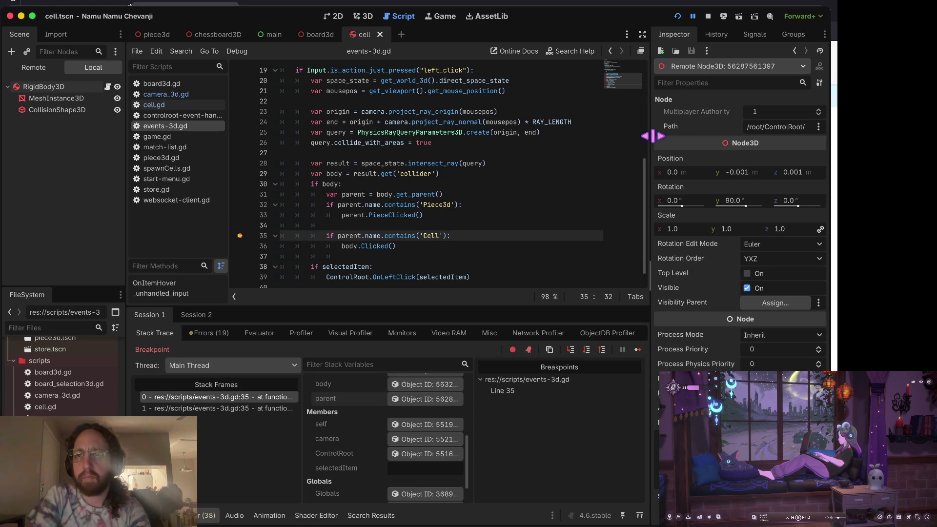
mouse_move(642, 133)
mouse_down()
mouse_move(268, 236)
mouse_move(479, 210)
mouse_up()
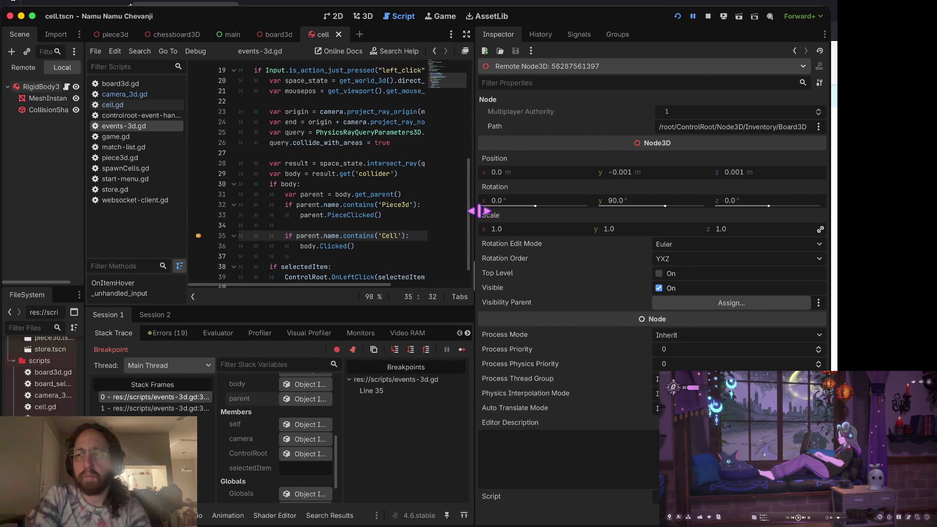
Step: Check the remote node's Path field shows /root/ControlRoot/Node3D/Inventory/Board3D, leaving it unchanged
click(712, 128)
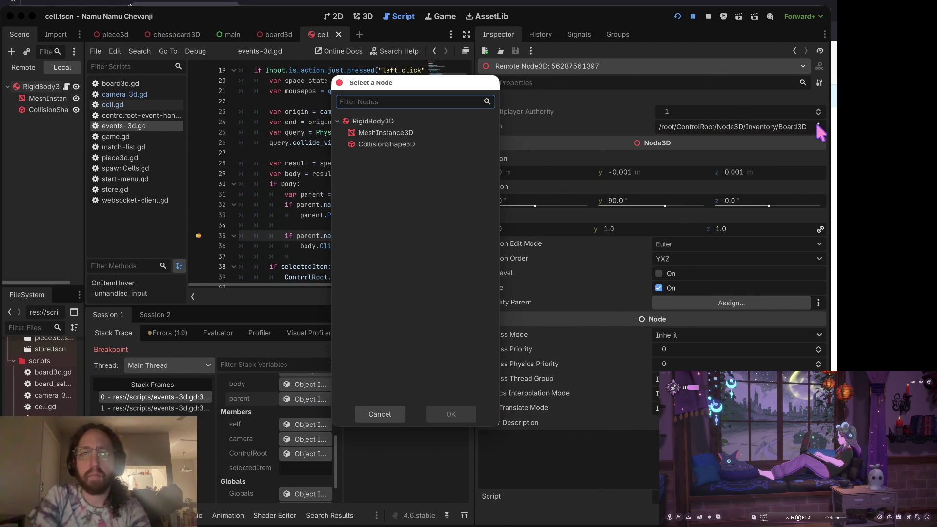
click(379, 414)
click(819, 127)
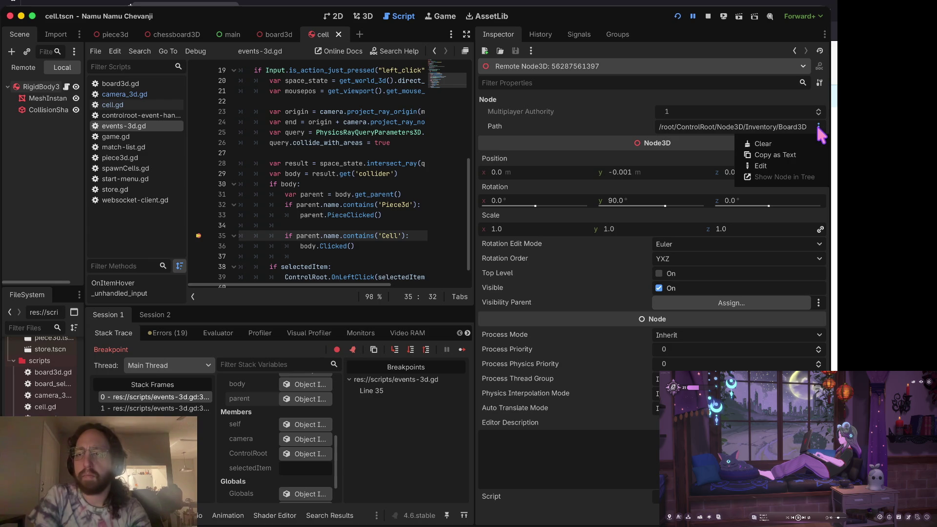
click(788, 155)
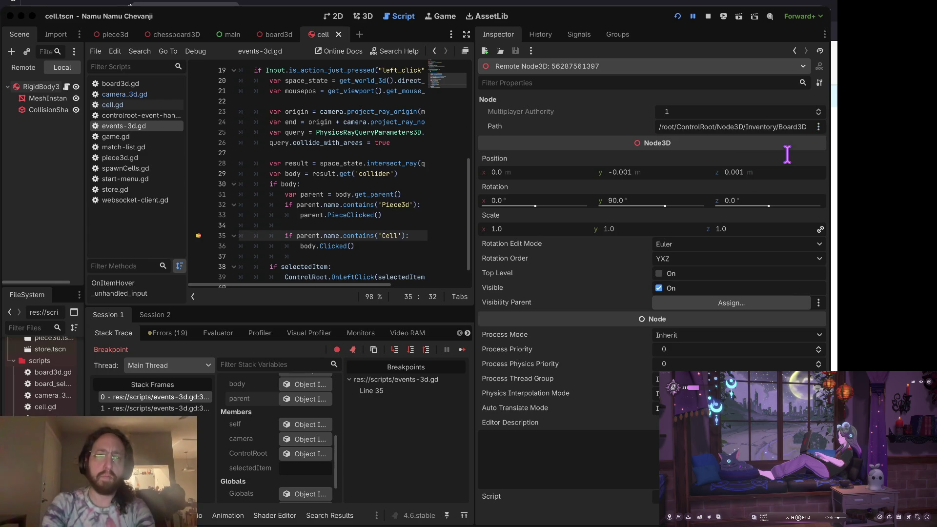
click(787, 156)
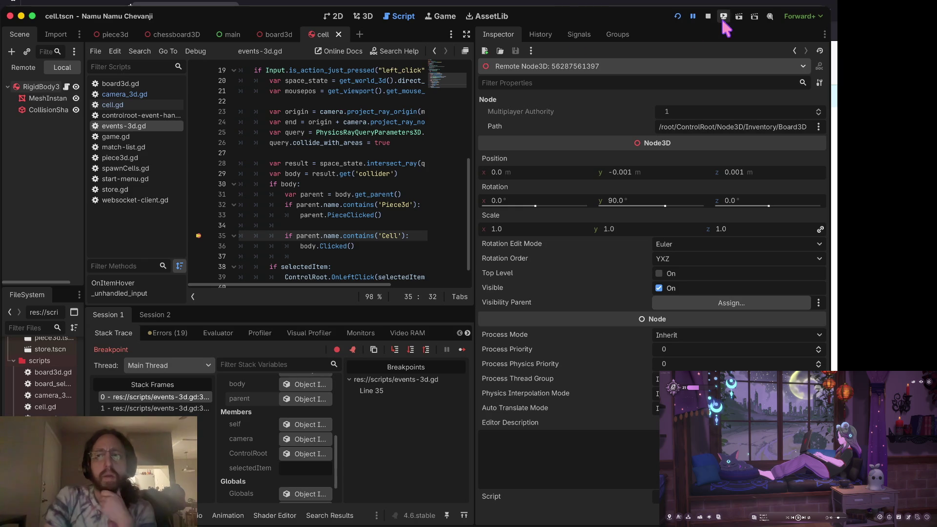
Step: Restore the script editor and dock widths and stop the debug session
drag(475, 104, 571, 105)
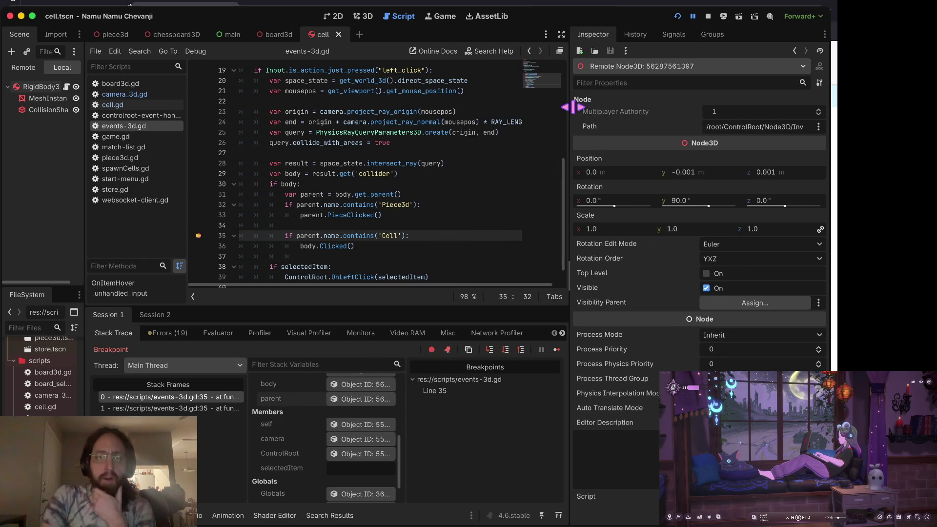
drag(86, 144, 136, 144)
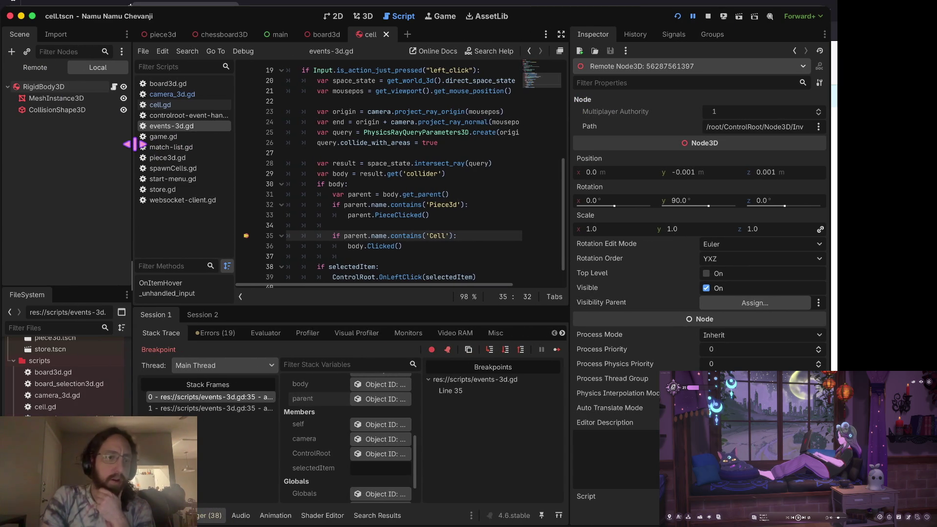
click(708, 17)
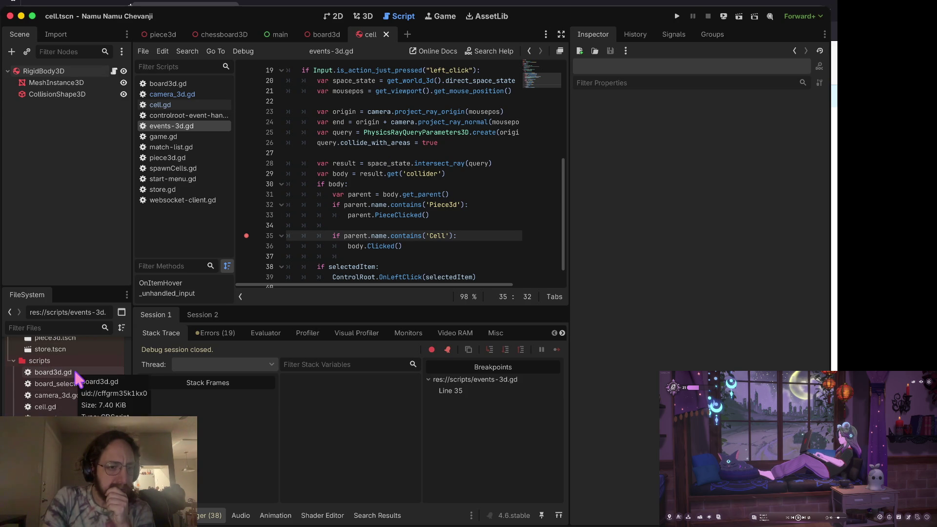
Step: Open the chessboard3D scene and select its board node, dismissing the board.glb warning
scroll(74, 369, up, 3)
scroll(71, 414, up, 3)
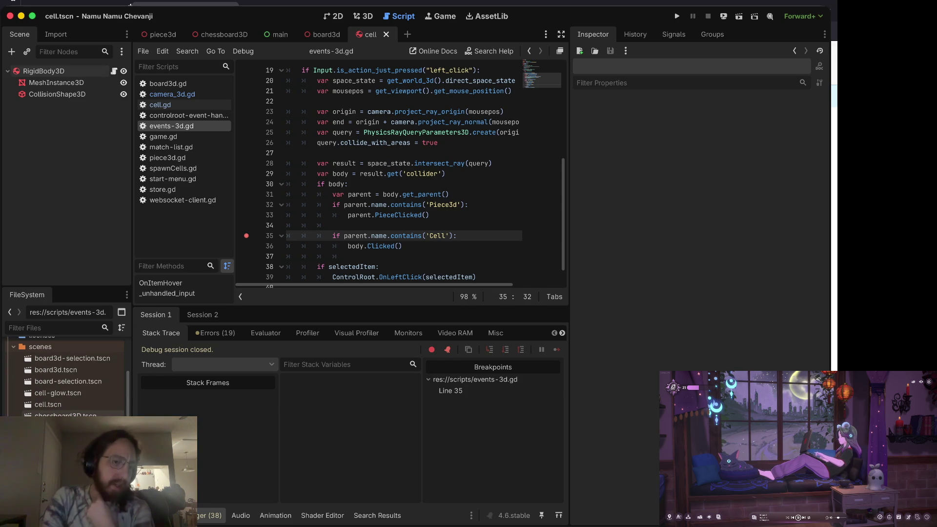
double_click(66, 415)
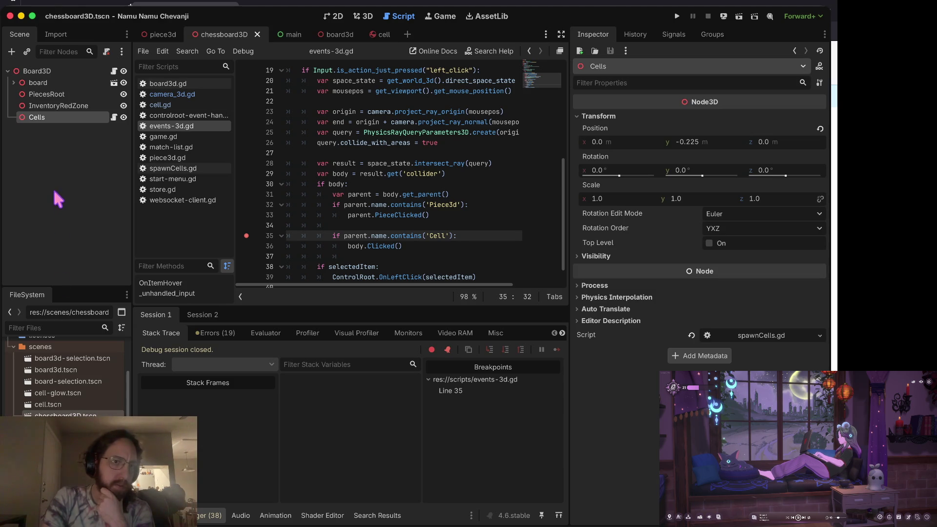
click(78, 87)
click(113, 83)
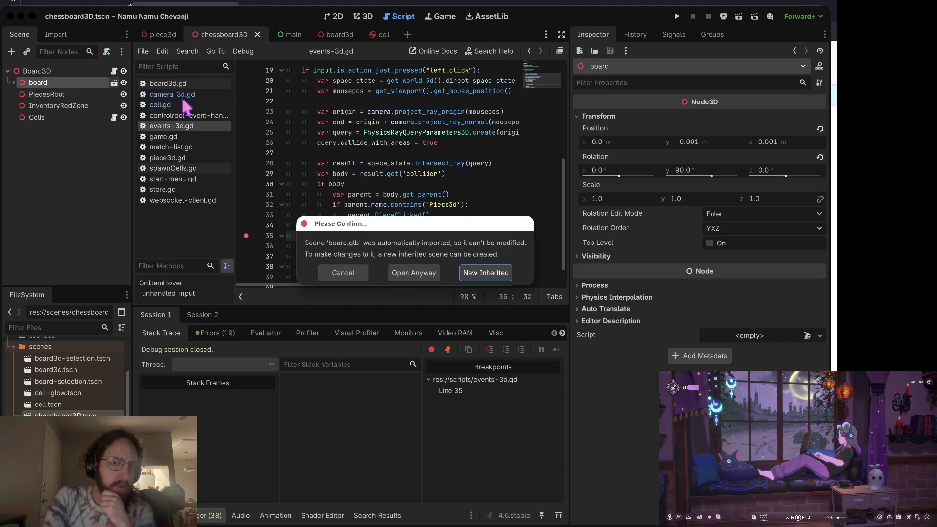
click(357, 276)
double_click(65, 372)
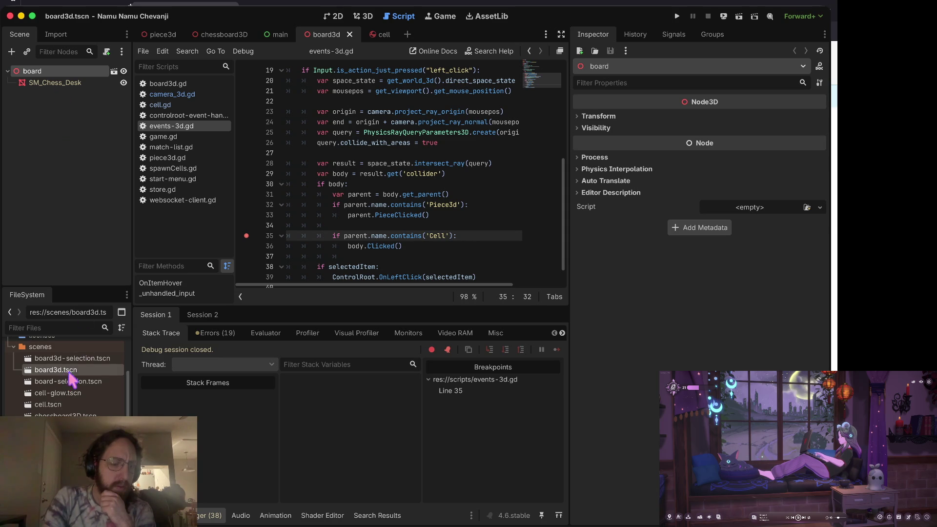
click(72, 381)
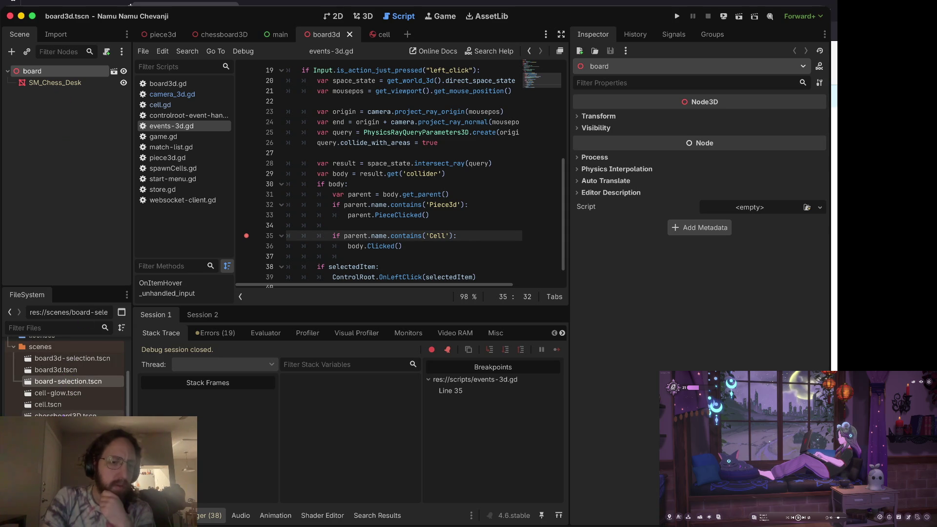
click(65, 415)
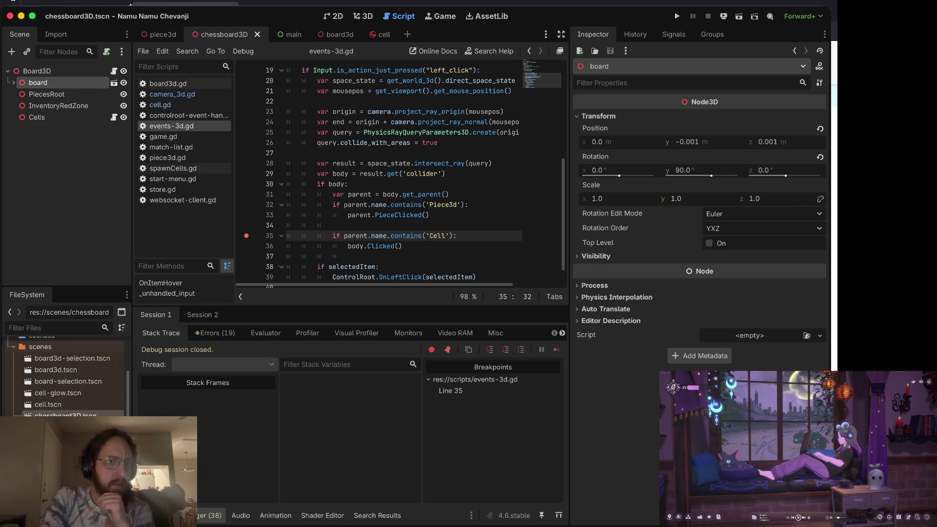
Step: Delete the RigidBody3D under board and run the project again
click(13, 82)
click(45, 95)
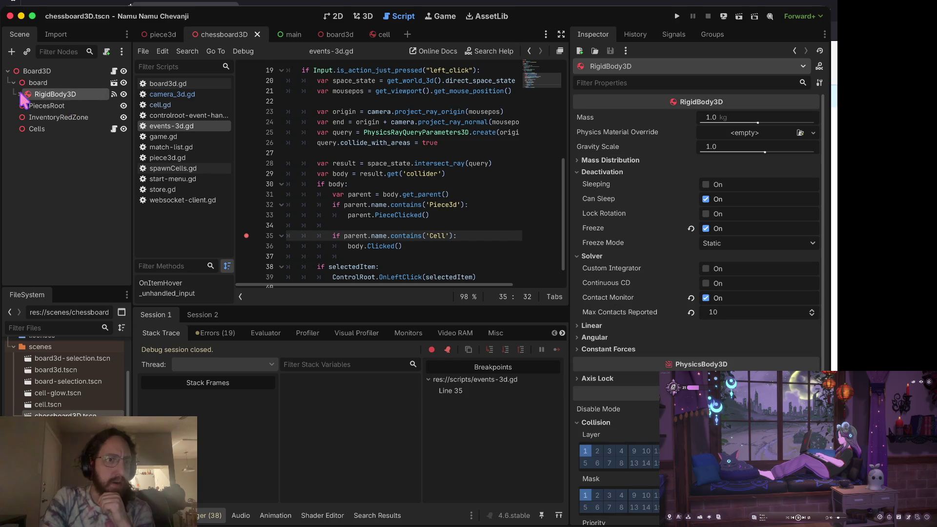
click(48, 83)
click(50, 94)
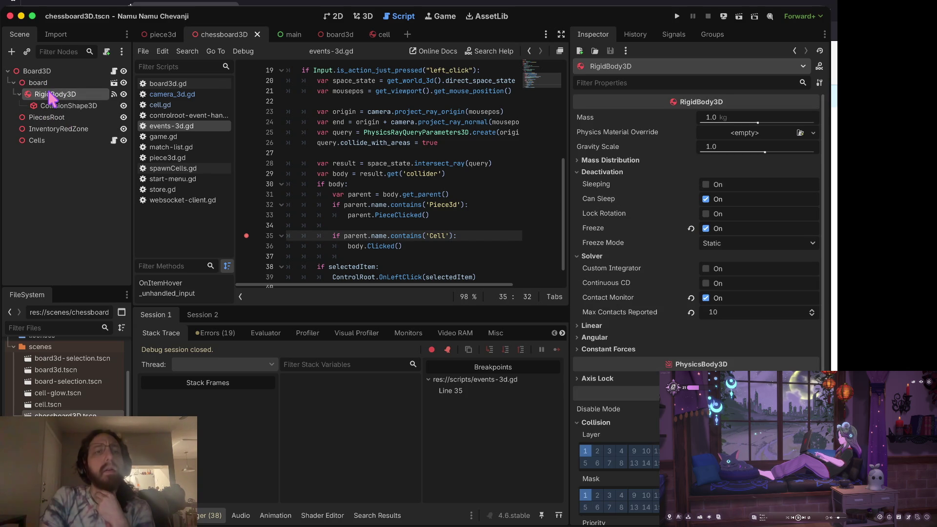
right_click(51, 95)
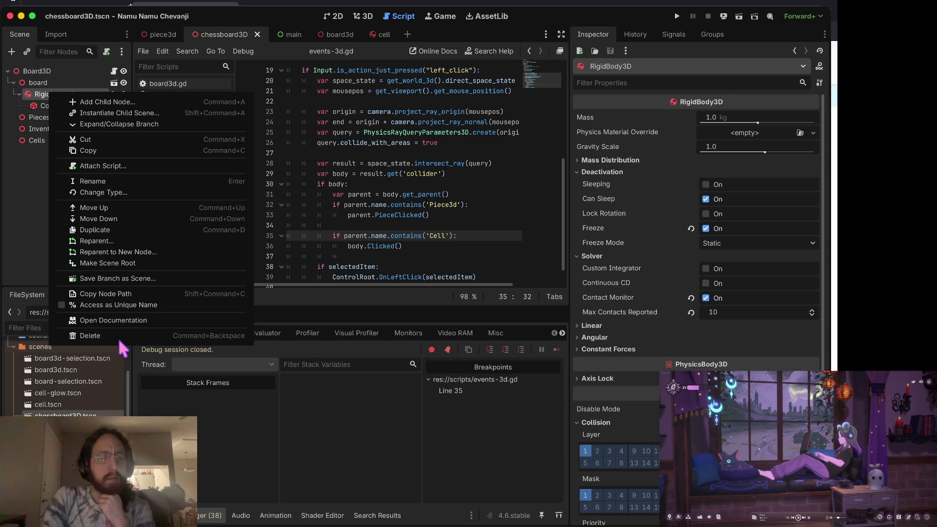
click(119, 339)
key(super+b)
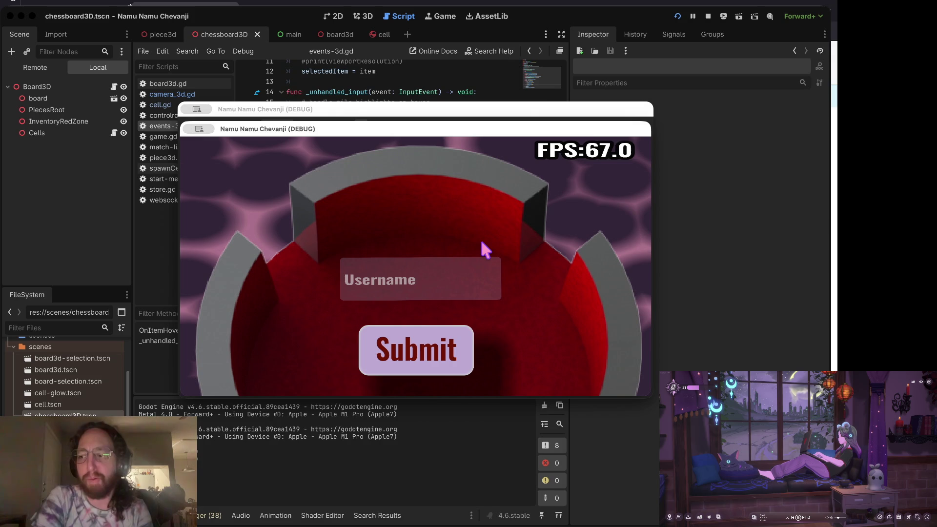
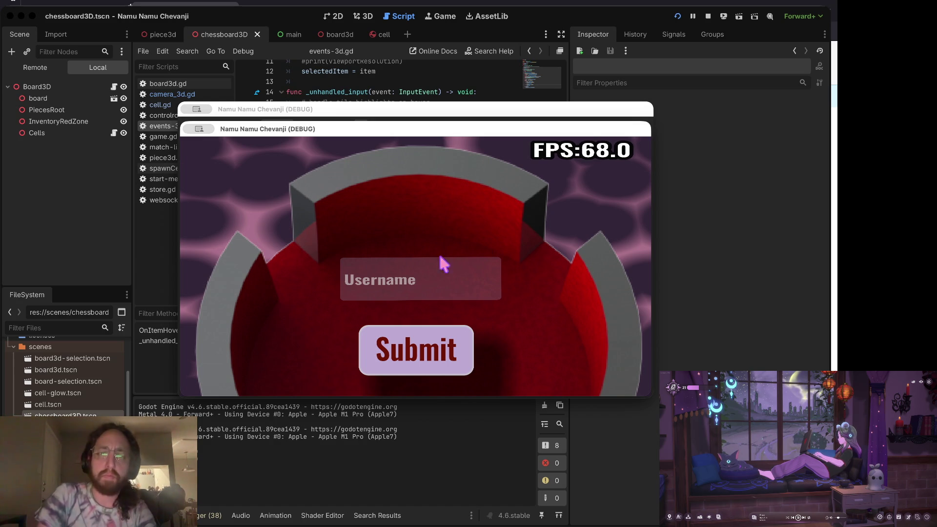
Step: Log into the debug game, then mark a cell blue and several pieces yellow on the middle board
click(427, 273)
click(385, 347)
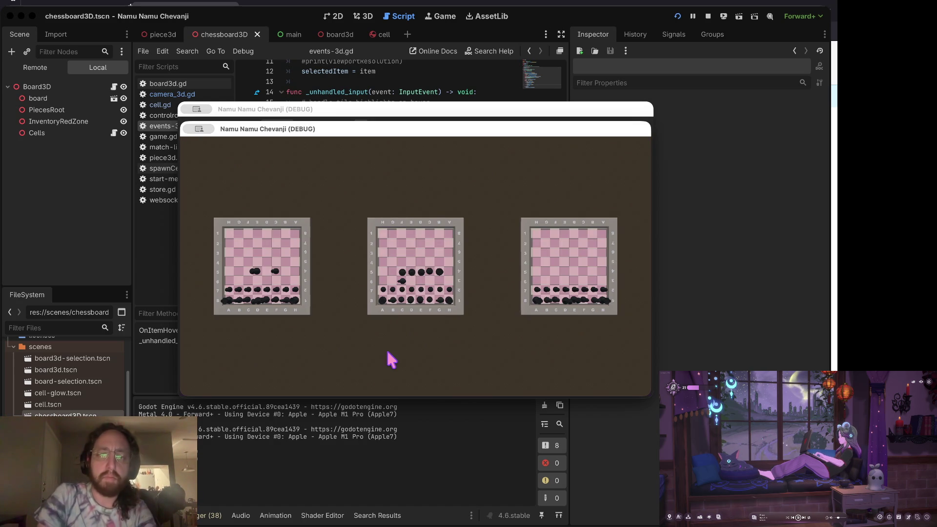
click(431, 251)
click(411, 270)
click(429, 280)
click(402, 281)
click(412, 288)
click(411, 252)
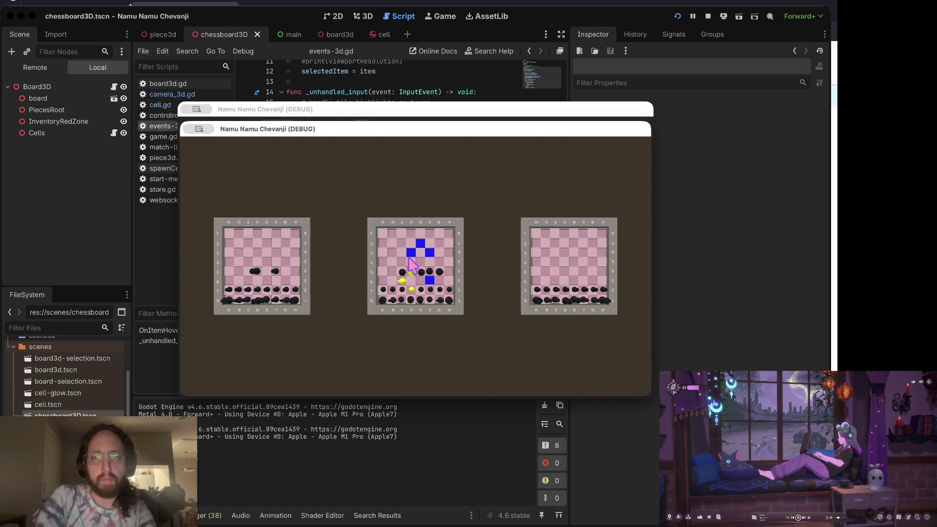
Step: Select more middle-board pieces, highlight the cells above them and the H1 corner, and return to events-3d.gd
click(384, 289)
click(402, 272)
click(402, 262)
click(420, 263)
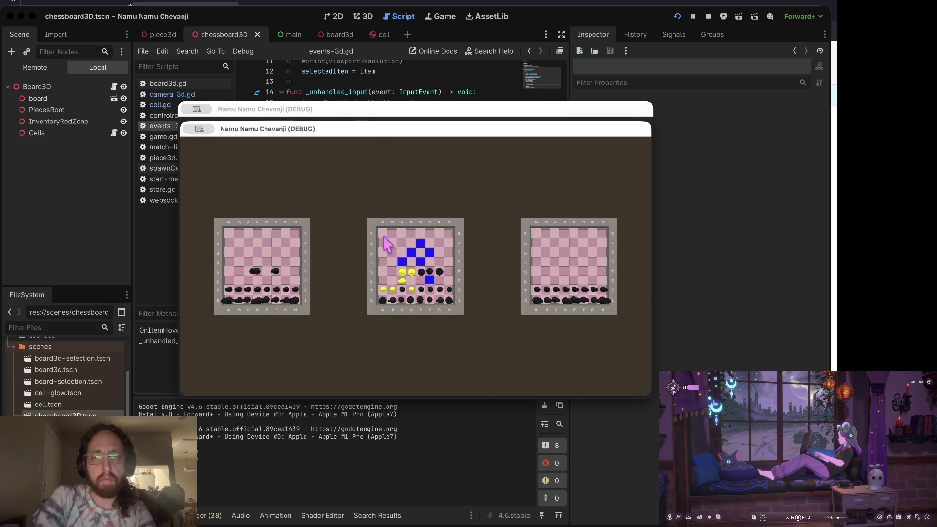
click(422, 289)
click(449, 289)
click(448, 236)
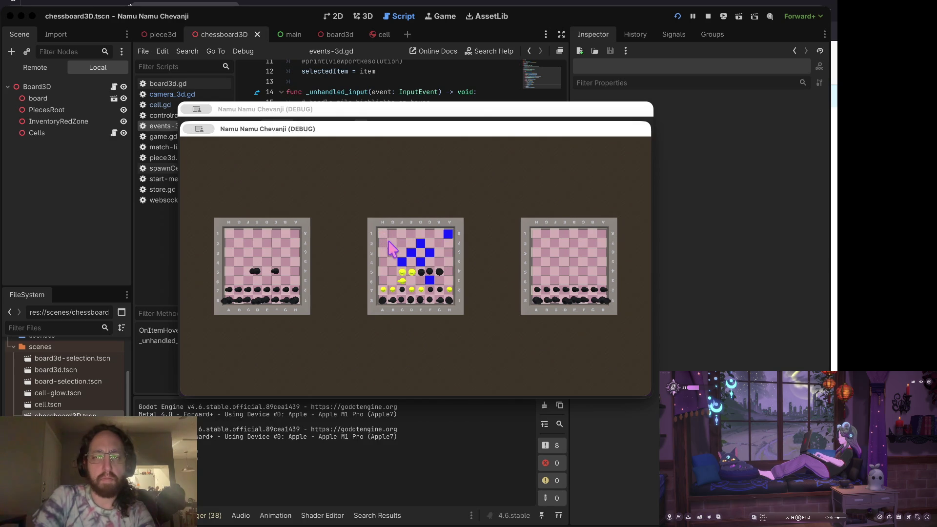
click(373, 84)
scroll(387, 98, up, 4)
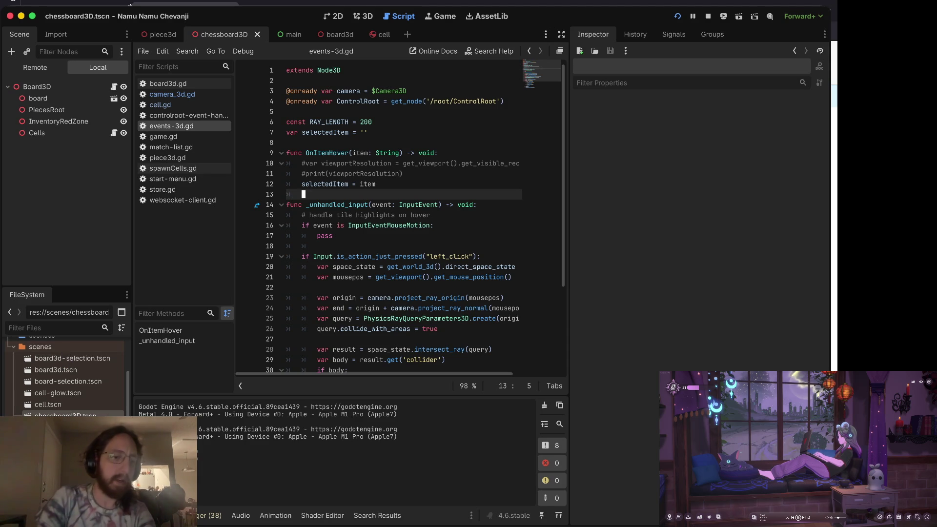
Step: Inspect the board node's transform, open cell.tscn, and place the caret in events-3d.gd
click(412, 142)
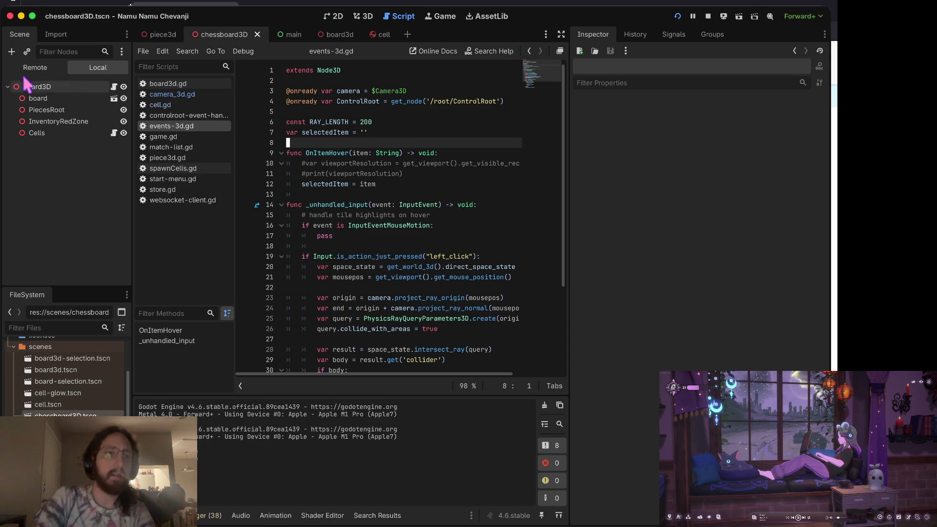
click(71, 99)
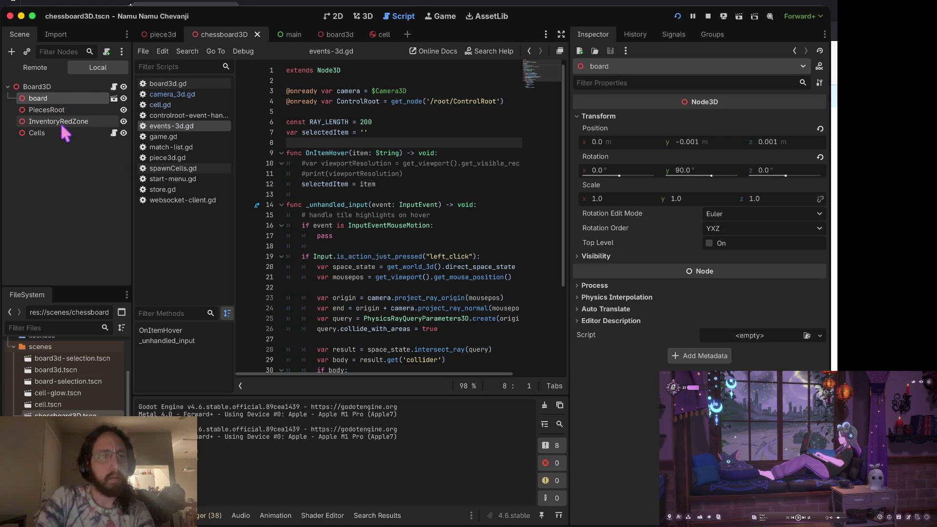
double_click(52, 405)
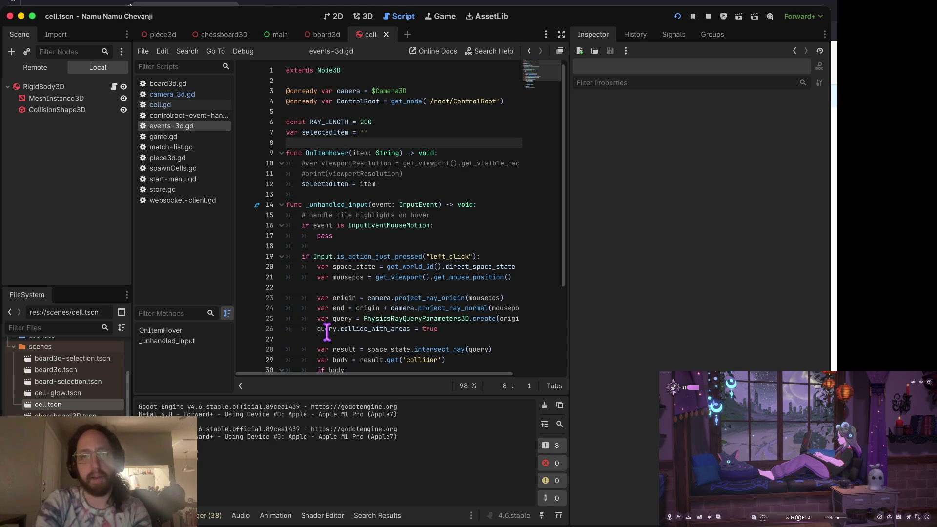
click(384, 193)
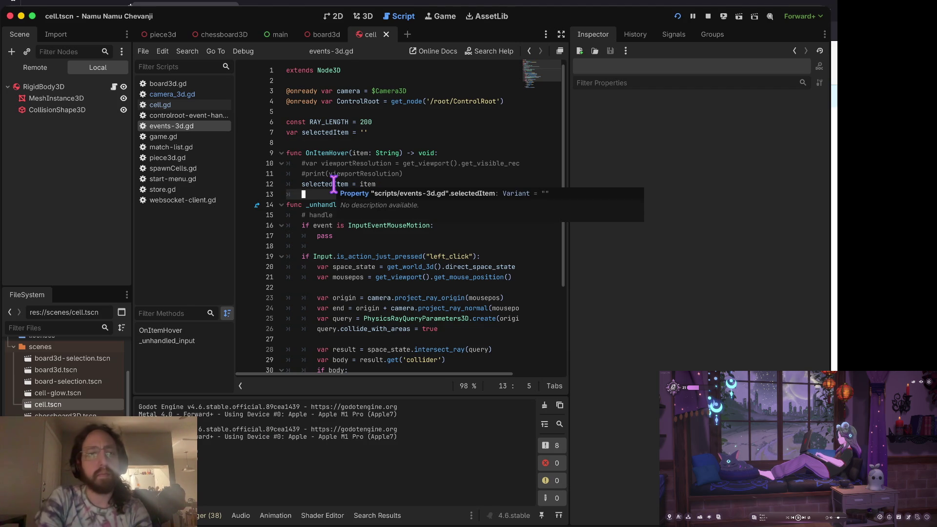
Step: Open cell.gd, delete its trailing empty line, and save the script
click(175, 105)
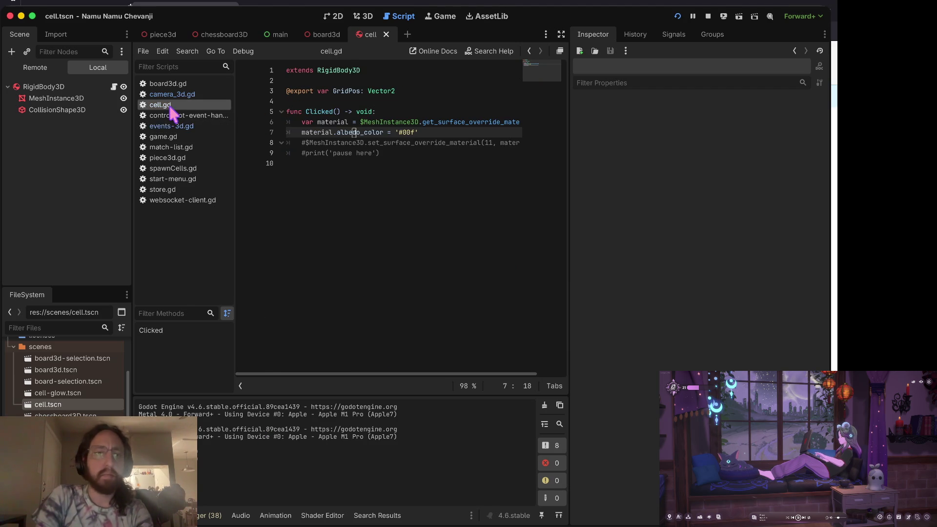
click(183, 94)
click(183, 105)
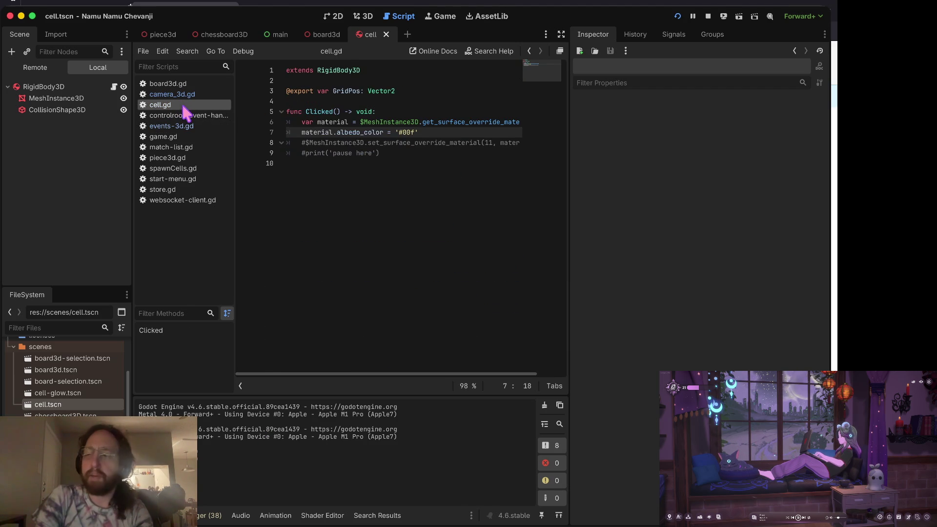
click(428, 171)
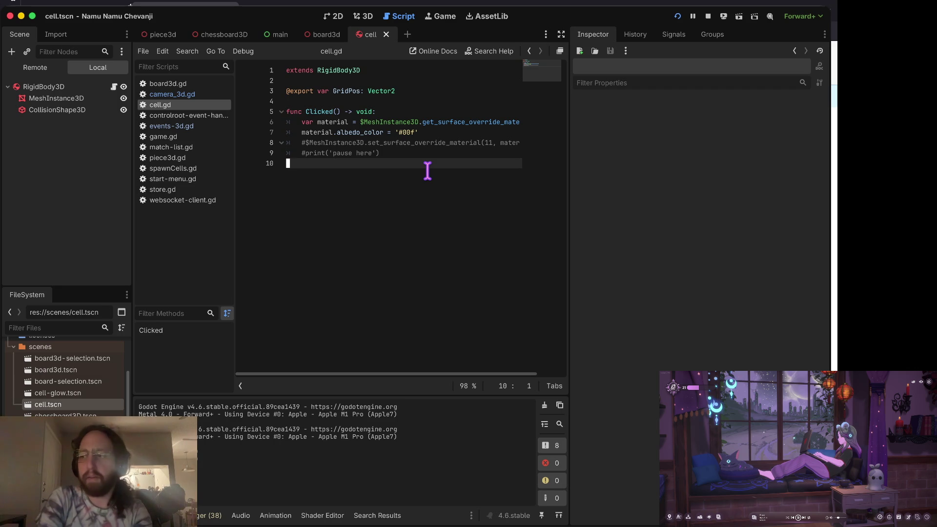
key(BackSpace)
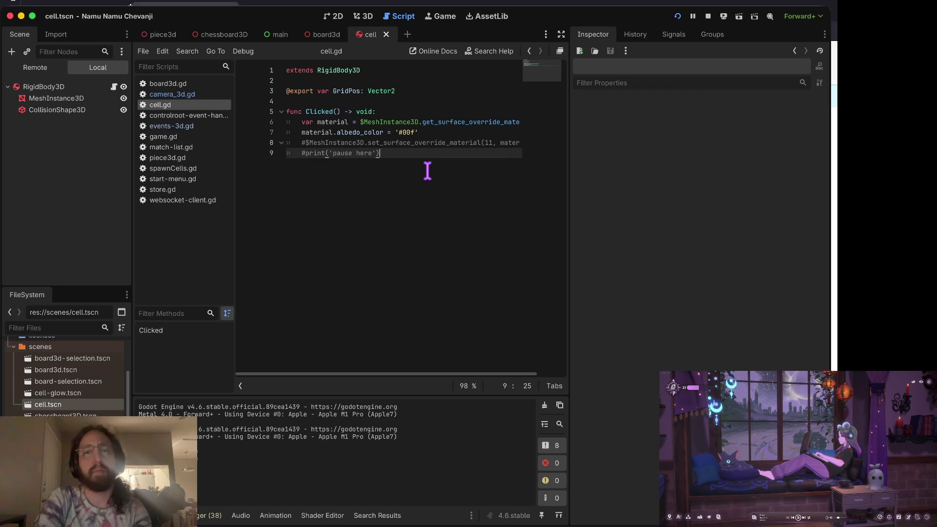
key(Home)
key(Home)
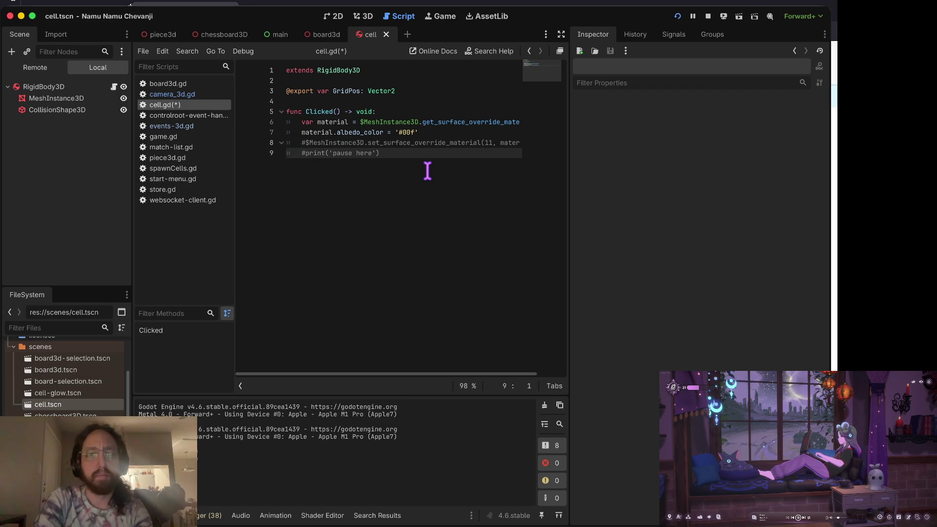
scroll(378, 152, right, 3)
scroll(378, 153, left, 3)
key(ctrl+s)
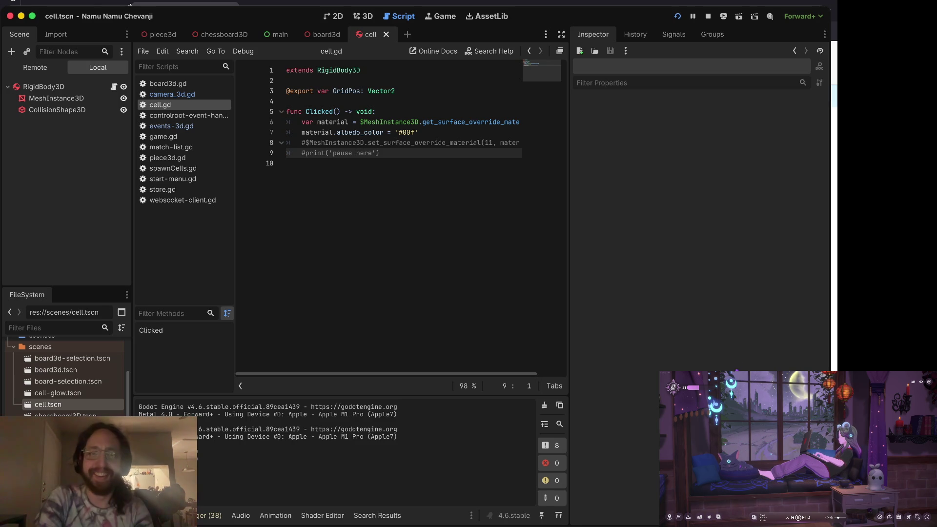
Step: Remove the trailing line again, re-save cell.gd, and show the cell scene in the 3D view
click(481, 166)
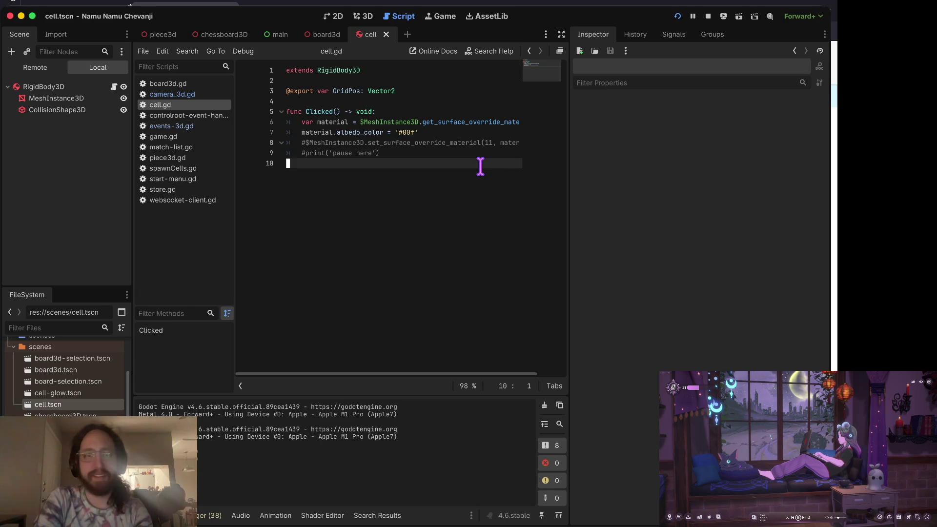
key(BackSpace)
key(Up)
key(Up)
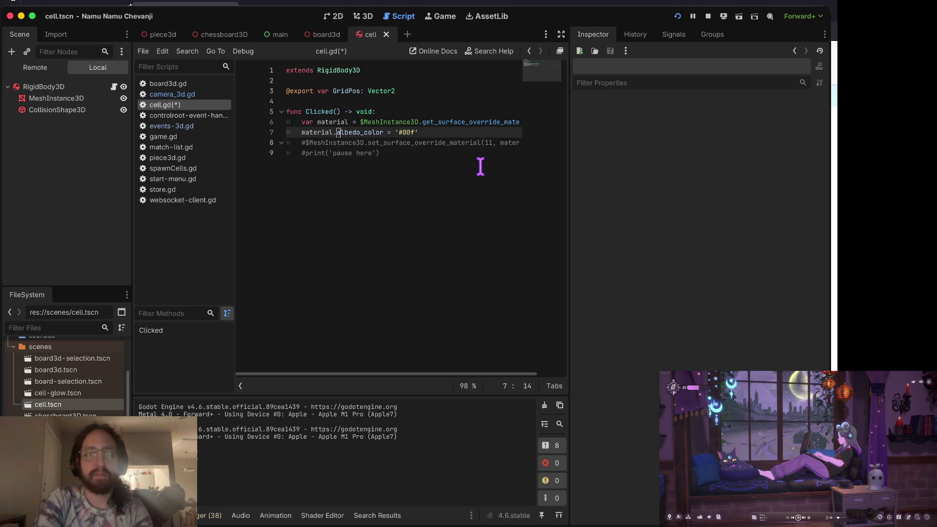
key(Right)
key(super+s)
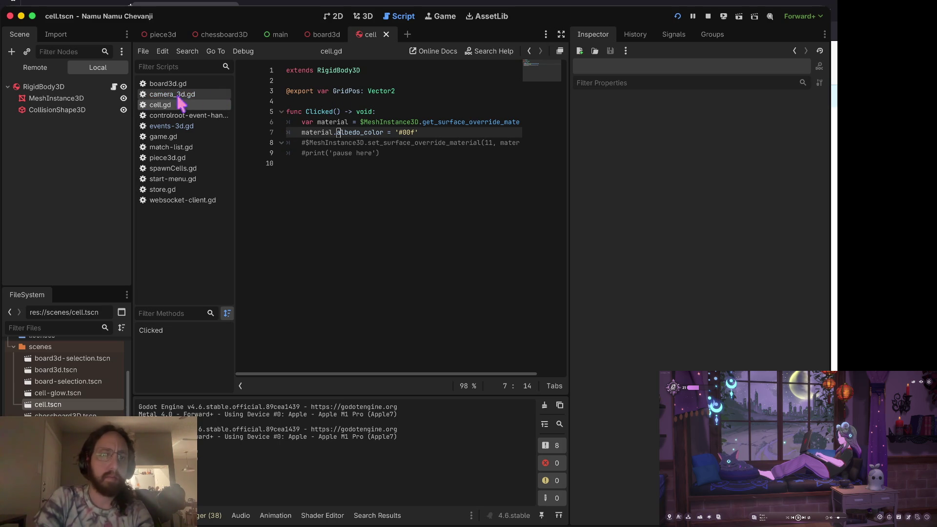
click(363, 15)
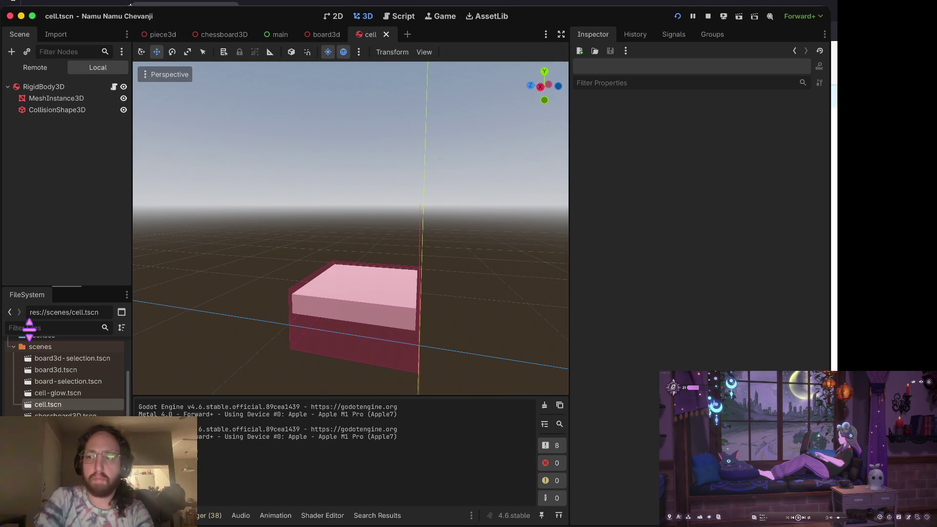
Step: Open chessboard3D.tscn and dismiss the imported board model warning without changes
scroll(85, 396, down, 5)
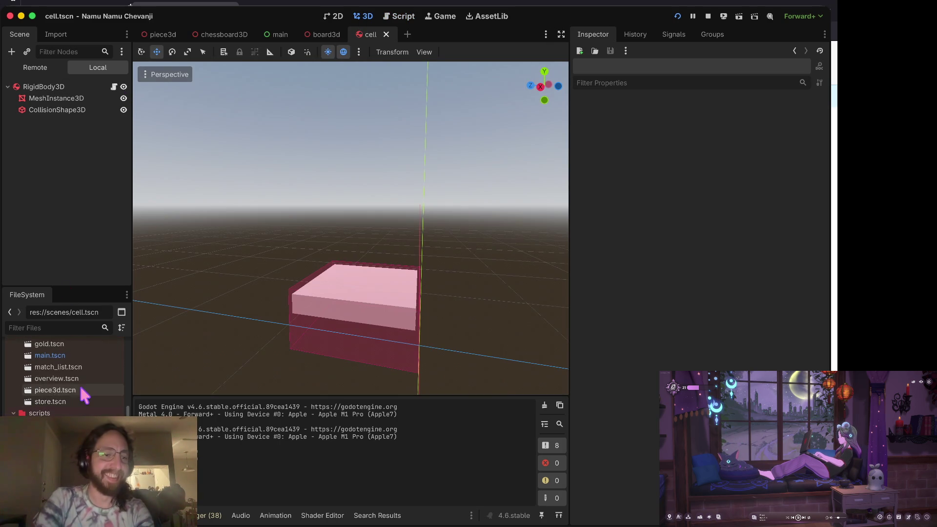
scroll(48, 385, down, 2)
scroll(64, 393, up, 5)
scroll(65, 394, up, 5)
scroll(78, 405, down, 4)
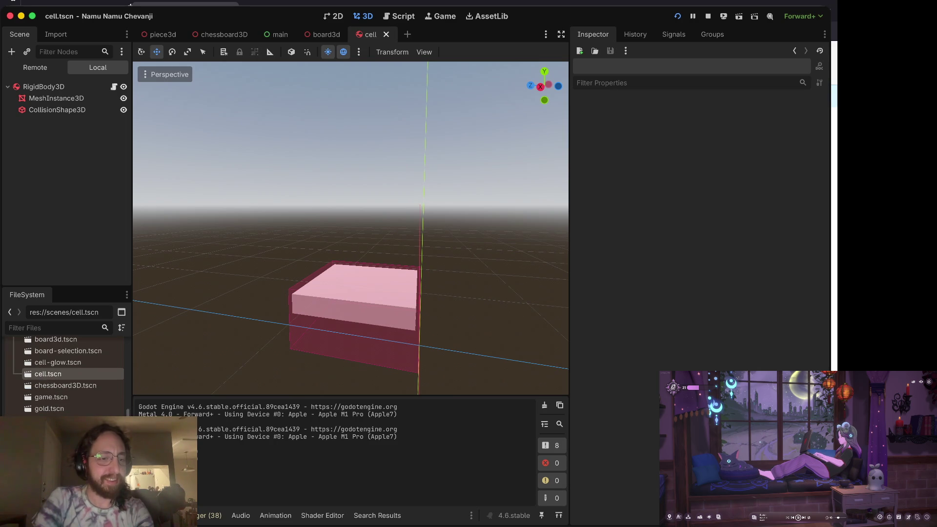
click(80, 409)
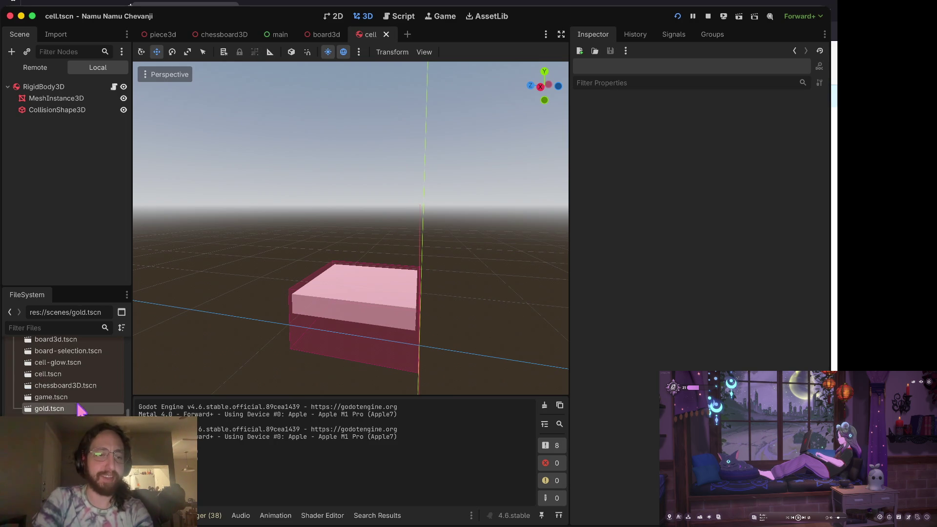
click(81, 386)
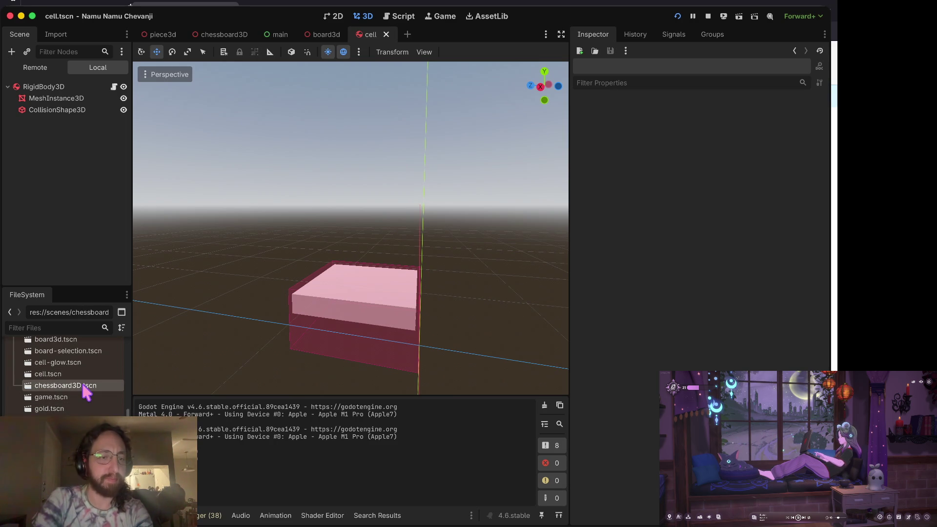
double_click(81, 388)
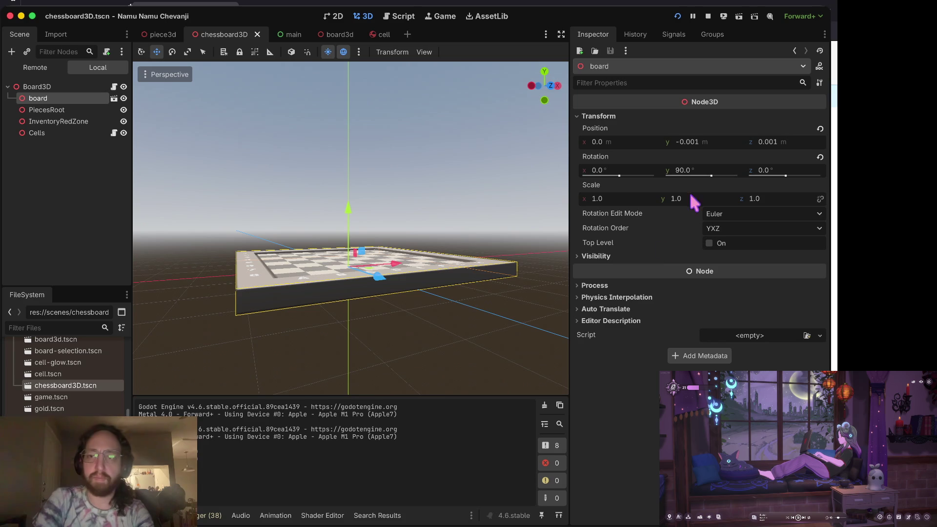
click(114, 98)
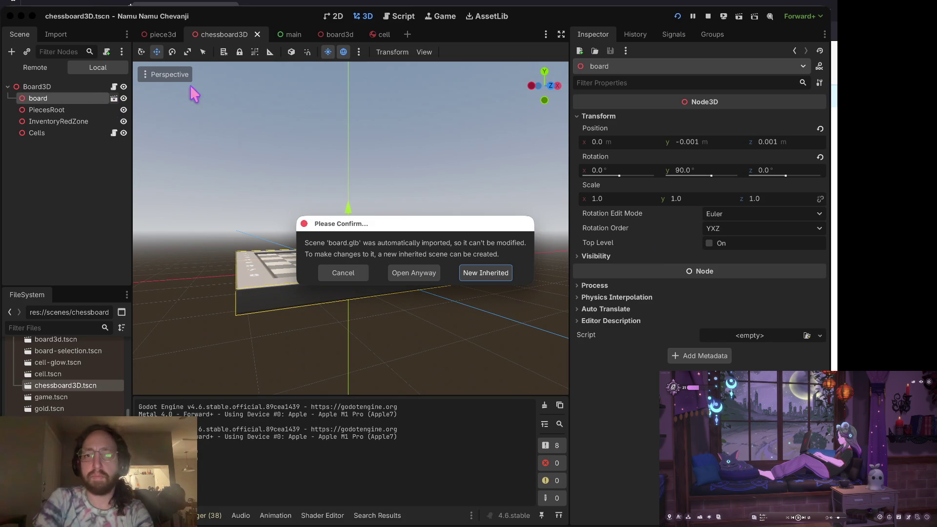
click(344, 273)
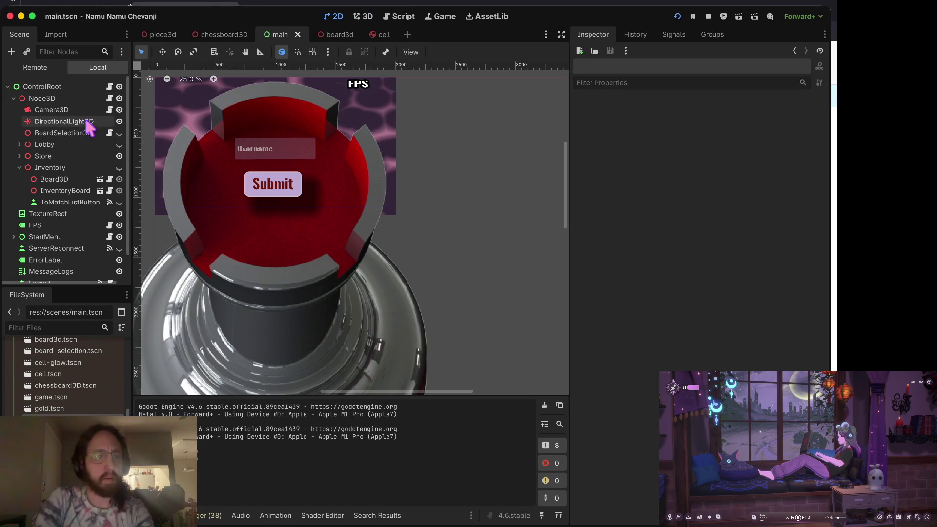
Step: Open cell.tscn and select its RigidBody3D root to show its properties
scroll(76, 376, down, 1)
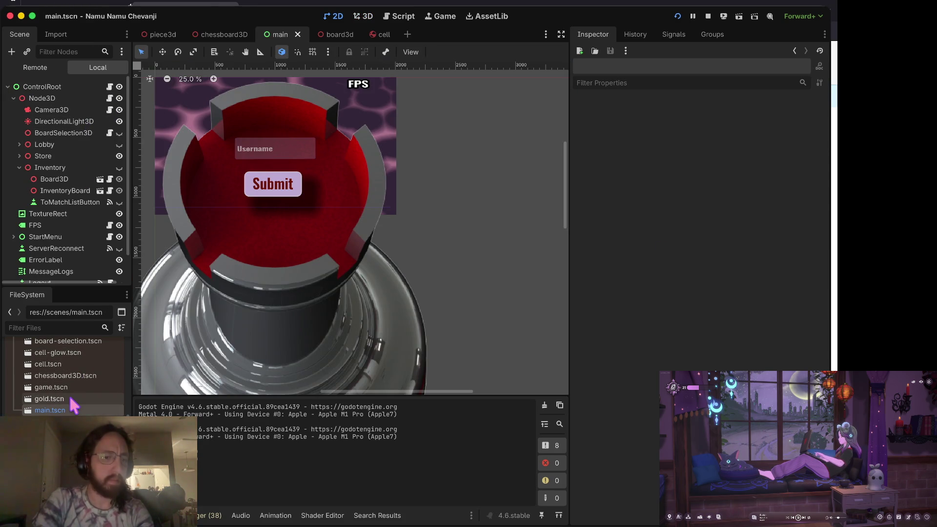
scroll(69, 395, up, 3)
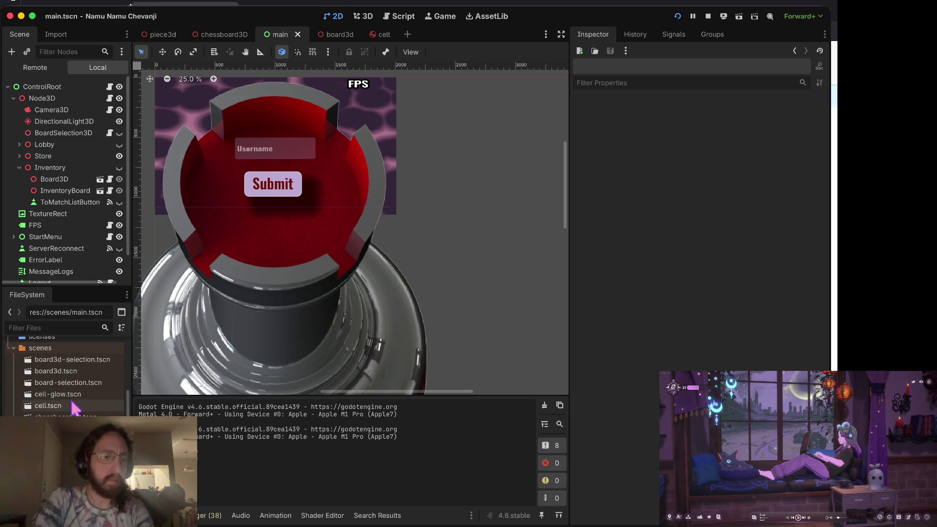
double_click(73, 406)
click(74, 87)
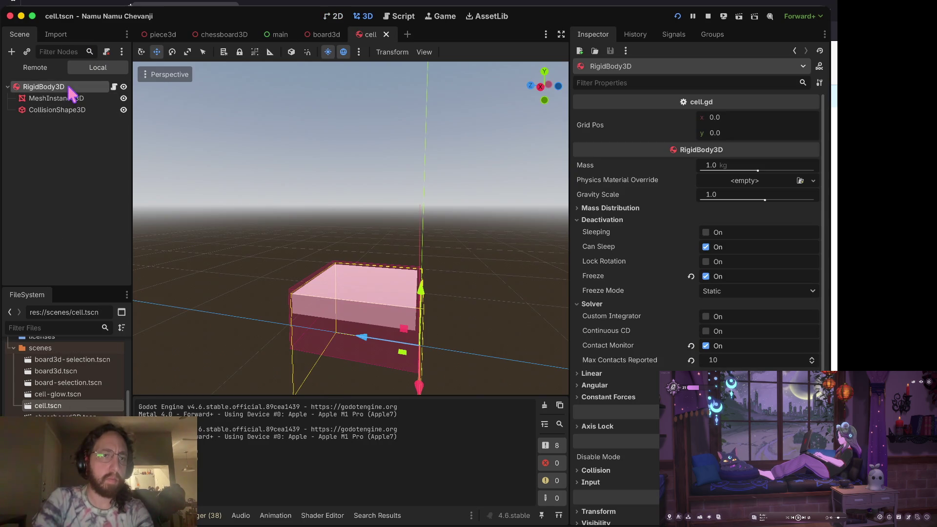
Step: Set Max Contacts Reported to 1000, run the game in debug play, log in, and close it
click(735, 360)
text(00)
key(Return)
key(super+b)
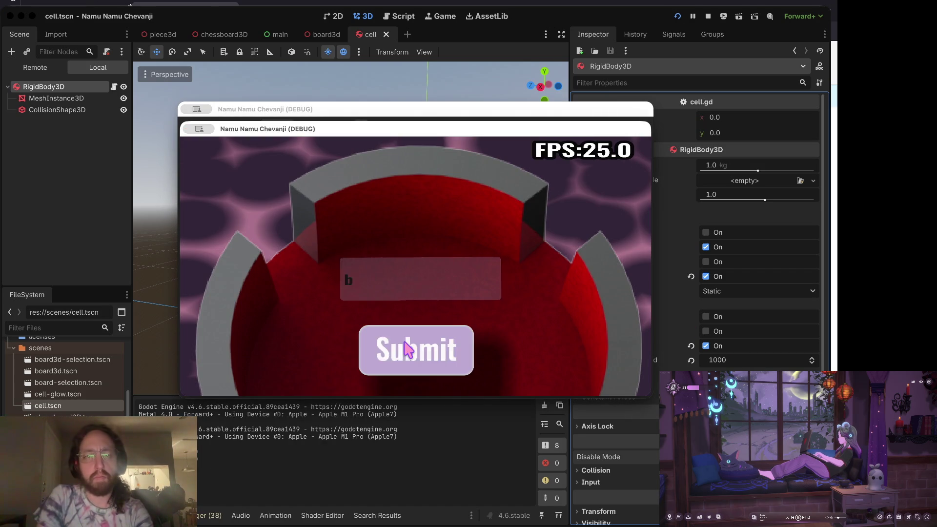
click(412, 349)
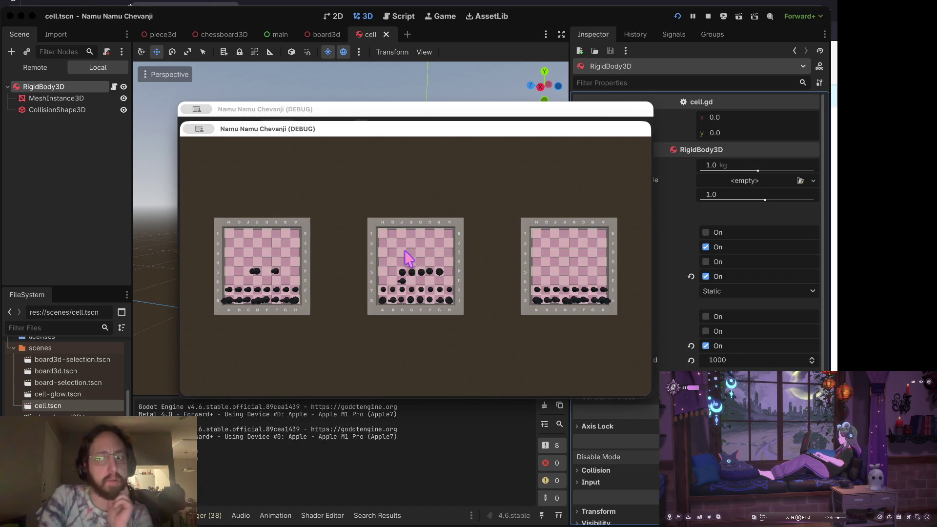
key(super+period)
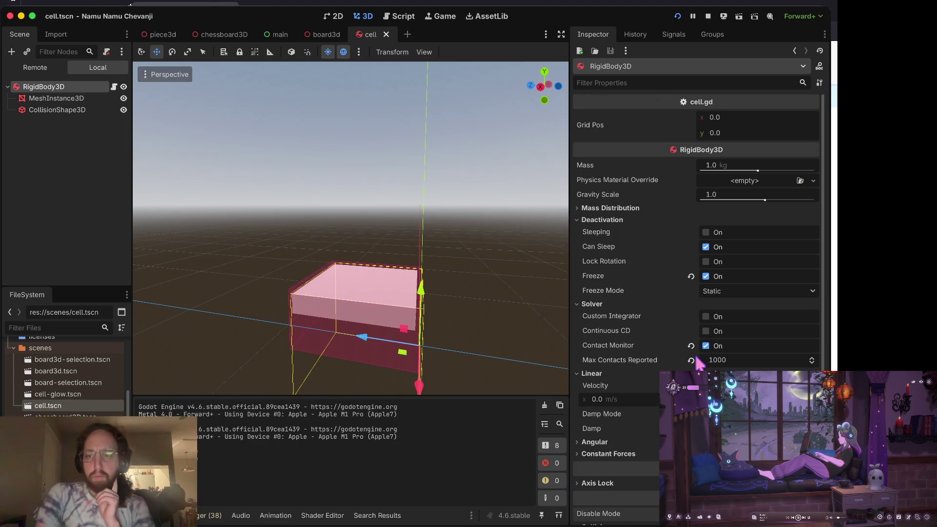
Step: Reset Max Contacts Reported to 10, collapse the Solver section, and orbit around the cell box
click(733, 360)
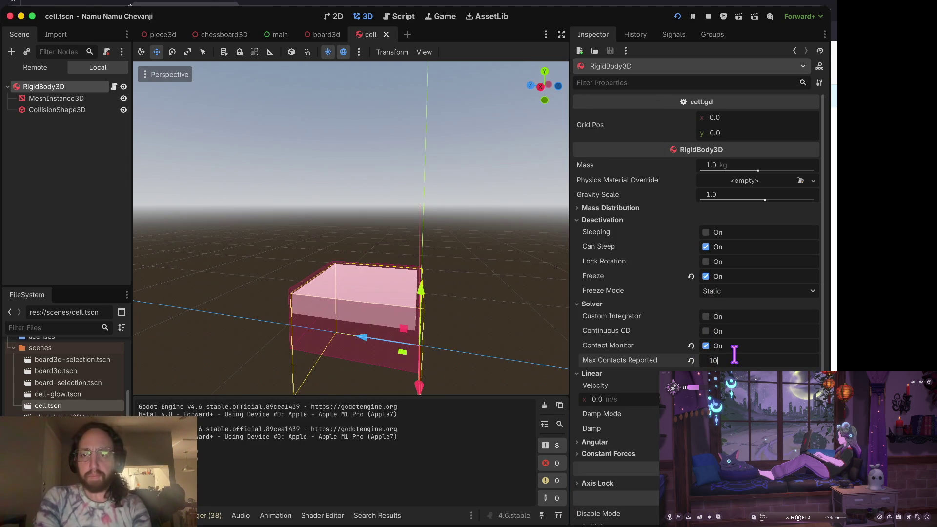
key(Tab)
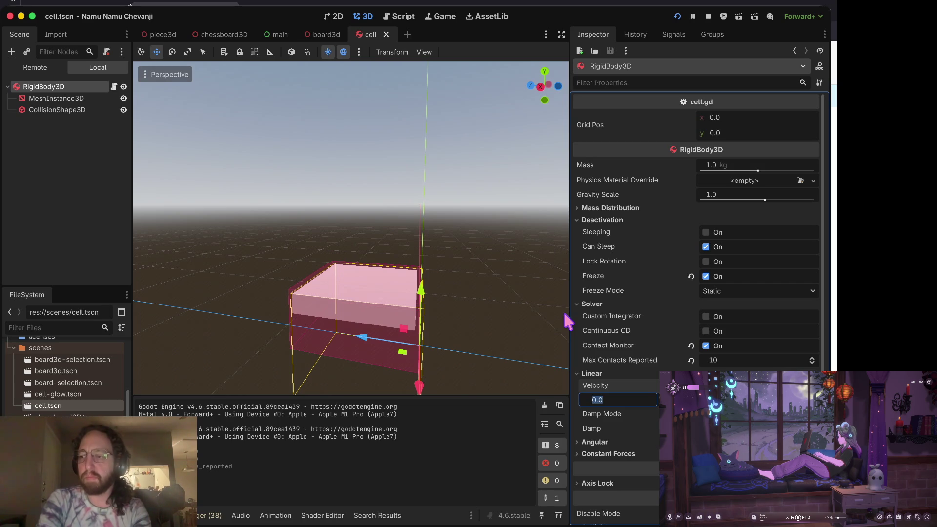
click(487, 404)
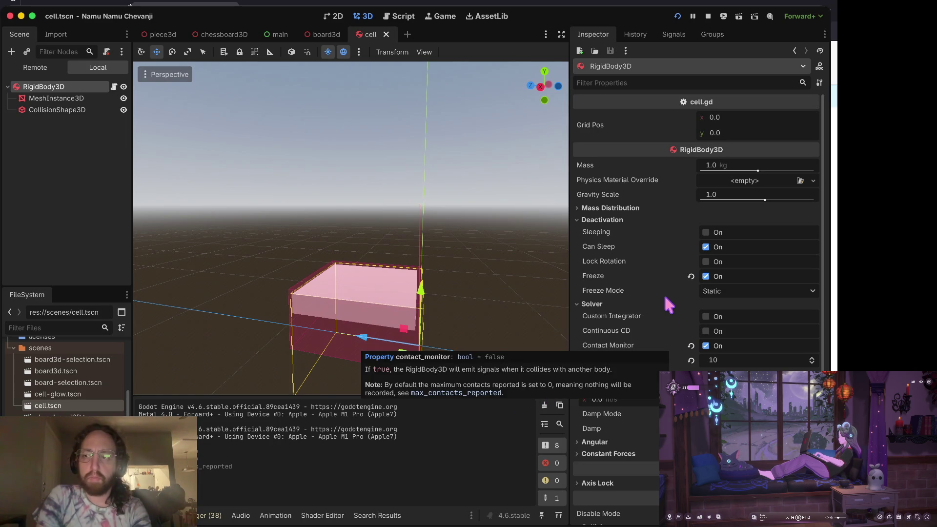
mouse_move(663, 292)
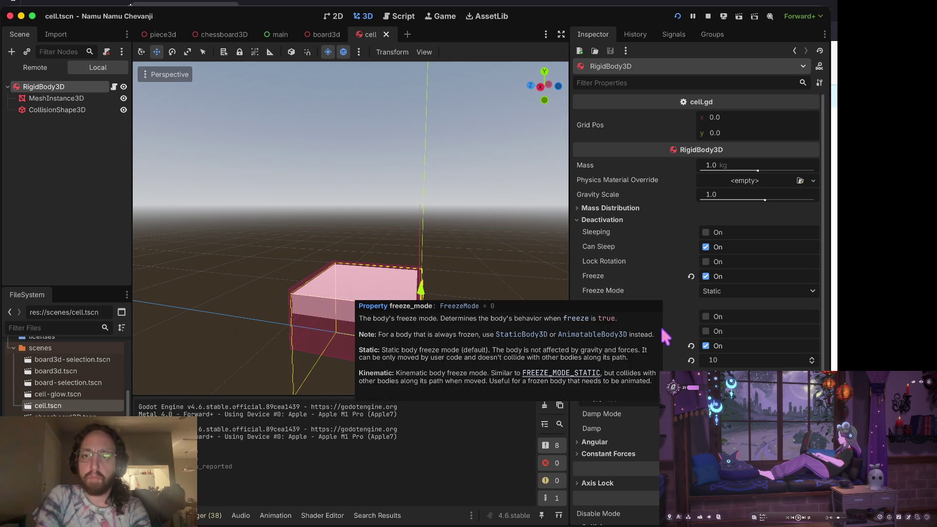
click(693, 304)
drag(448, 239, 143, 167)
drag(488, 171, 492, 214)
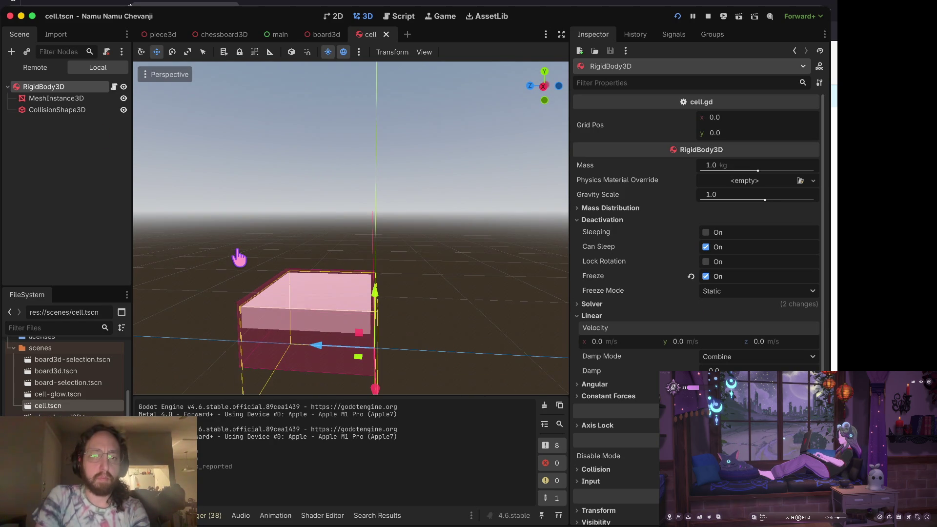
key(super+Tab)
Step: Check git status, commit everything as 'wip' with the x alias, git push, and clear the terminal
key(Return)
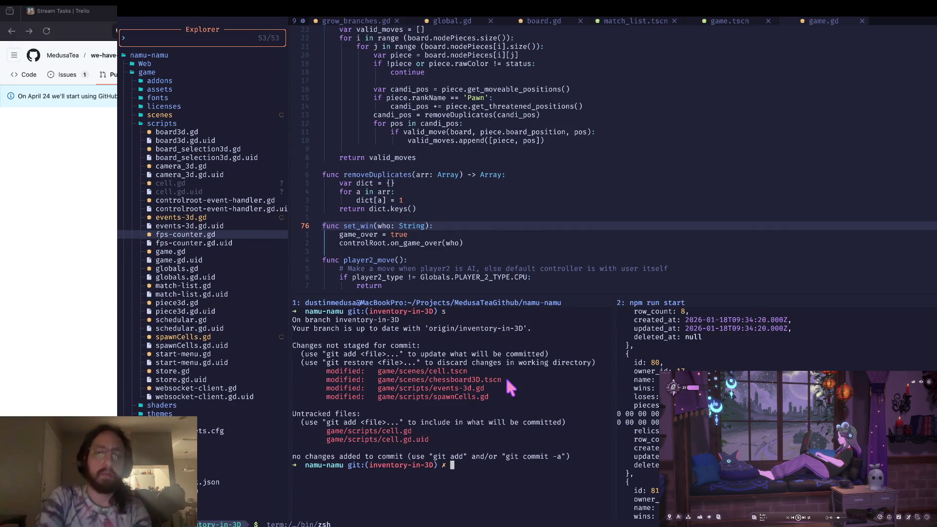
text(x)
key(Return)
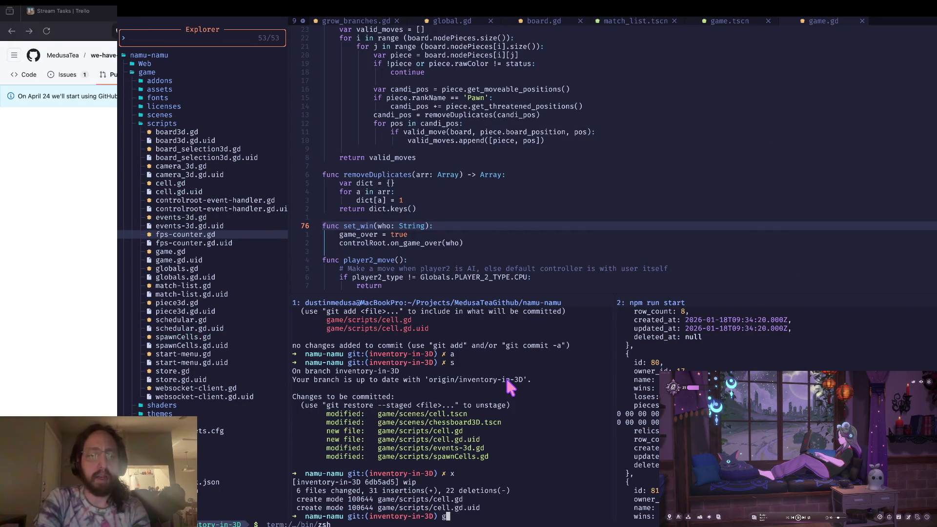
text(git push)
key(Return)
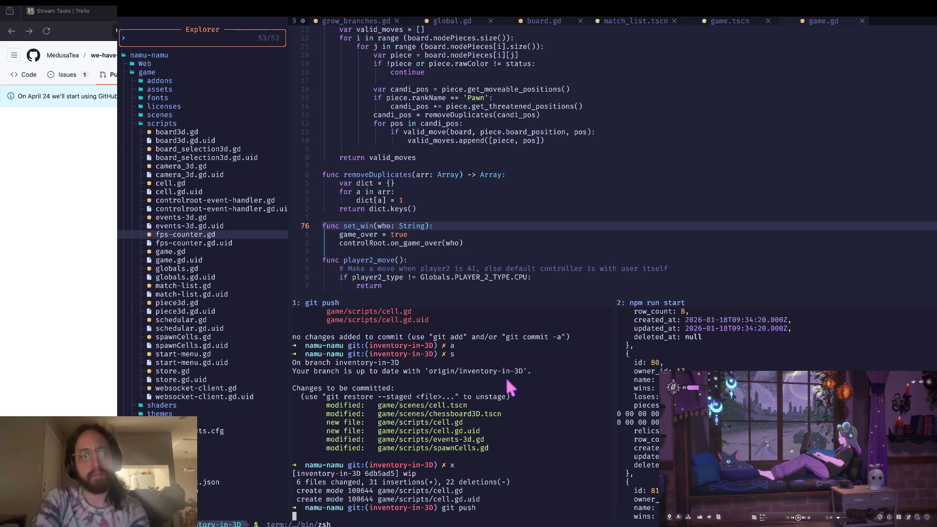
text(c)
key(Return)
key(super+Tab)
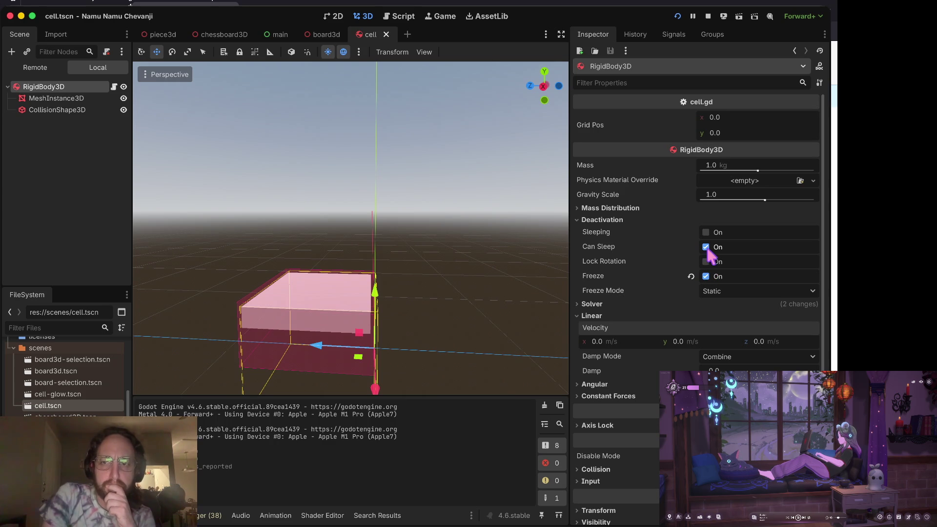
Step: Scroll the Inspector to CollisionObject3D, then switch to the browser's GitHub pull requests page
scroll(618, 361, down, 5)
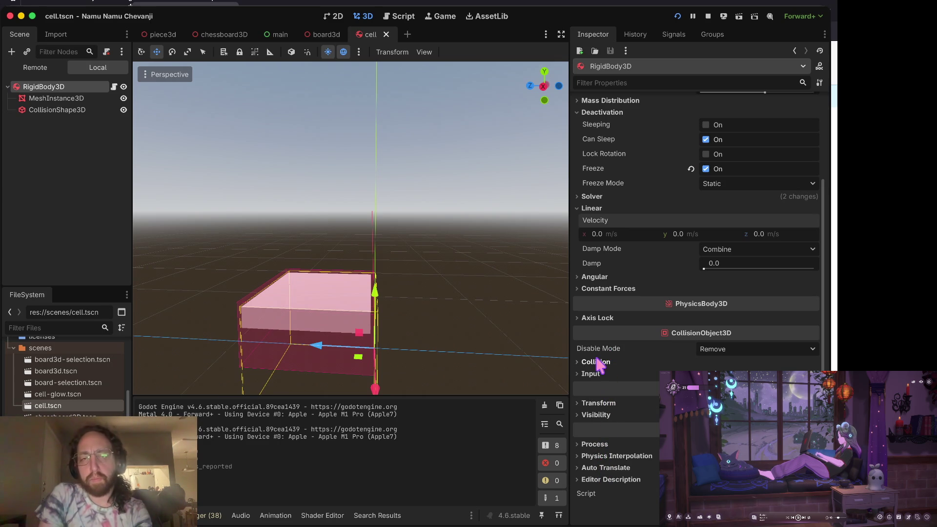
key(ctrl+Right)
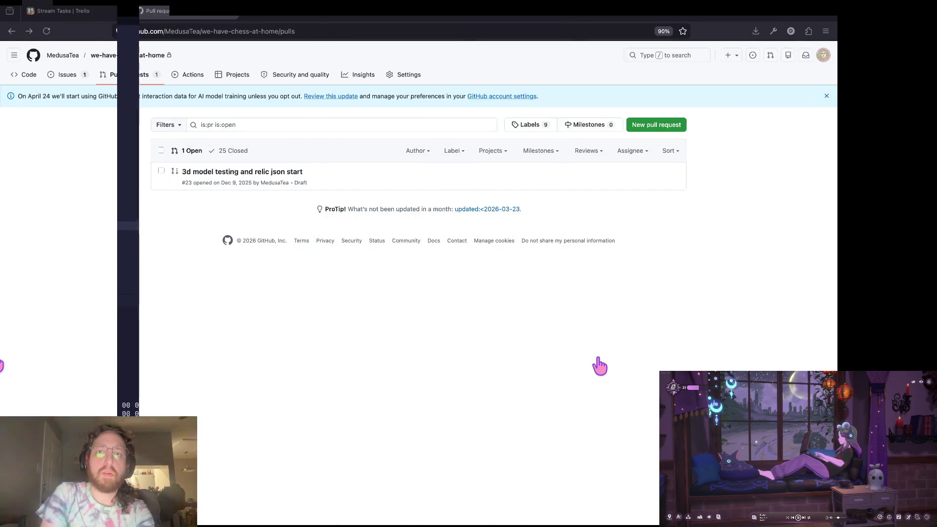
Step: Search for 'godot local to scene' in a new browser tab
key(ctrl+t)
text(goot)
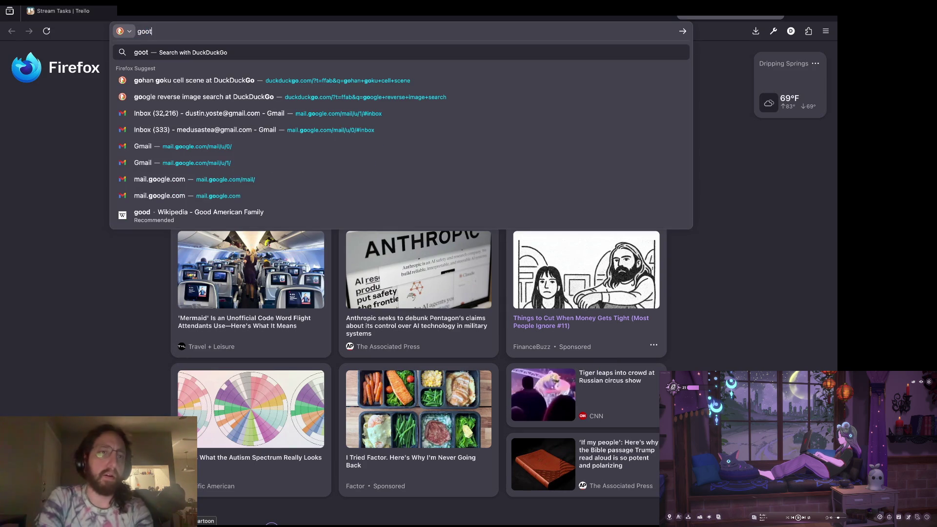
key(BackSpace)
text(dot )
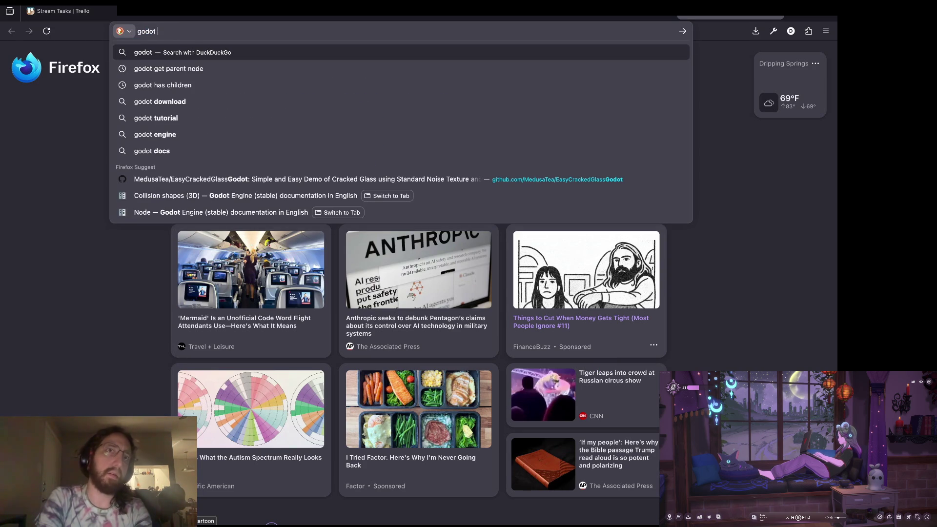
text(l)
key(BackSpace)
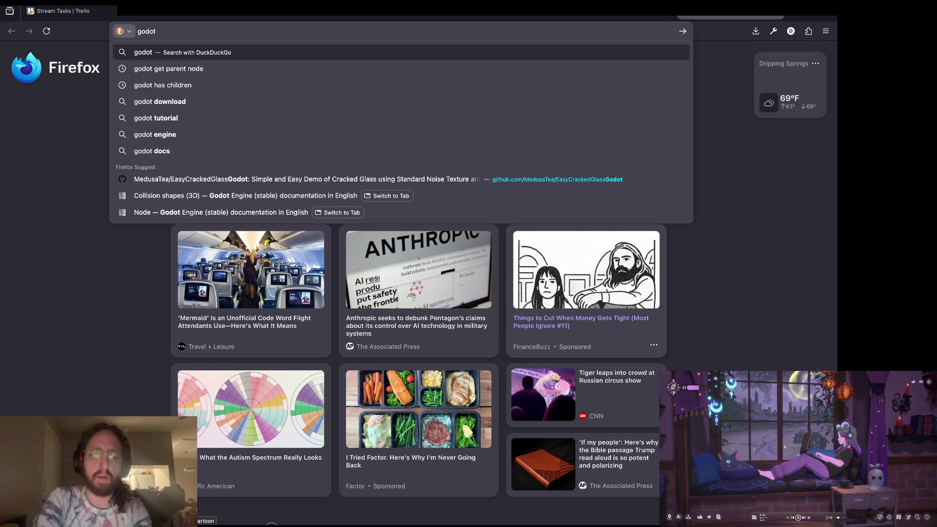
text(local to scene)
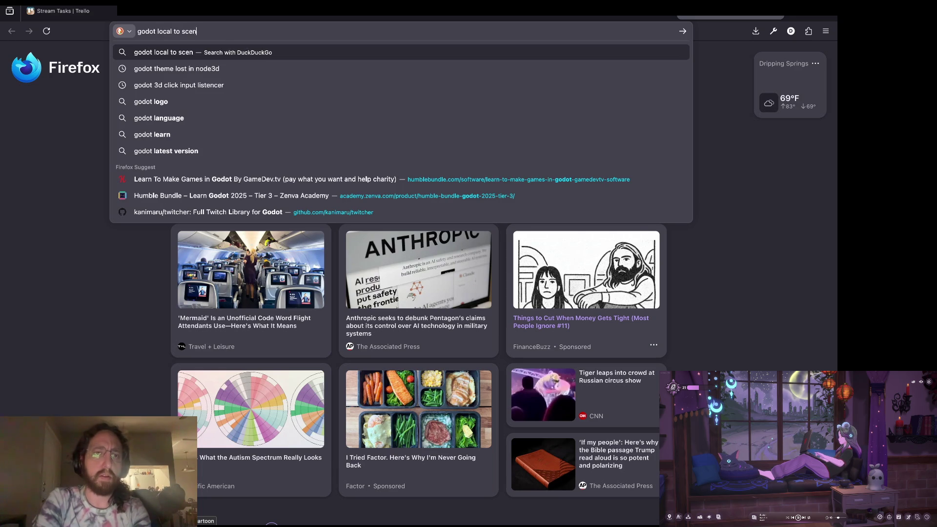
key(Return)
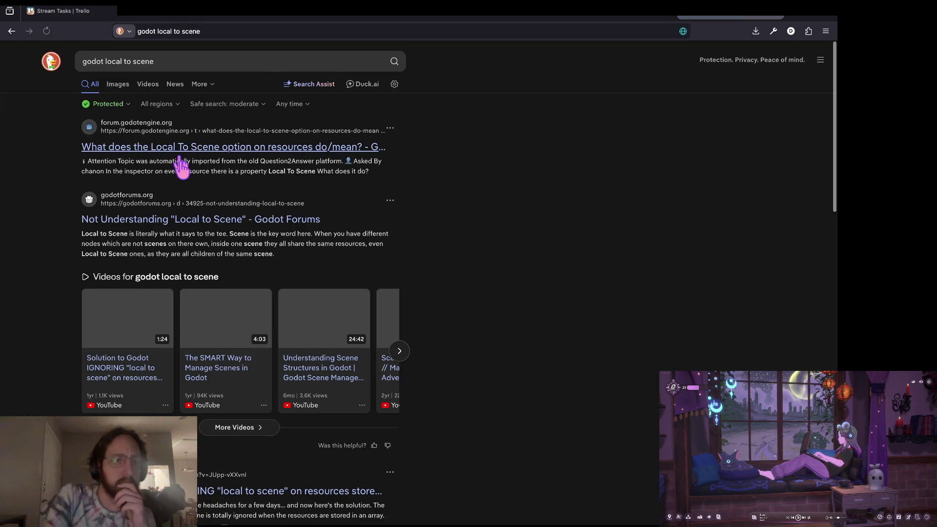
Step: Open the forum answer on Local To Scene and read the reply about shared resources
click(383, 146)
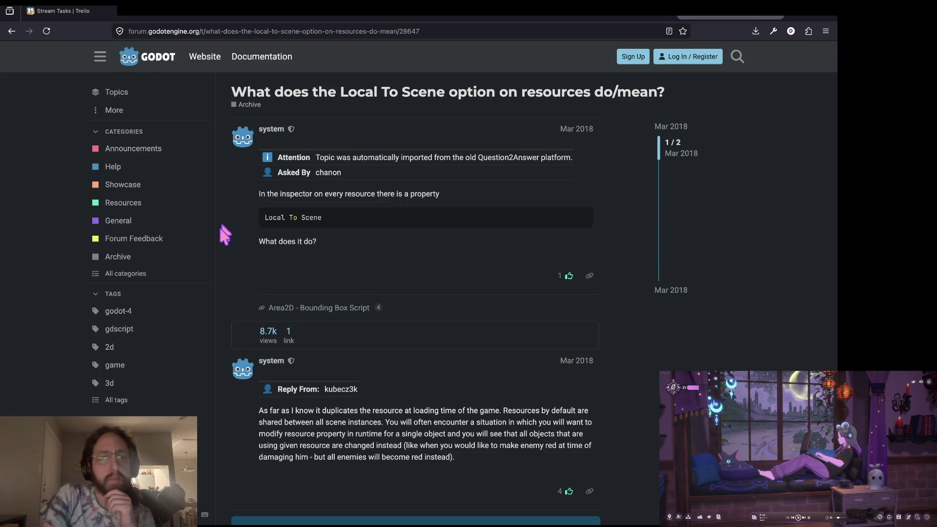
scroll(242, 252, down, 1)
scroll(243, 251, down, 5)
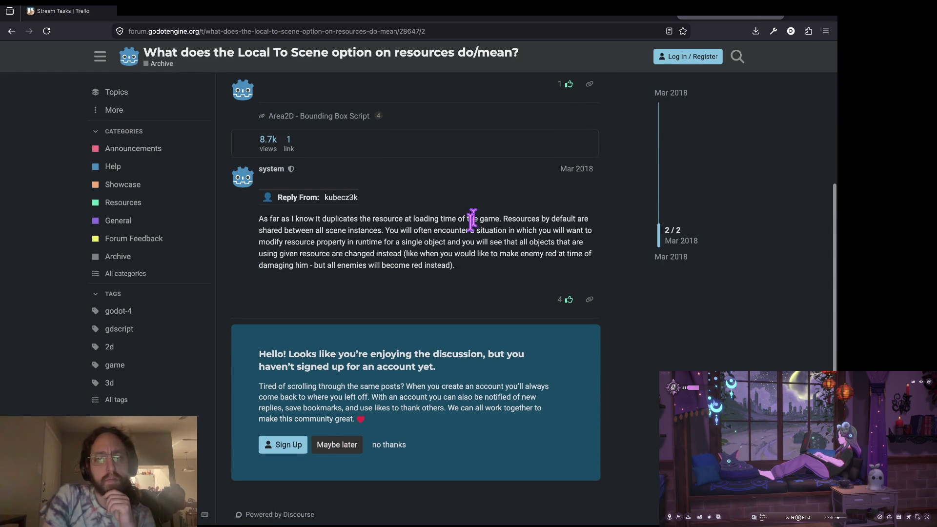
drag(505, 217, 548, 241)
click(468, 257)
drag(385, 230, 448, 277)
click(450, 278)
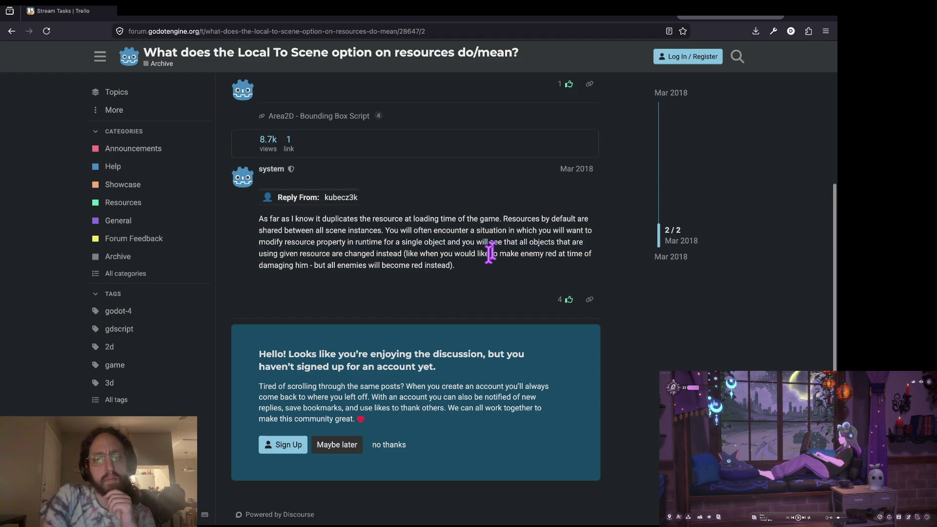
scroll(476, 252, down, 1)
scroll(251, 279, up, 1)
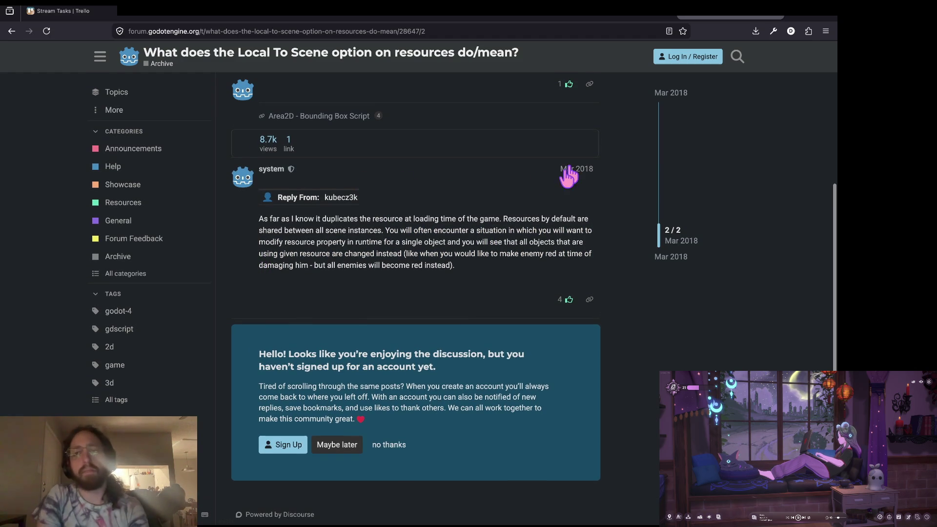
drag(468, 268, 360, 215)
click(360, 215)
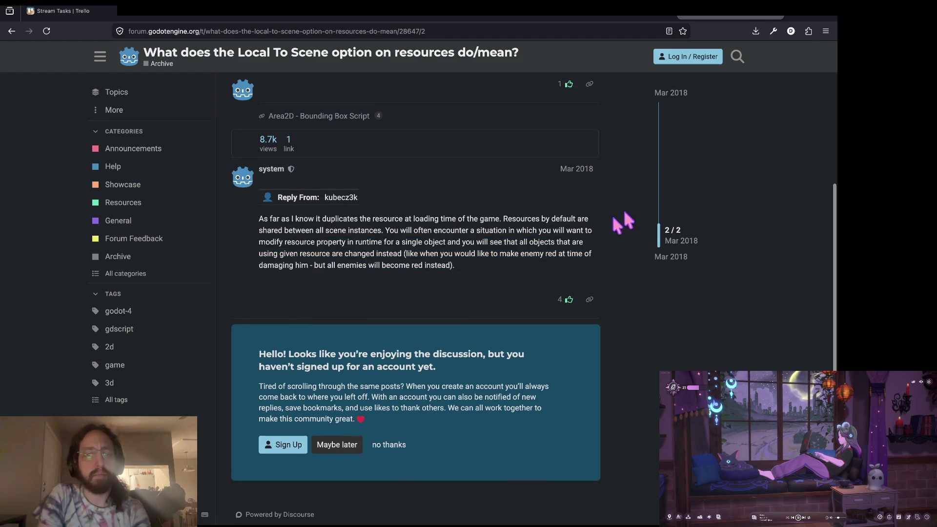
drag(429, 233, 533, 334)
click(482, 273)
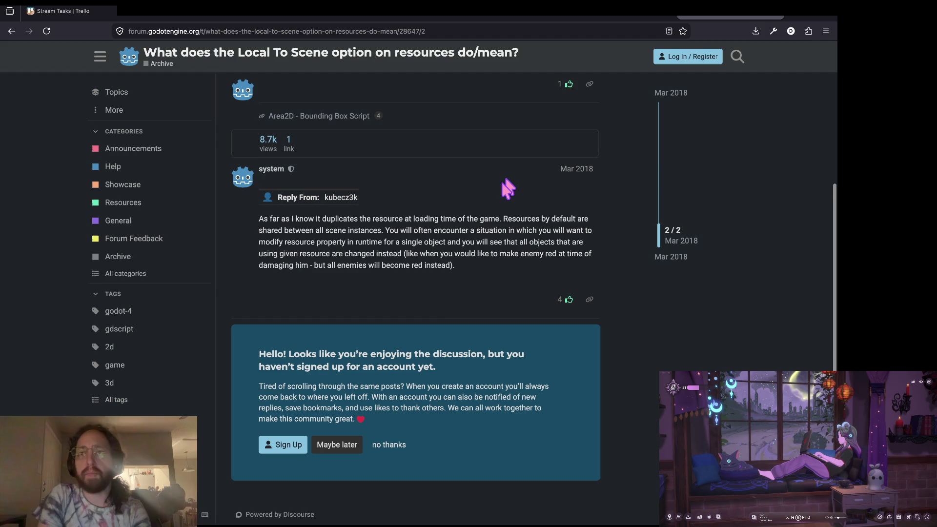
drag(418, 231, 385, 230)
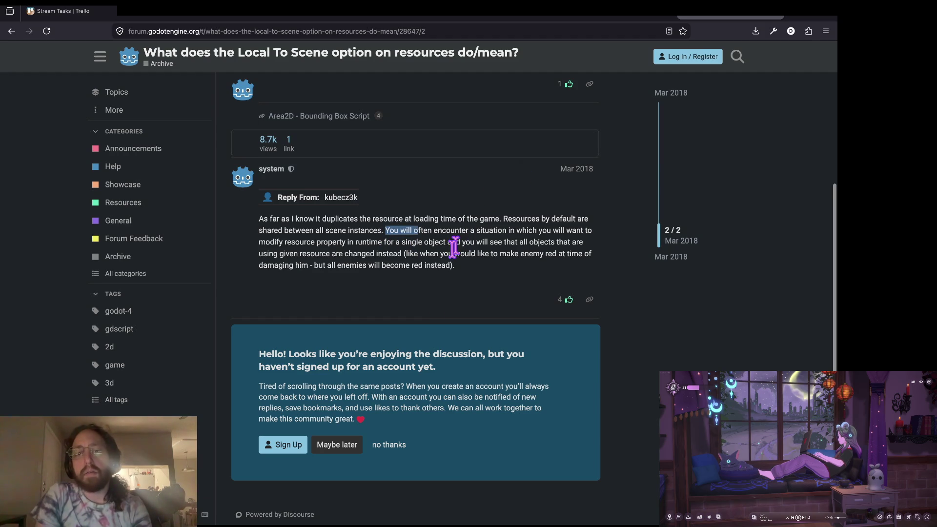
click(454, 263)
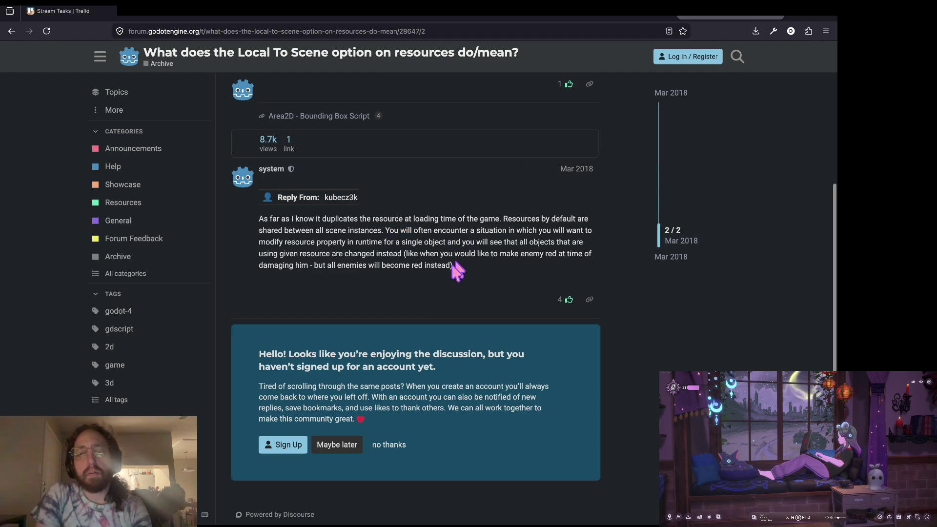
scroll(460, 178, up, 5)
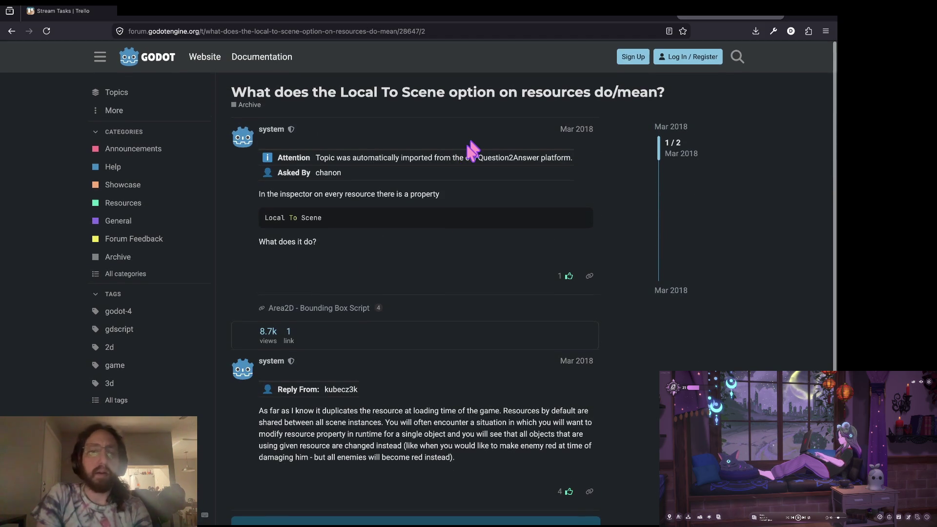
Step: Search the web for 'godot resource' and open the Godot docs Resources page
key(ctrl+l)
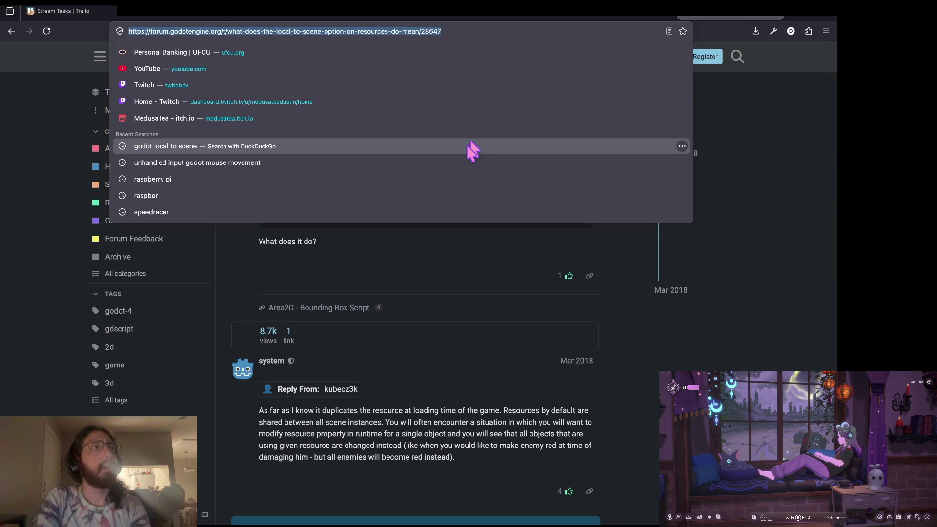
key(BackSpace)
text(godot resourc)
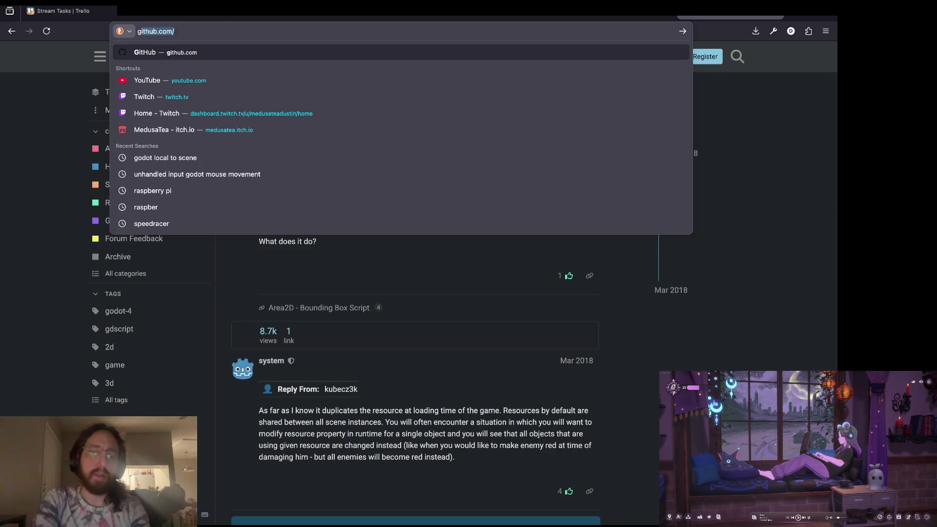
text(e)
key(Return)
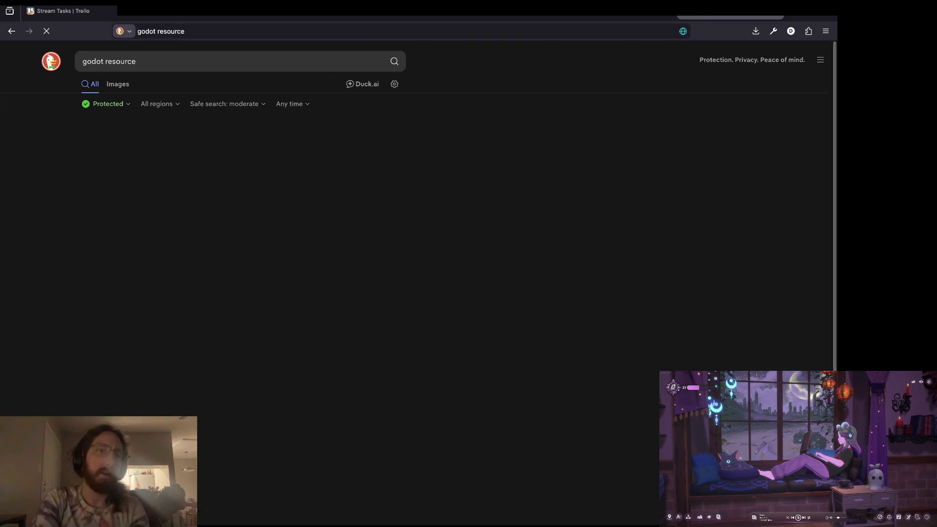
click(241, 144)
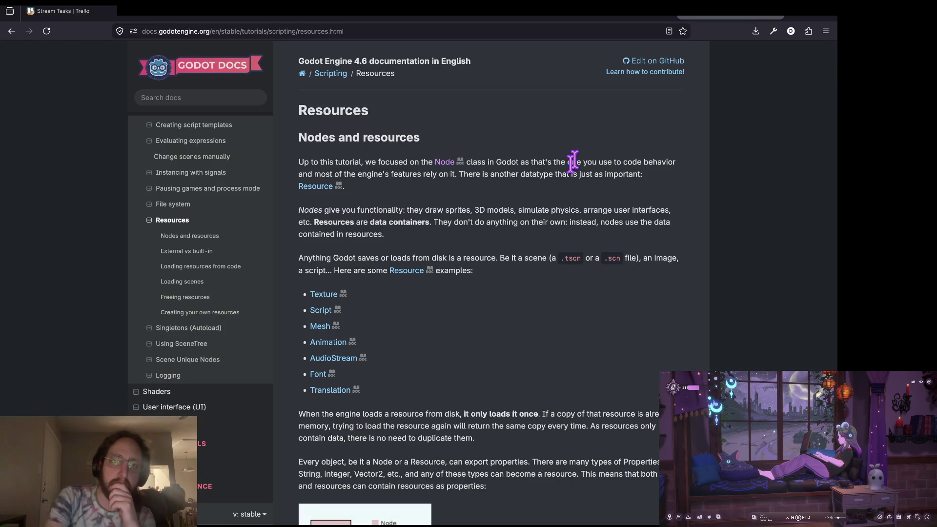
Step: Read the Resources page's passages on saving to disk and the list of resource examples
scroll(488, 205, down, 2)
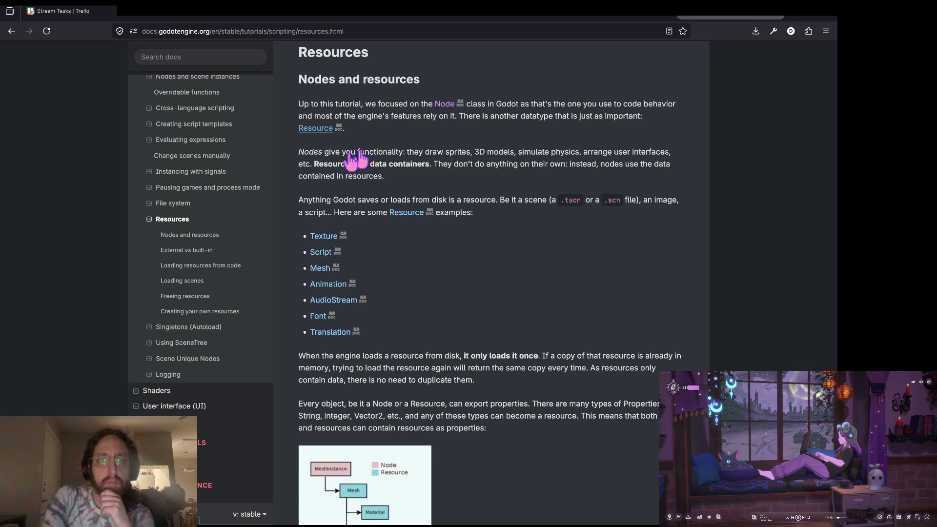
scroll(389, 154, down, 1)
drag(303, 170, 429, 169)
click(466, 170)
mouse_move(496, 170)
mouse_down()
mouse_move(630, 168)
mouse_move(665, 202)
mouse_up()
click(666, 203)
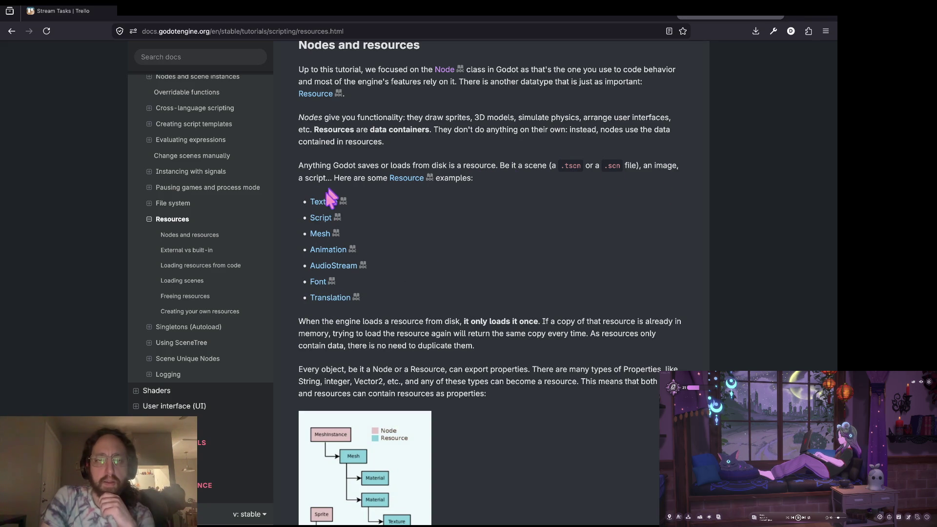
scroll(503, 396, down, 3)
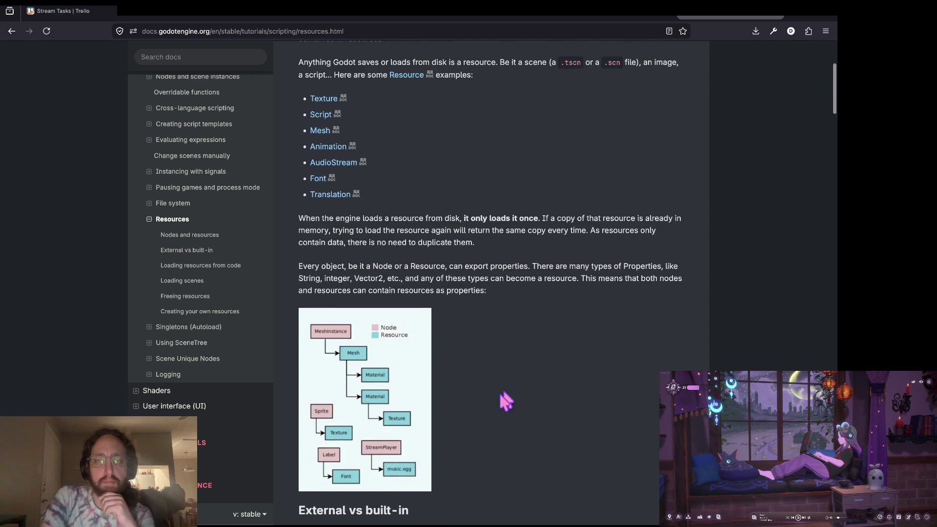
scroll(503, 394, up, 5)
scroll(502, 395, up, 1)
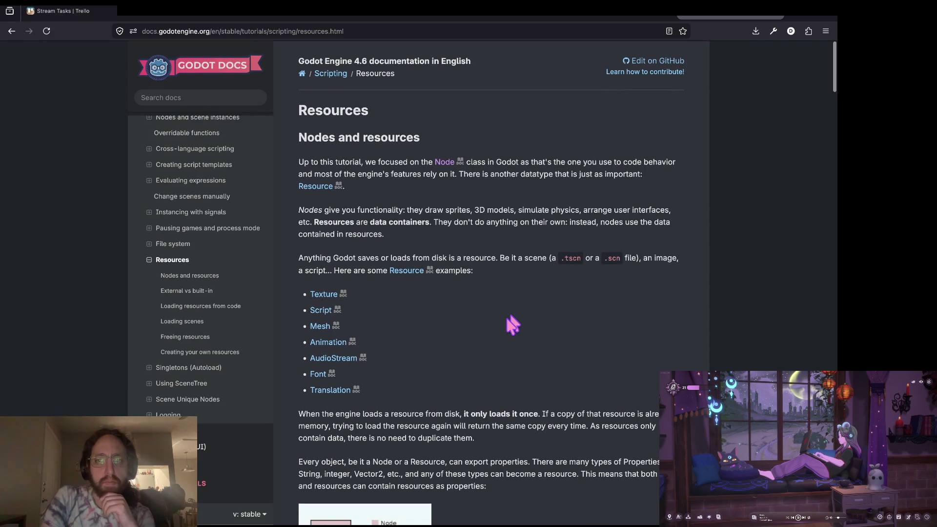
scroll(512, 325, down, 1)
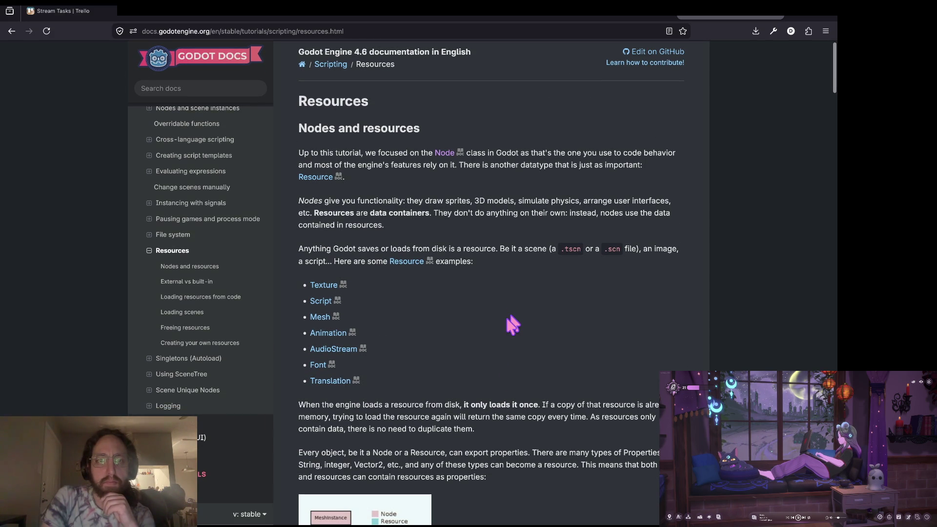
drag(447, 248, 532, 310)
click(533, 312)
scroll(533, 312, down, 8)
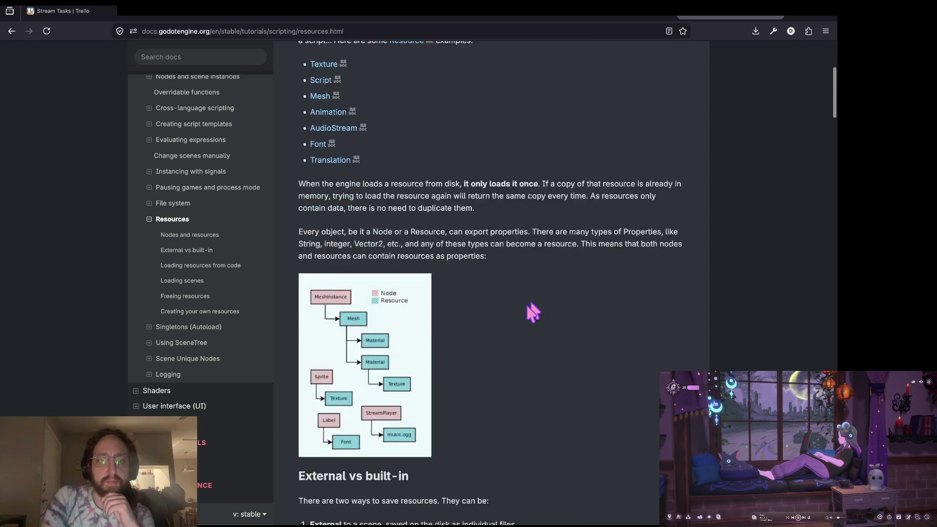
scroll(533, 312, up, 1)
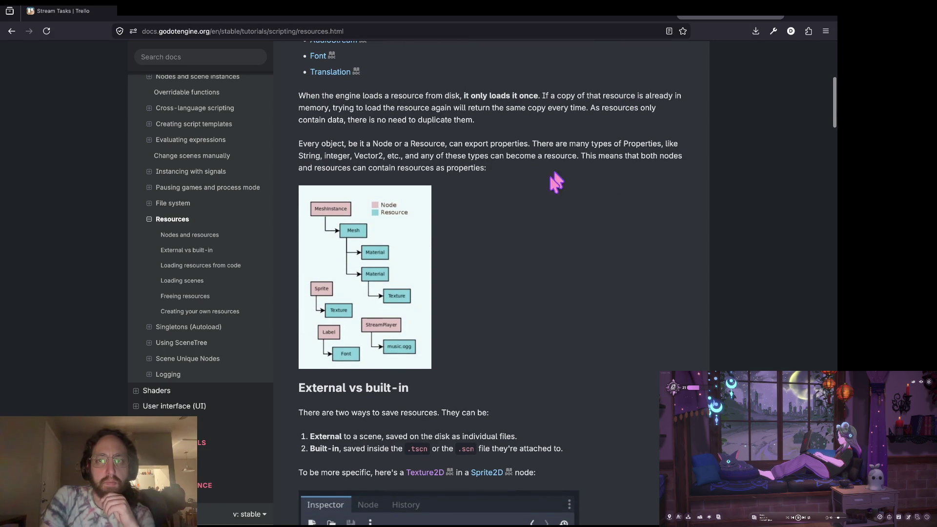
scroll(568, 257, down, 1)
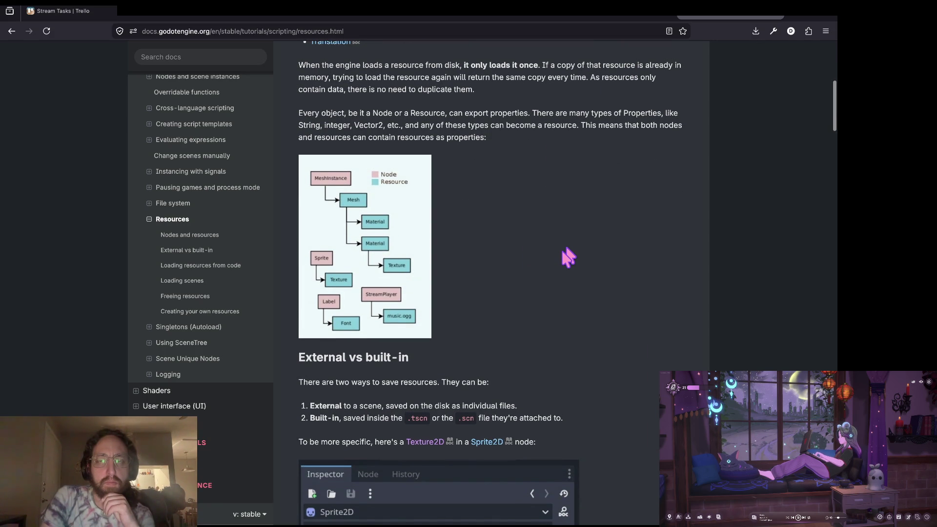
scroll(568, 257, down, 1)
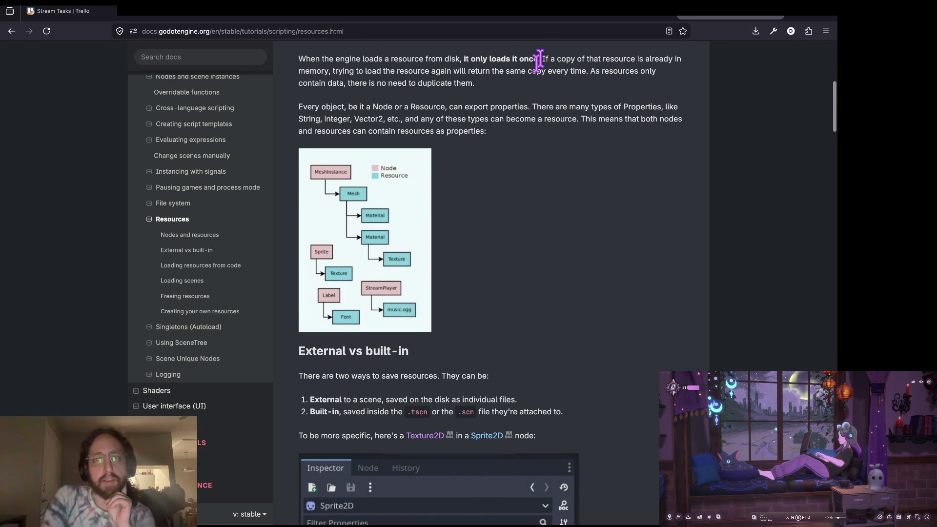
Step: Read the paragraphs on loading resources only once and exporting resource properties
mouse_move(421, 58)
mouse_down()
mouse_move(573, 72)
mouse_move(315, 84)
mouse_move(481, 71)
mouse_up()
click(483, 71)
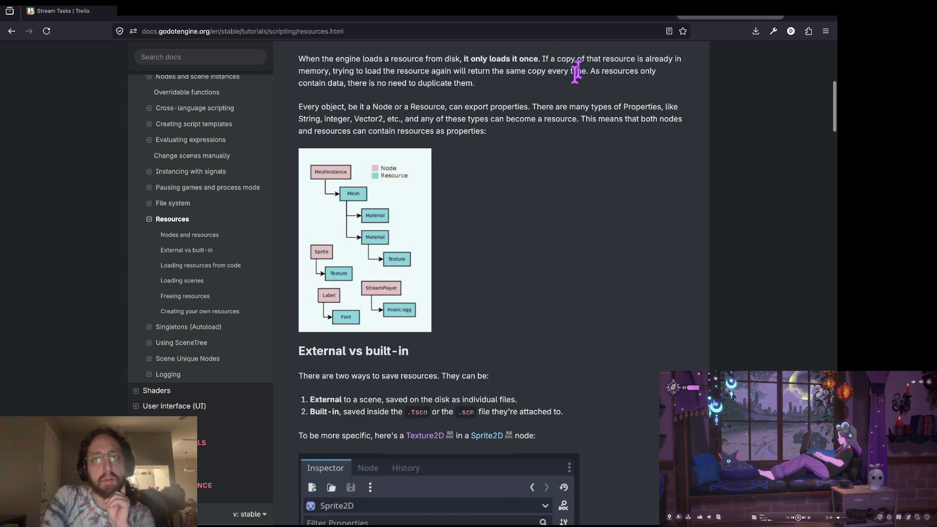
mouse_move(582, 72)
mouse_down()
mouse_move(425, 59)
mouse_move(314, 78)
mouse_up()
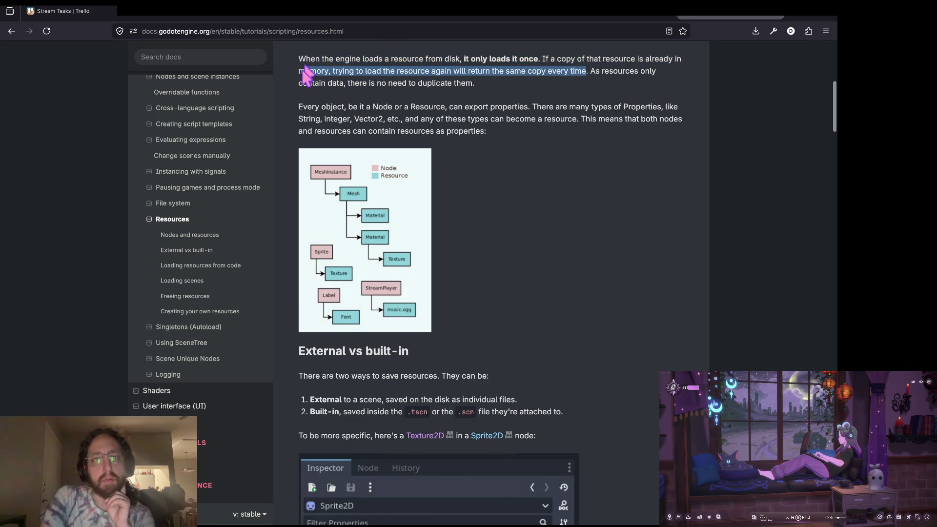
click(314, 78)
drag(592, 72, 593, 98)
click(591, 73)
click(512, 105)
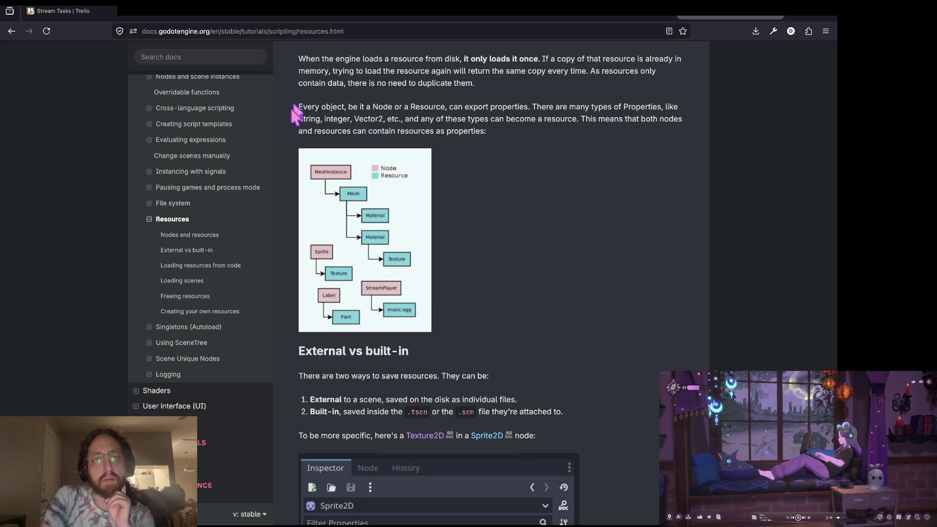
mouse_move(297, 104)
mouse_down()
mouse_move(440, 97)
mouse_move(553, 153)
mouse_up()
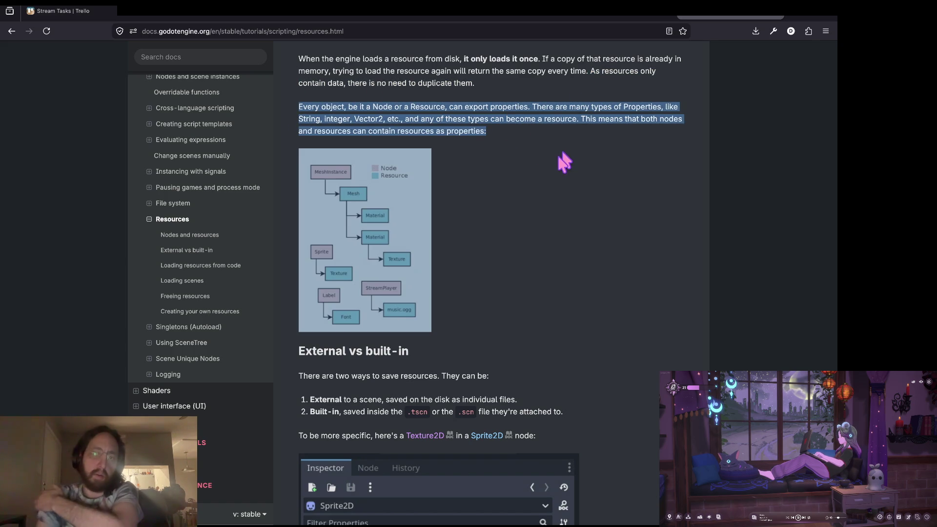
click(562, 345)
scroll(494, 360, down, 5)
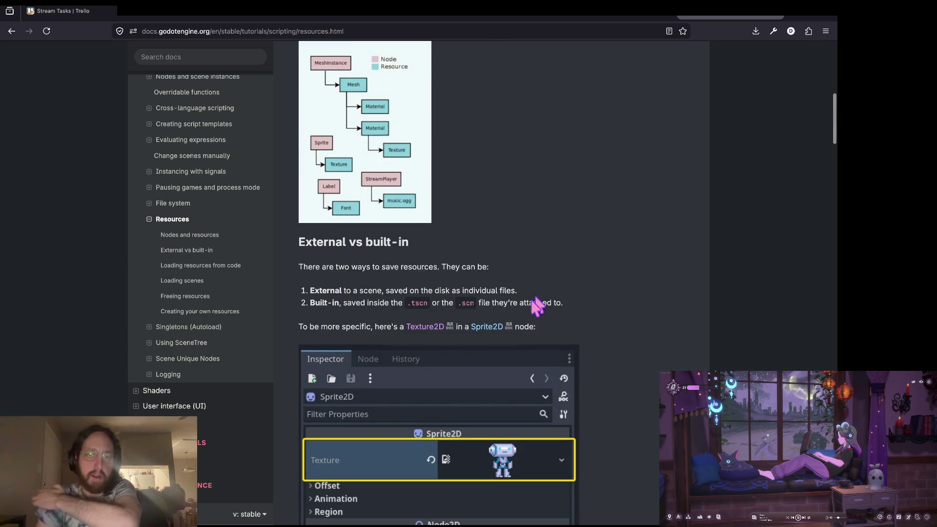
scroll(494, 232, down, 4)
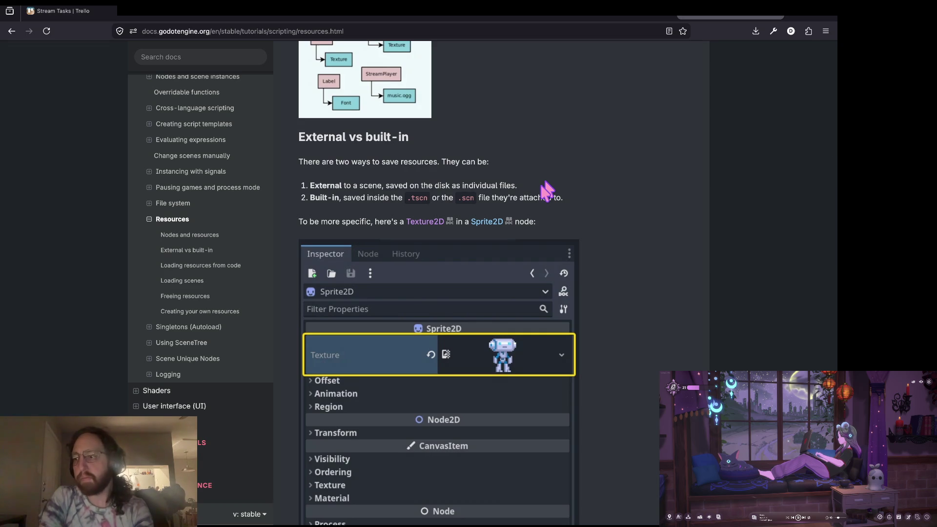
scroll(547, 191, up, 5)
scroll(547, 190, up, 11)
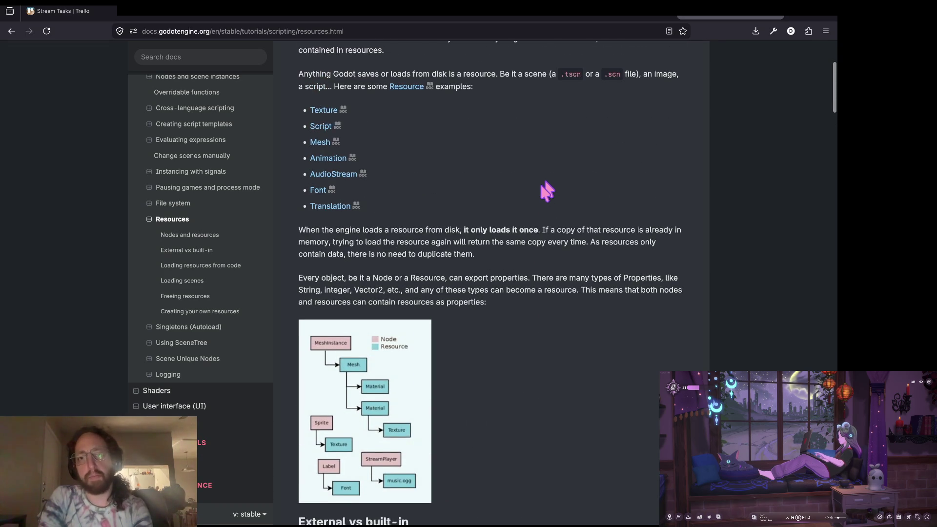
Step: Return to the Godot editor and expand the assets folder, browsing its contents
key(super+Tab)
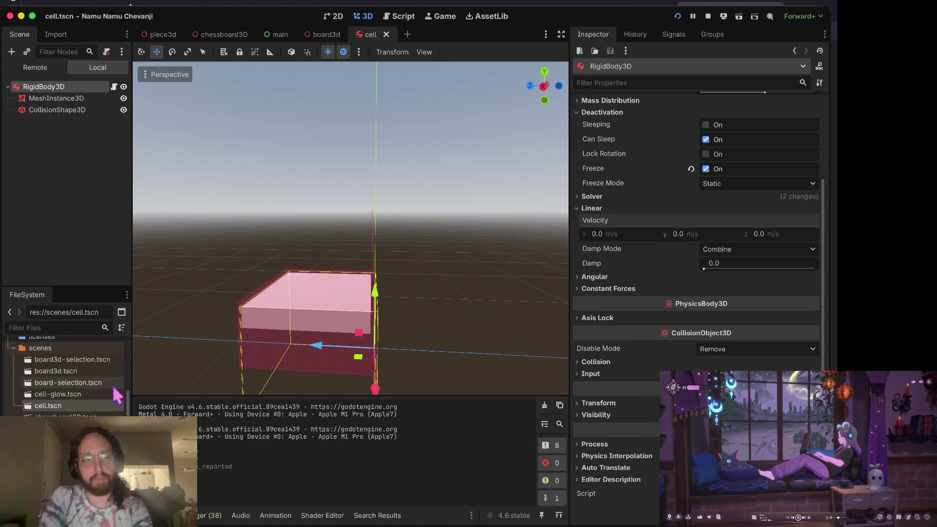
click(13, 387)
scroll(90, 389, down, 3)
scroll(62, 414, down, 5)
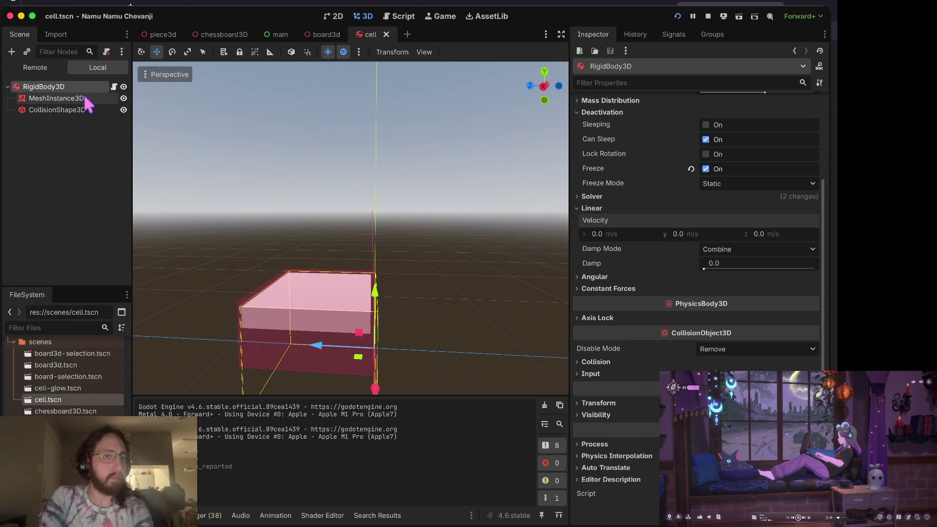
scroll(80, 388, down, 5)
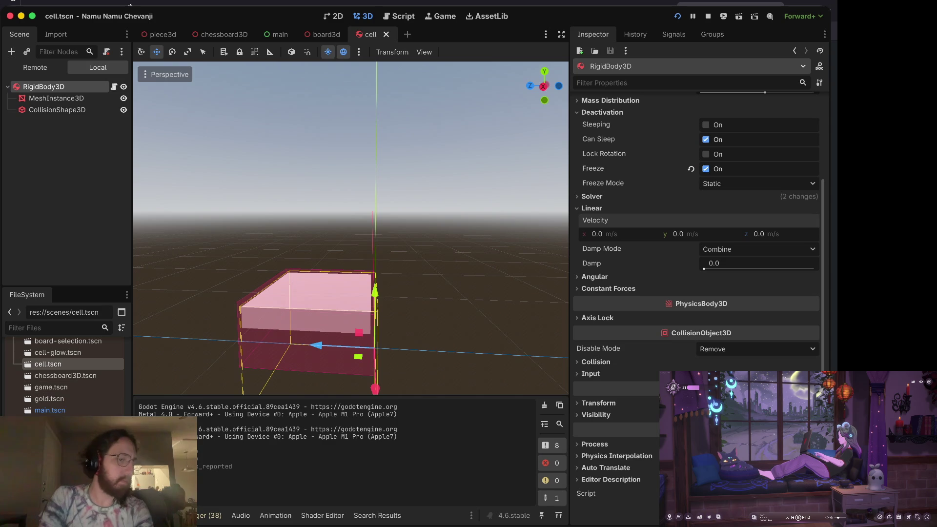
scroll(66, 376, down, 10)
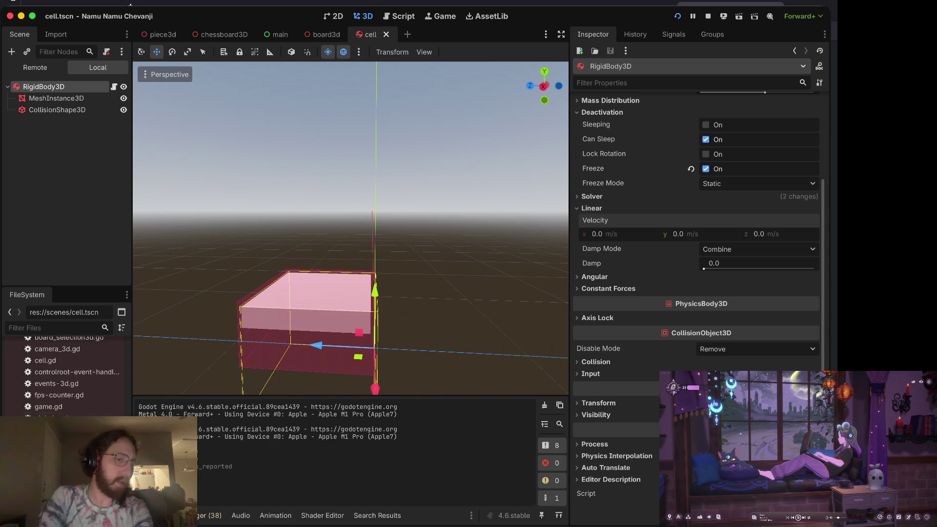
Step: Collapse the assets folder and select the cell's CollisionShape3D node
scroll(66, 376, up, 10)
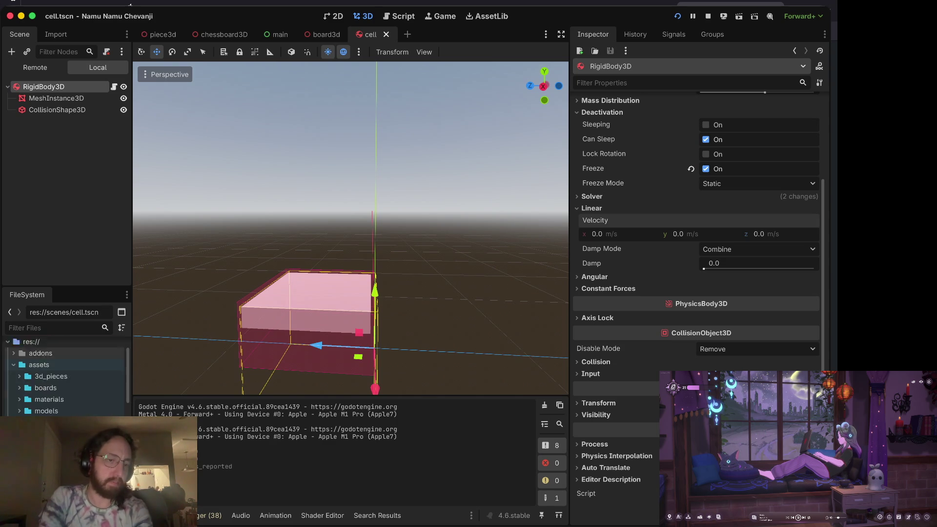
scroll(66, 376, down, 3)
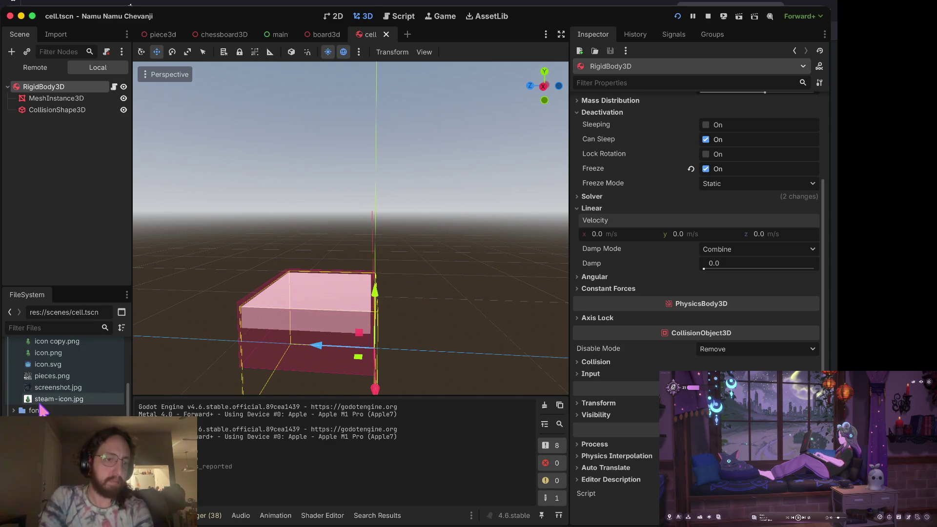
scroll(64, 376, up, 10)
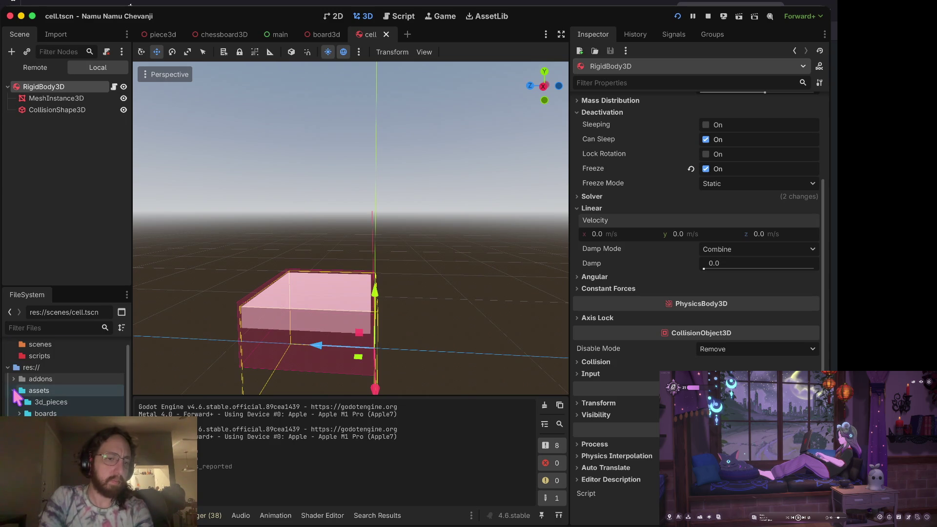
scroll(14, 395, up, 1)
click(13, 405)
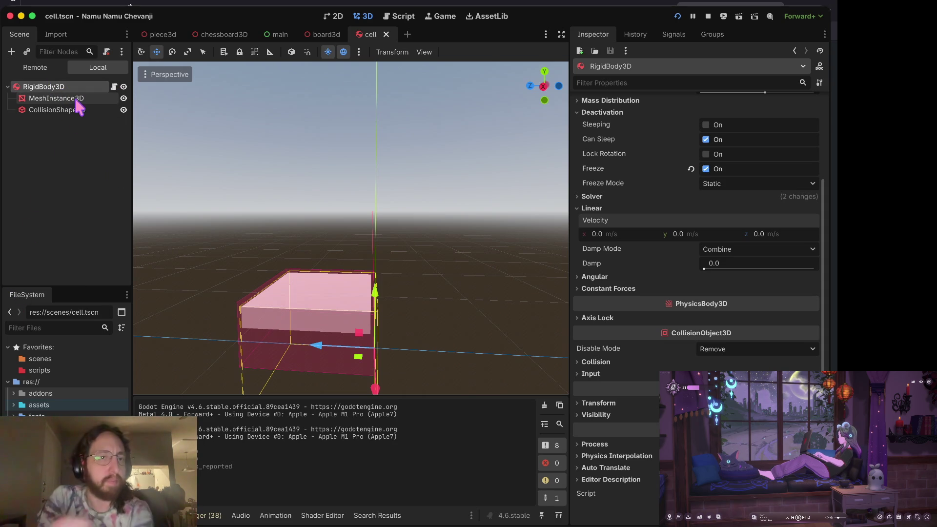
click(47, 99)
click(48, 110)
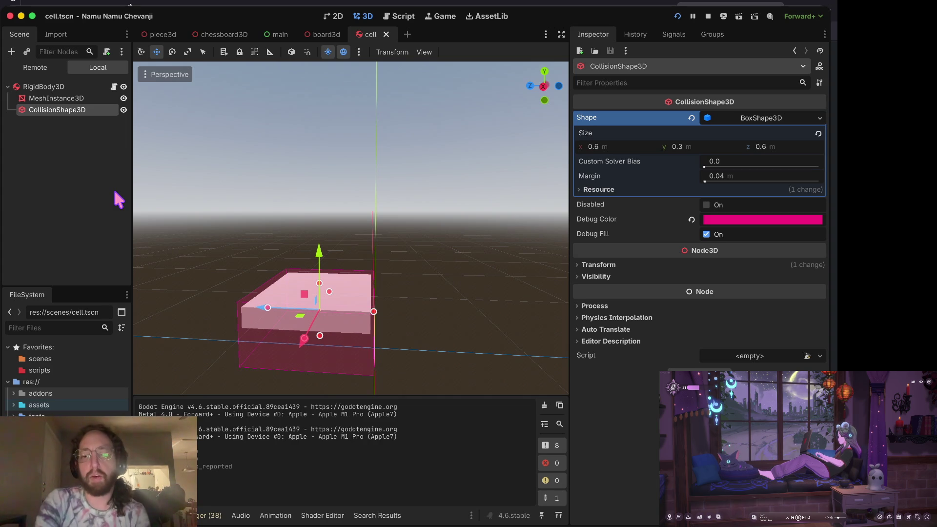
Step: Review the collision shape's 0.6 × 0.3 × 0.6 m BoxShape3D size in the Inspector
scroll(273, 205, down, 5)
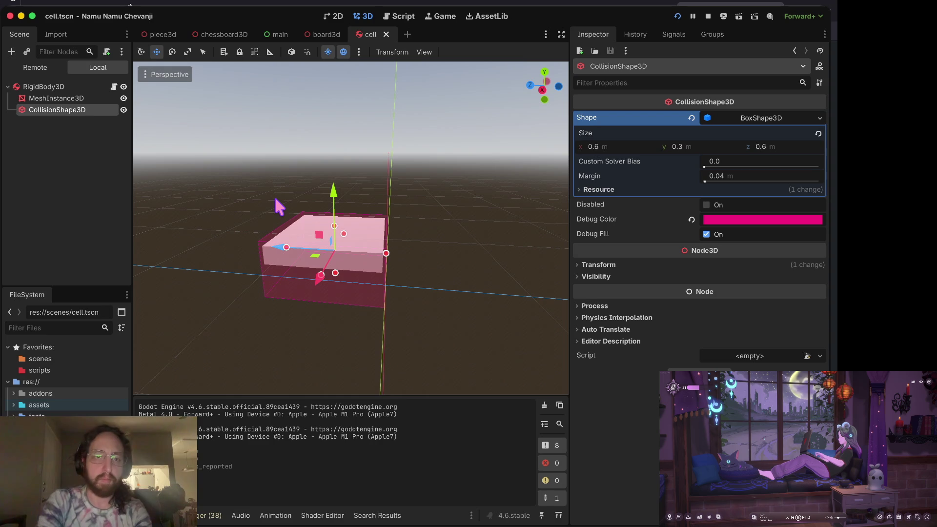
scroll(438, 152, down, 10)
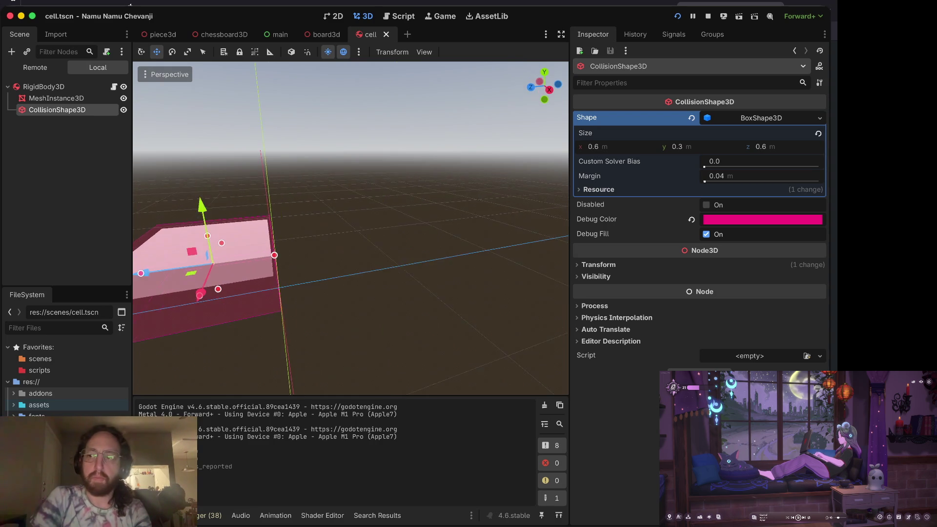
scroll(351, 228, down, 10)
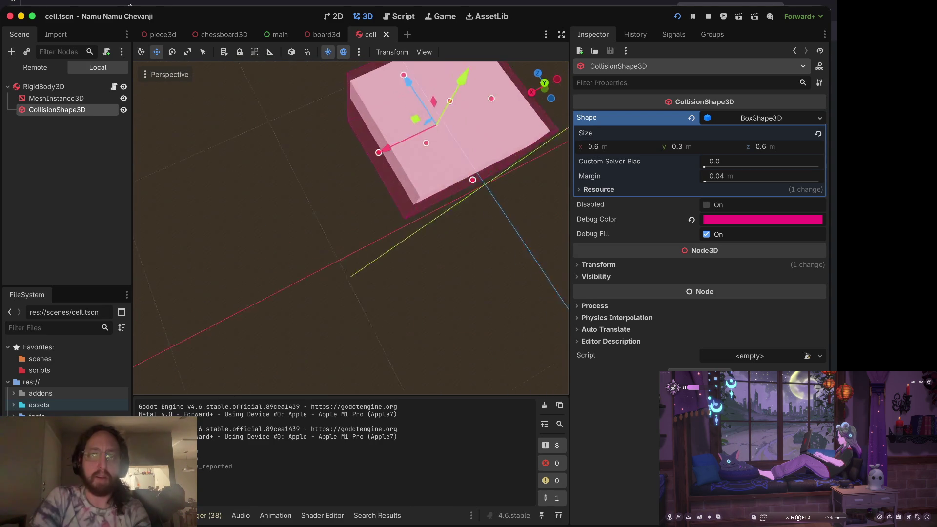
scroll(442, 161, up, 10)
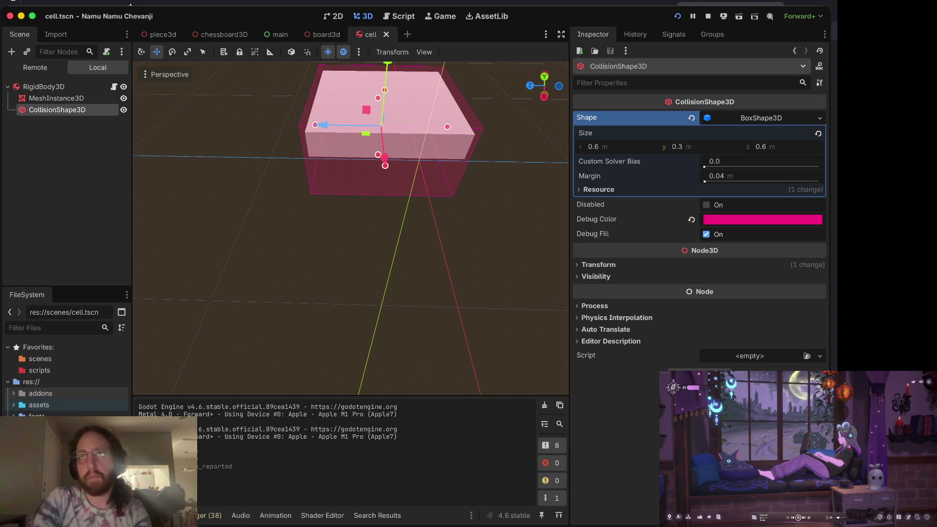
scroll(442, 160, down, 5)
Step: Orbit the viewport around the box, then run the game in a debug window
scroll(350, 228, left, 3)
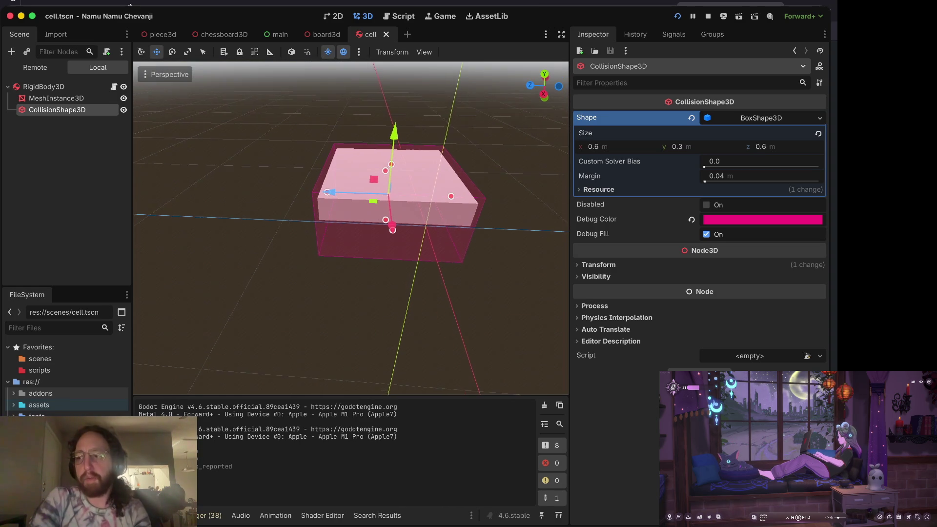
scroll(480, 137, left, 3)
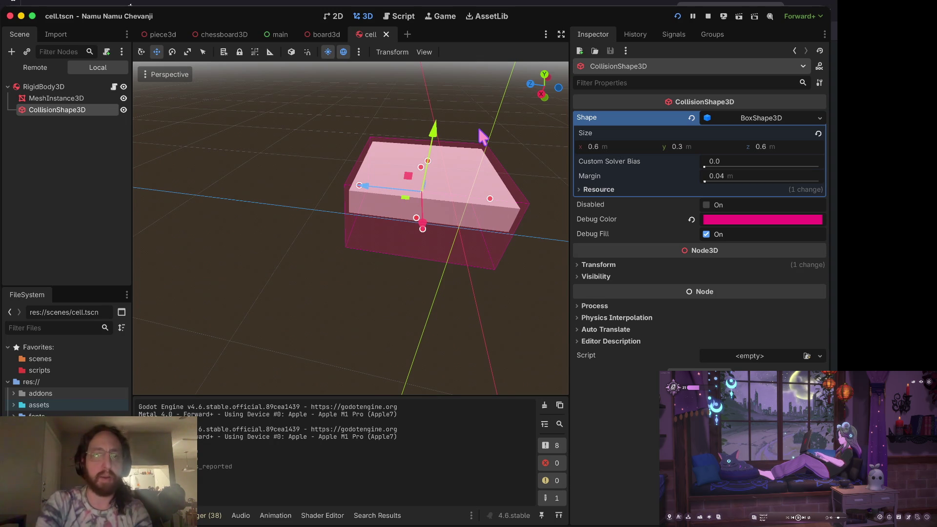
scroll(483, 137, up, 5)
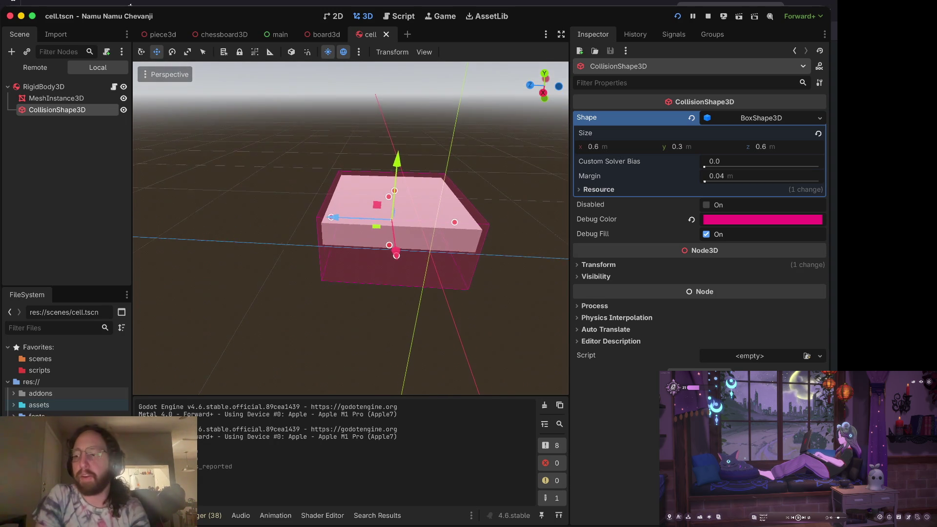
scroll(350, 228, down, 5)
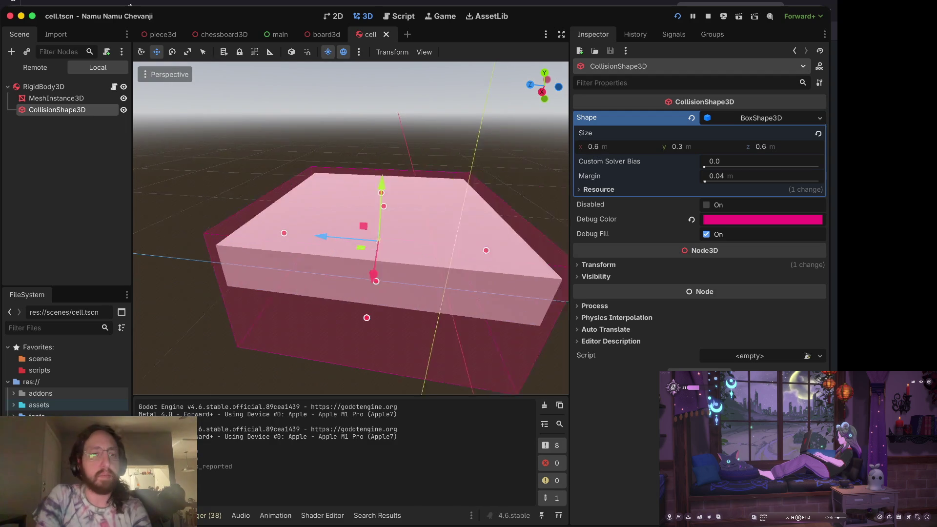
scroll(497, 138, up, 2)
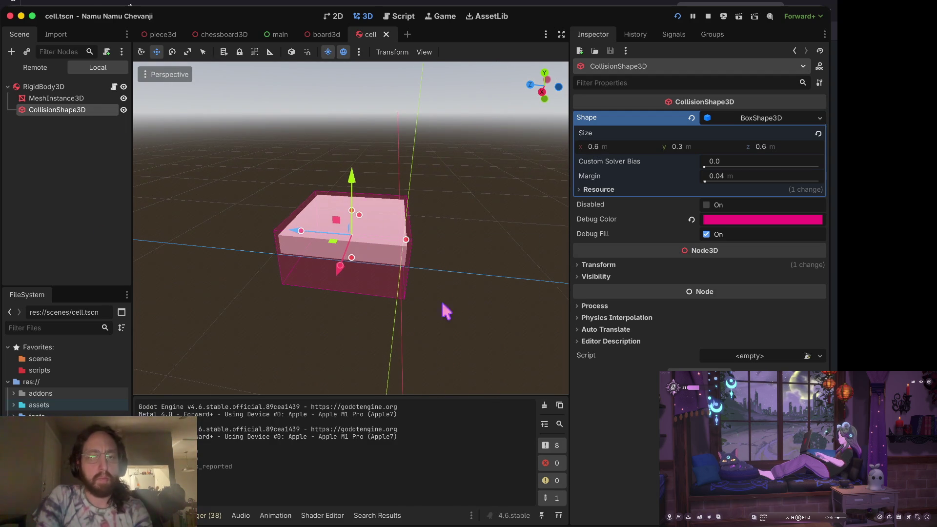
key(super+r)
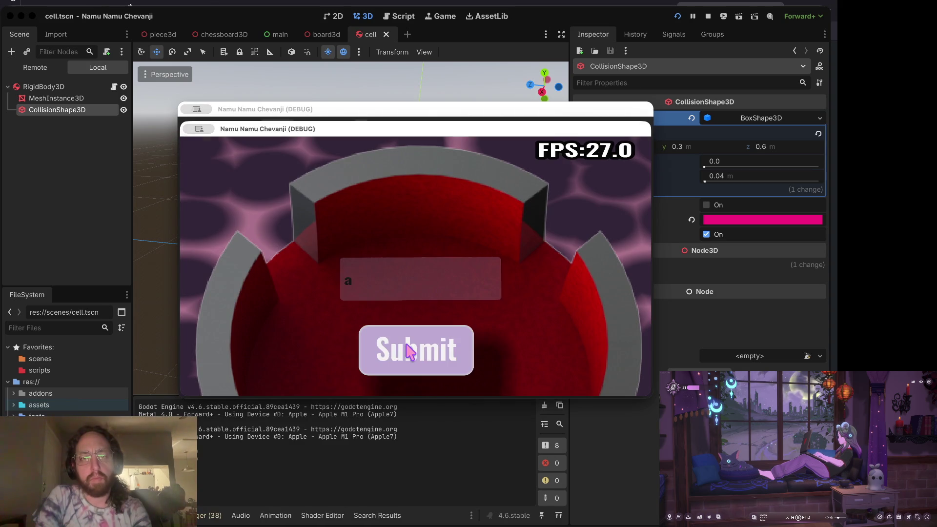
click(410, 346)
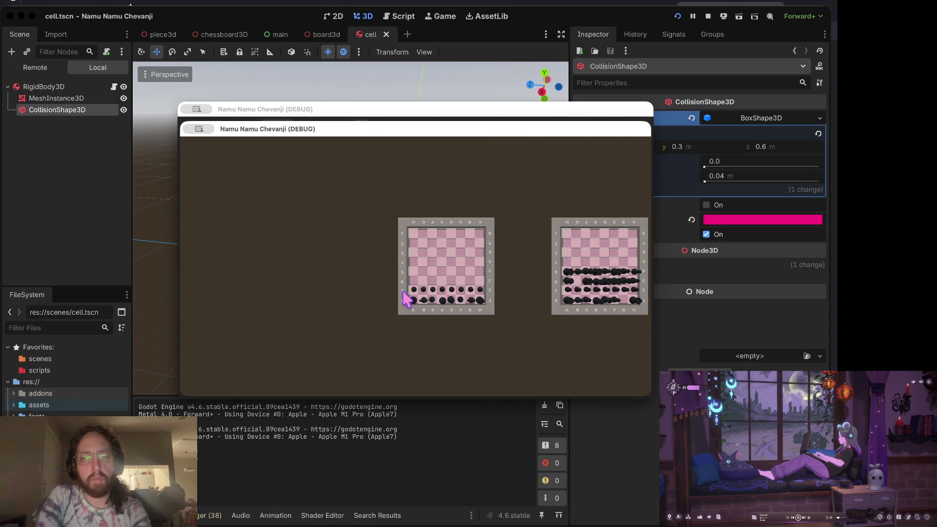
click(709, 17)
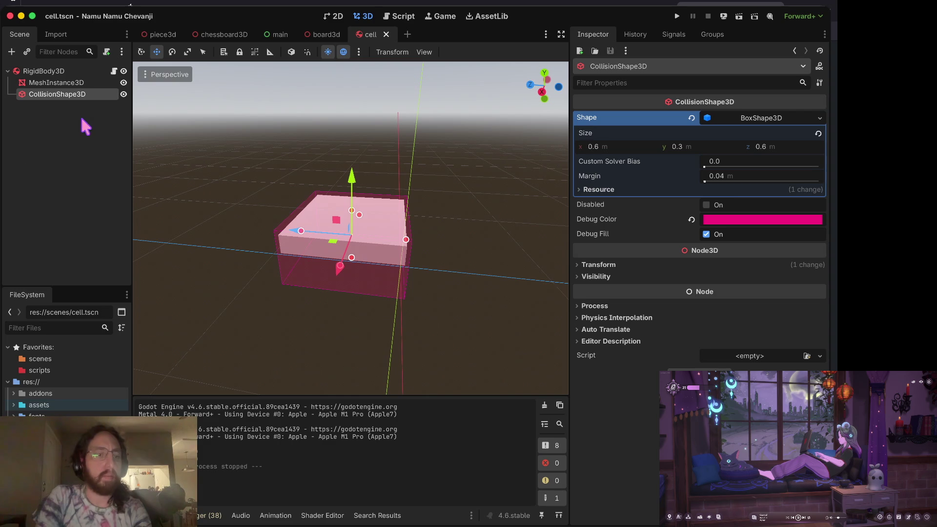